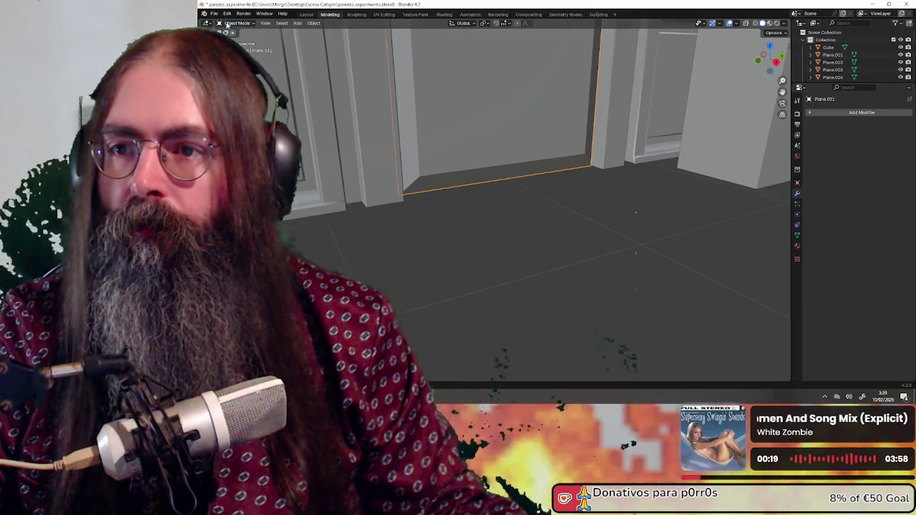
In Edit Mode, snap the 3D cursor to the door's bottom hinge-side edge end, then return to Object Mode.
click(238, 39)
key(KP_Decimal)
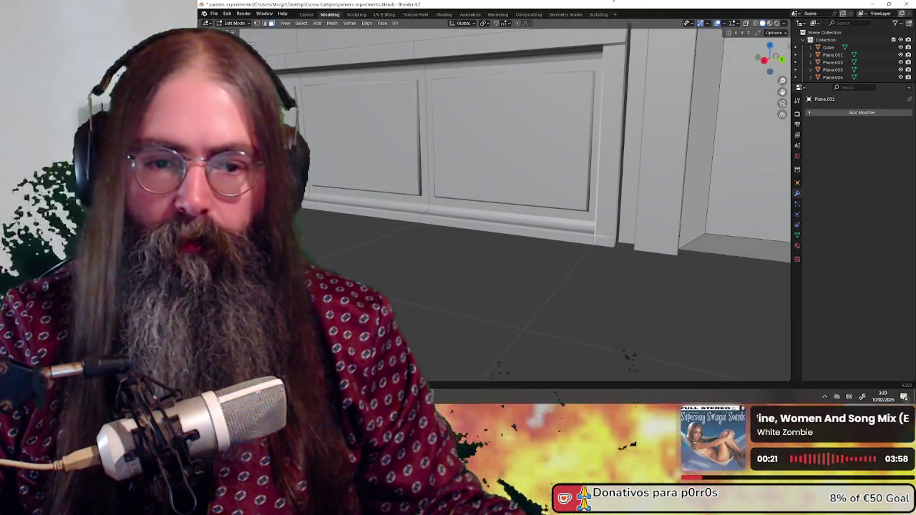
middle_drag(658, 239, 620, 238)
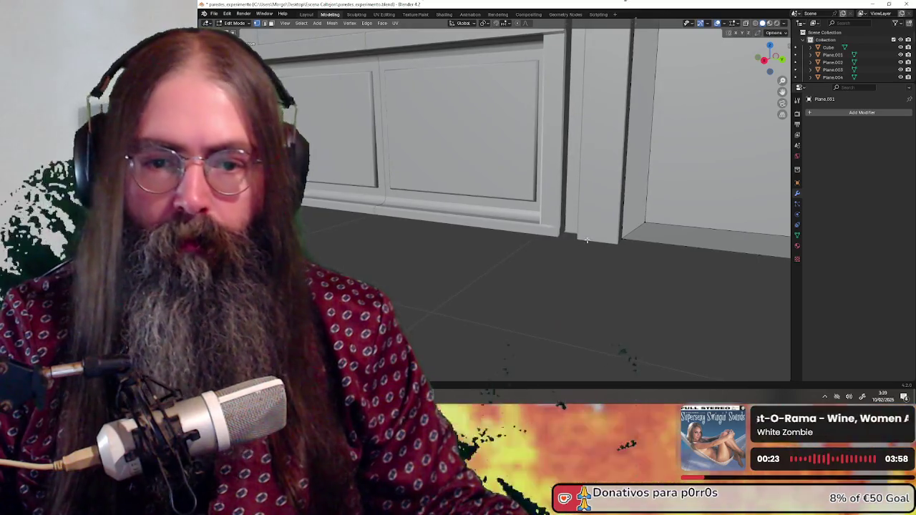
scroll(439, 250, down, 5)
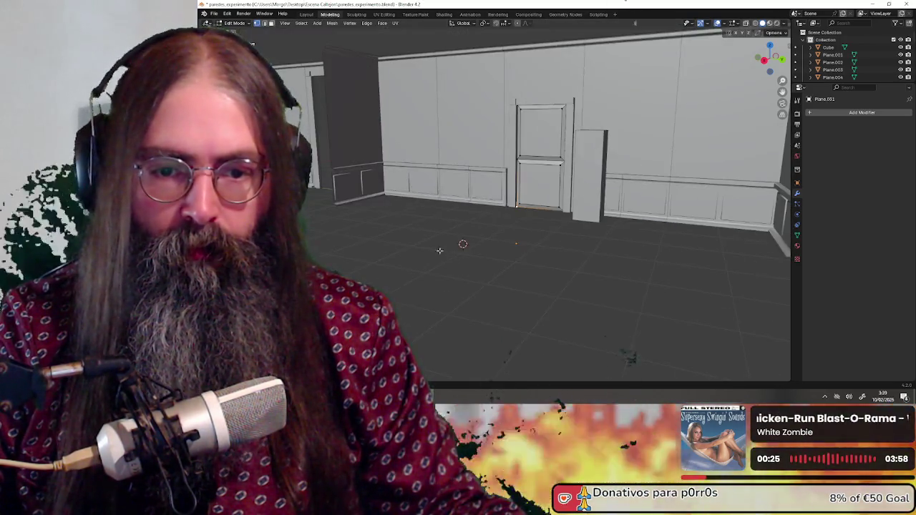
scroll(429, 205, up, 3)
middle_drag(482, 207, 506, 240)
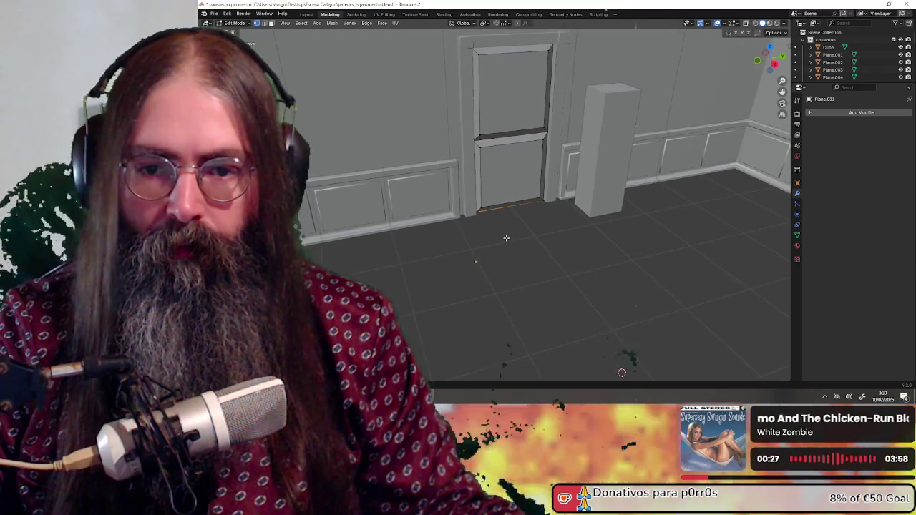
key(shift+s)
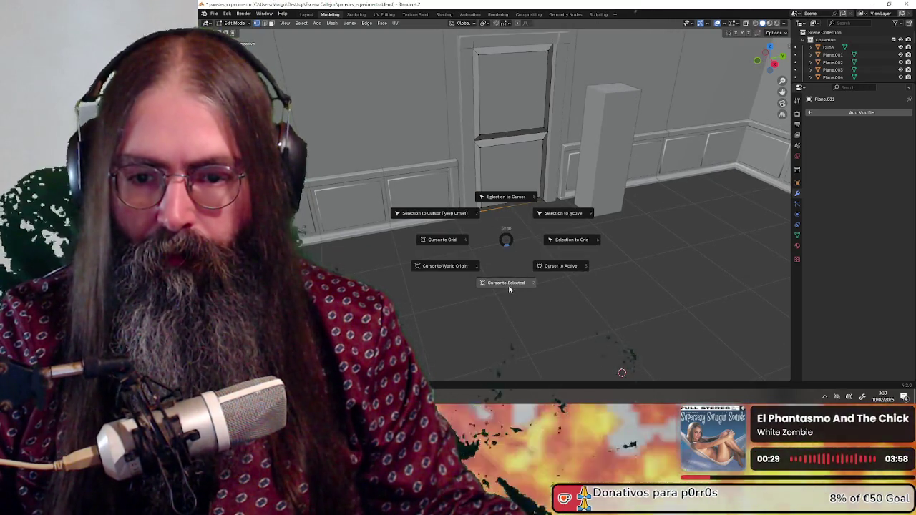
click(509, 289)
click(240, 31)
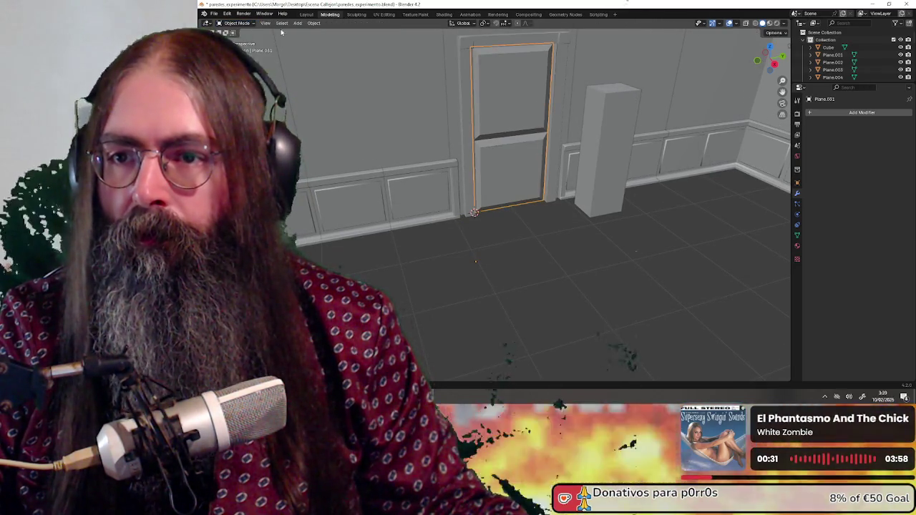
Set the door's origin to the 3D cursor through Object > Set Origin.
click(313, 23)
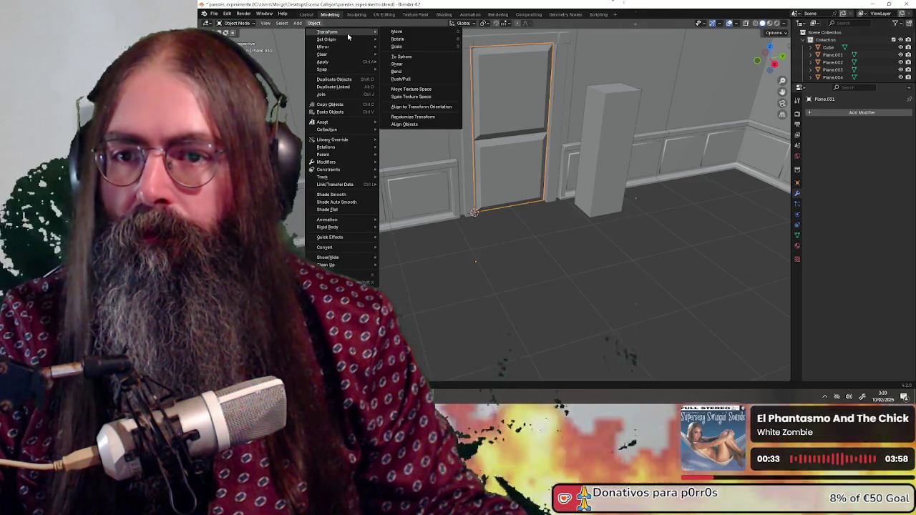
mouse_move(327, 39)
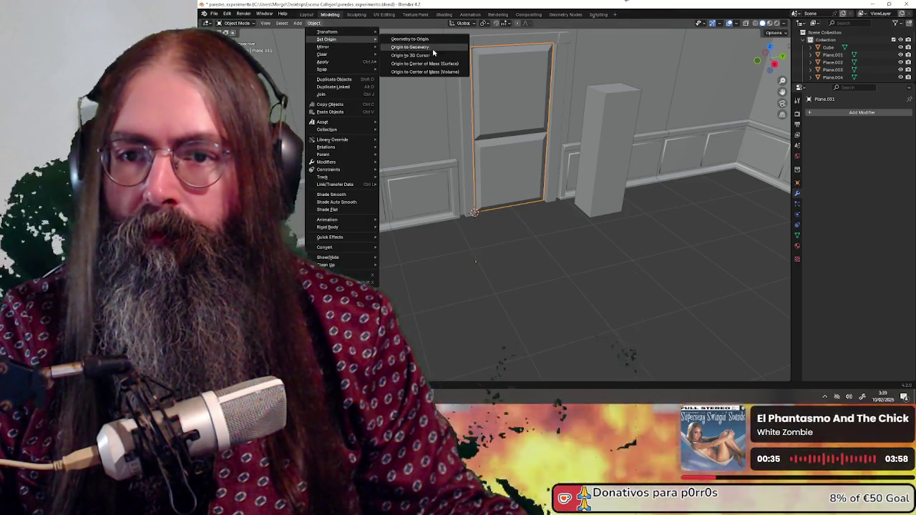
click(411, 46)
key(KP_Decimal)
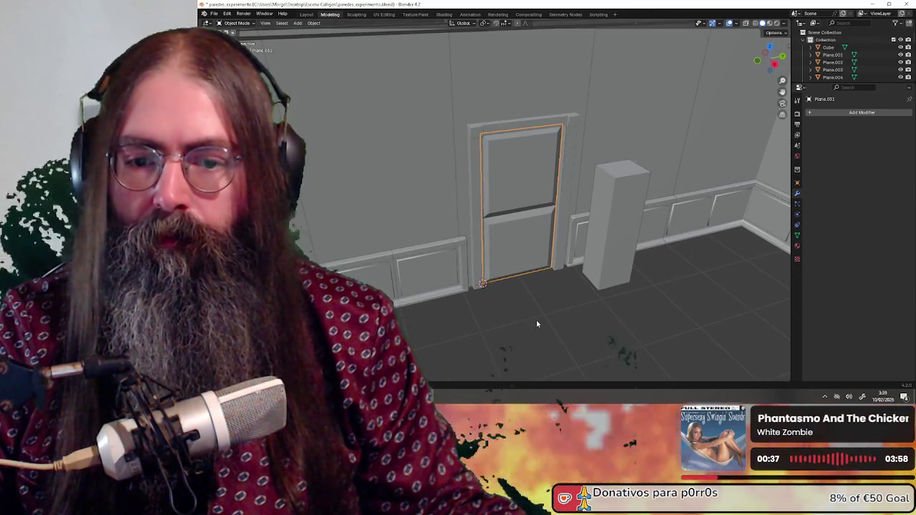
Test-swing the door around the Z axis, then cancel so it stays closed.
key(s)
key(z)
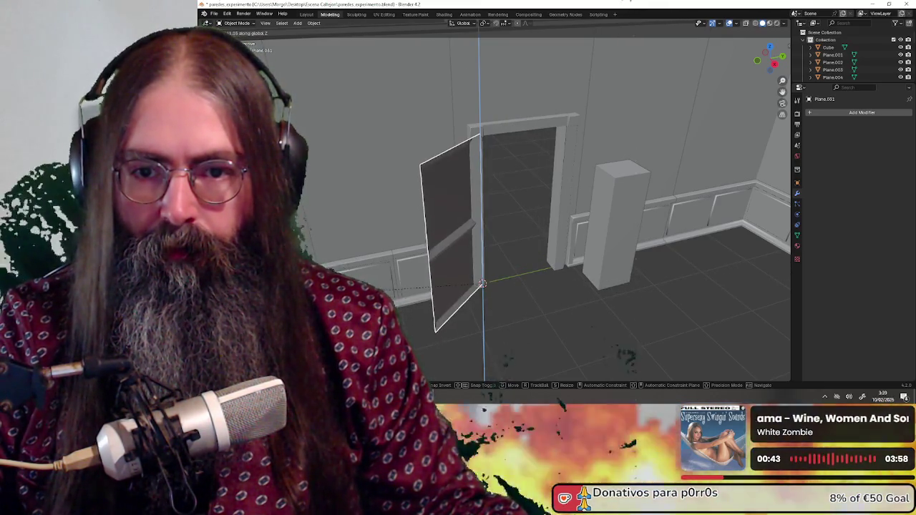
key(Escape)
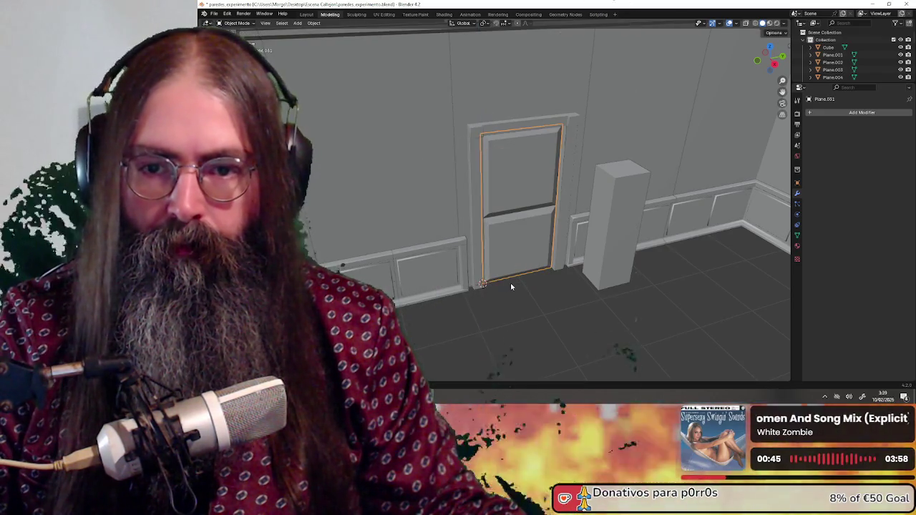
scroll(511, 286, down, 2)
scroll(525, 292, up, 3)
scroll(537, 306, up, 2)
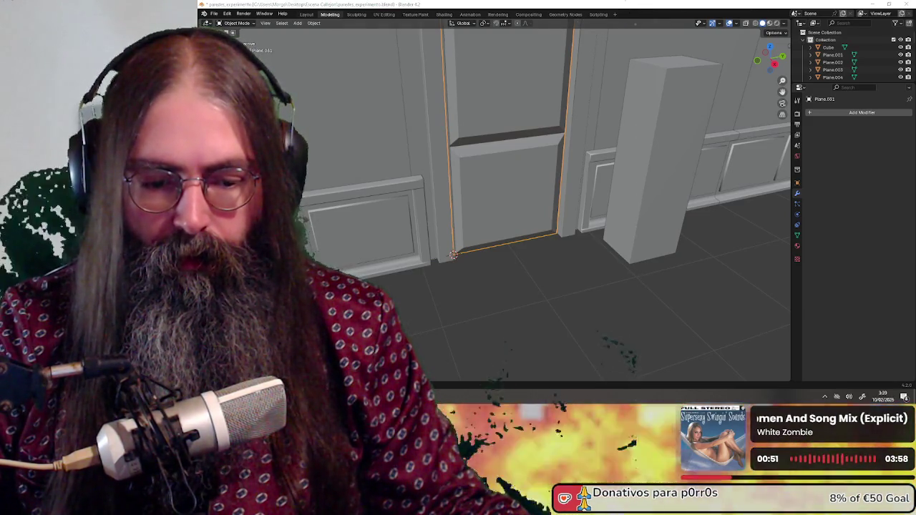
key(m)
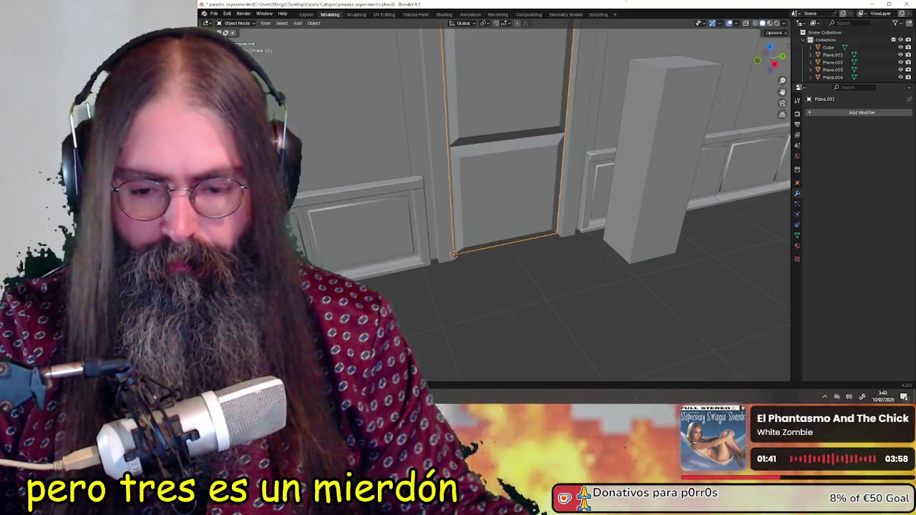
mouse_move(501, 215)
middle_down()
mouse_move(544, 257)
mouse_move(587, 282)
mouse_move(520, 228)
mouse_move(616, 229)
mouse_move(633, 208)
mouse_move(617, 200)
mouse_move(460, 218)
mouse_move(493, 221)
mouse_move(515, 286)
mouse_move(491, 202)
middle_up()
scroll(494, 221, down, 2)
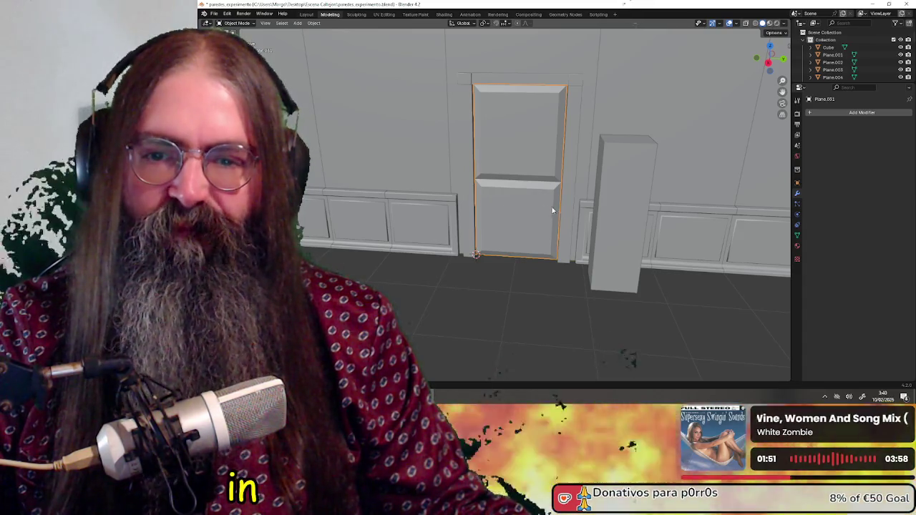
scroll(551, 206, up, 2)
scroll(549, 209, up, 2)
click(523, 350)
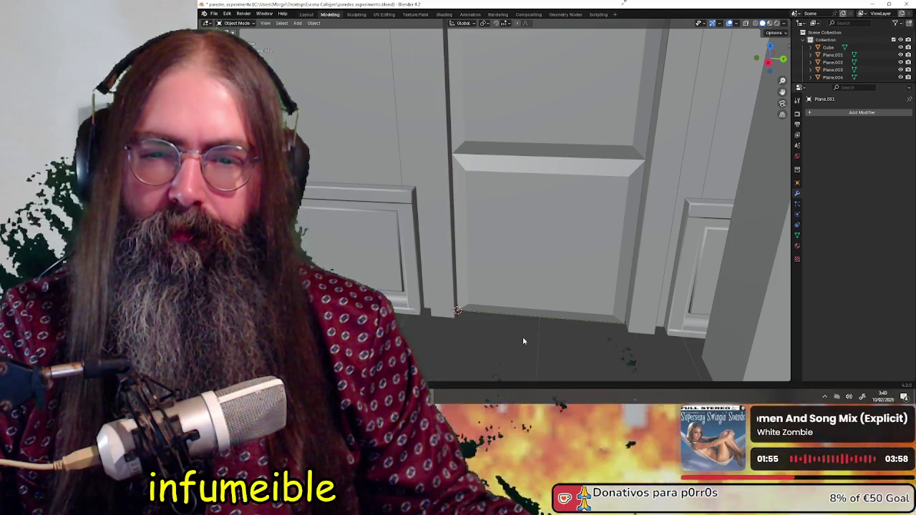
mouse_move(521, 338)
middle_down()
mouse_move(492, 275)
mouse_move(479, 271)
middle_up()
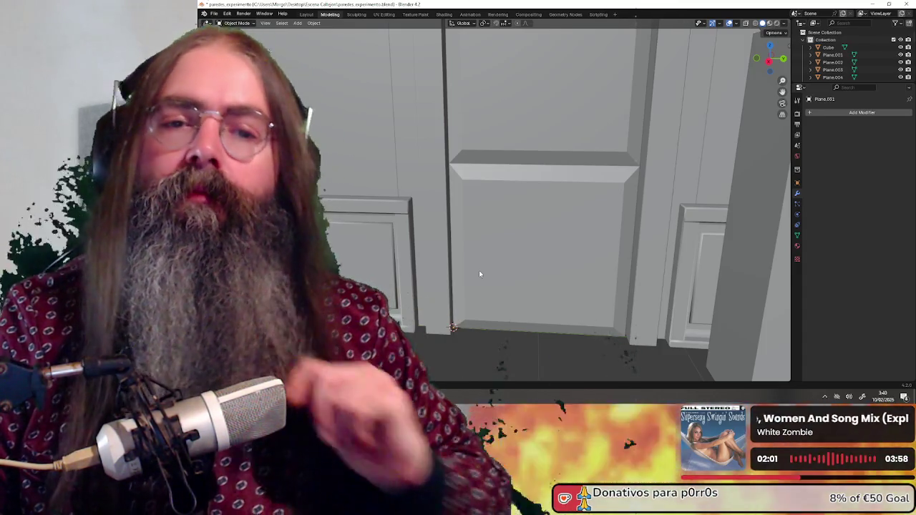
scroll(479, 274, down, 4)
middle_drag(478, 197, 499, 202)
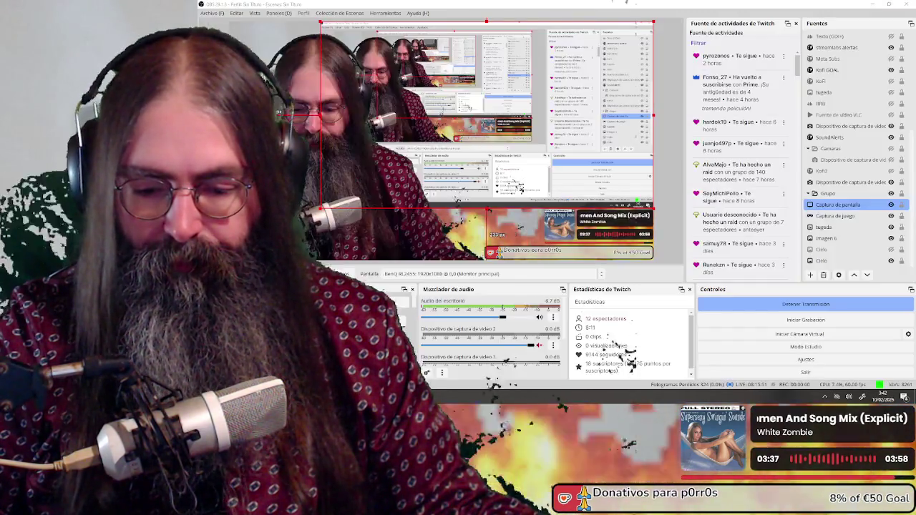
key(alt+Tab)
key(alt+Tab)
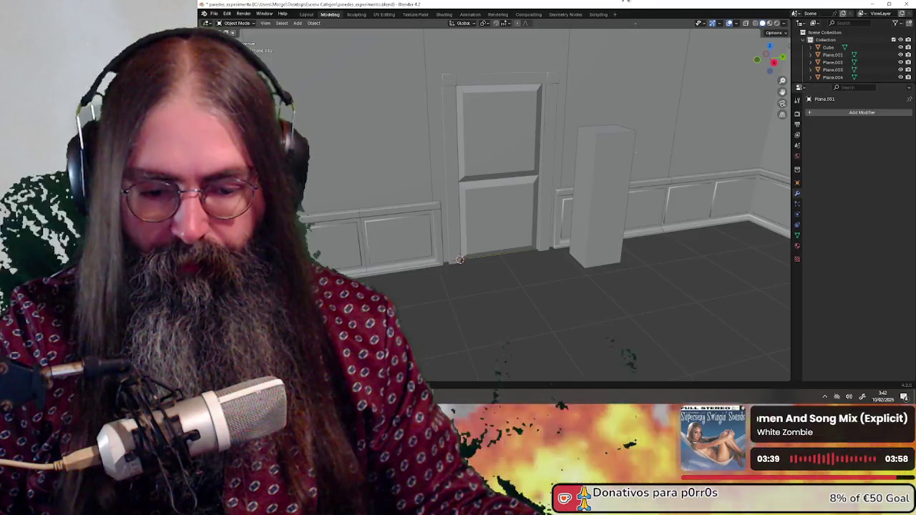
mouse_move(474, 132)
middle_down()
mouse_move(571, 229)
mouse_move(591, 232)
mouse_move(538, 226)
mouse_move(651, 236)
mouse_move(501, 228)
mouse_move(561, 237)
mouse_move(548, 231)
mouse_move(572, 217)
middle_up()
scroll(566, 223, down, 2)
scroll(549, 228, down, 2)
scroll(544, 230, up, 3)
scroll(527, 226, down, 3)
scroll(531, 231, up, 3)
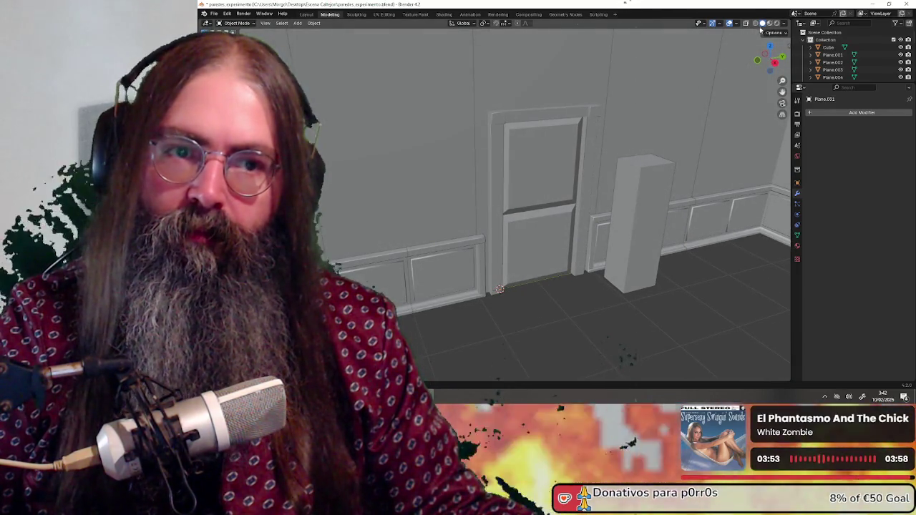
click(769, 24)
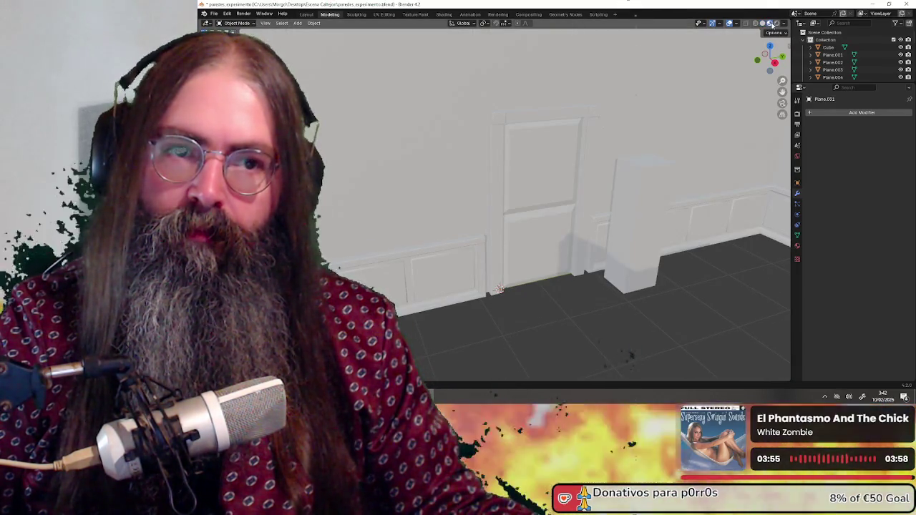
click(776, 24)
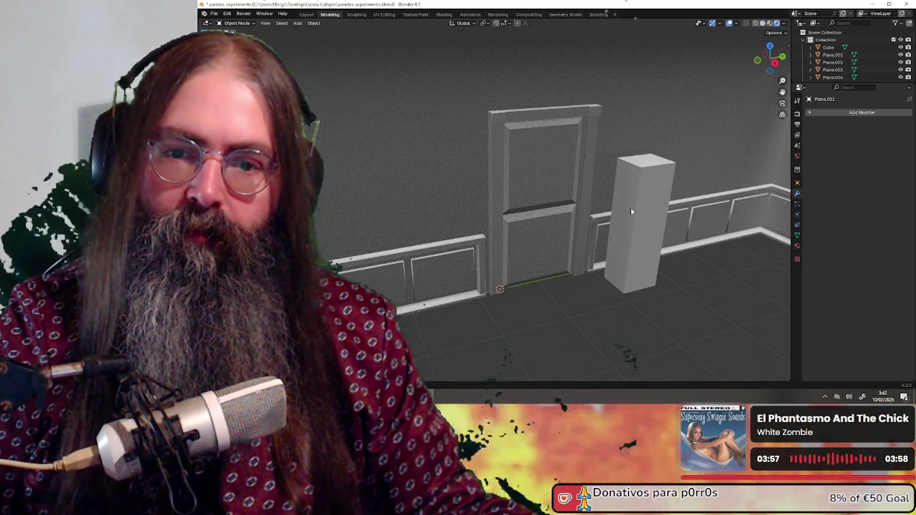
mouse_move(631, 207)
middle_down()
mouse_move(644, 174)
mouse_move(616, 176)
middle_up()
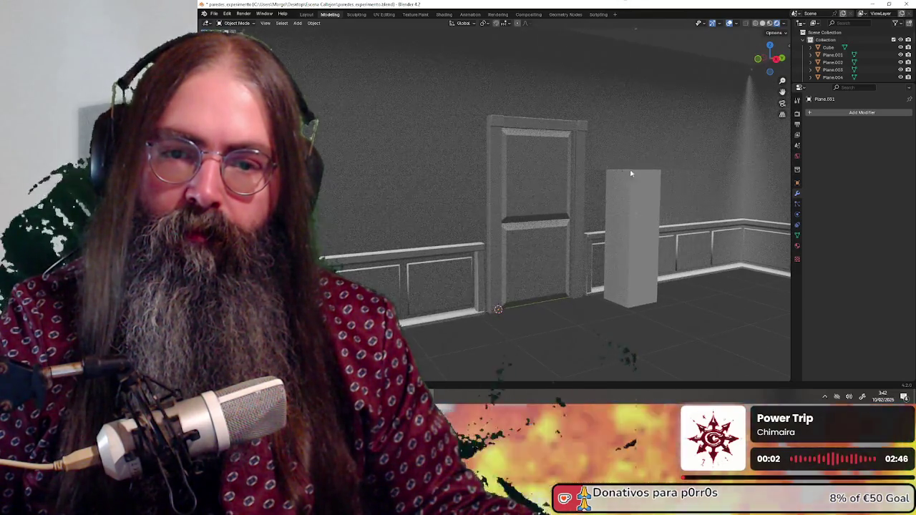
key(z)
middle_drag(645, 129, 612, 145)
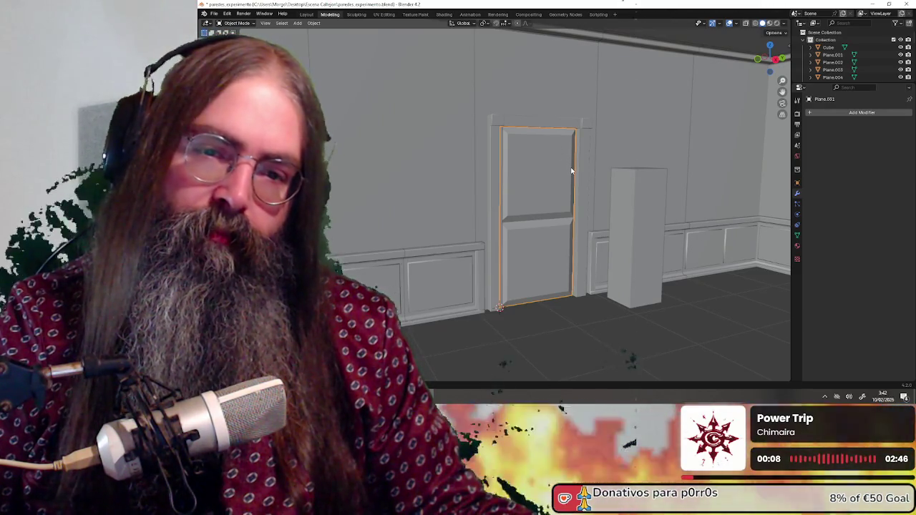
Paste a copy of the door, cancelling the accidental delete prompt.
scroll(571, 170, down, 10)
mouse_move(550, 175)
middle_down()
mouse_move(557, 193)
mouse_move(536, 195)
middle_up()
scroll(537, 195, up, 3)
scroll(501, 251, up, 3)
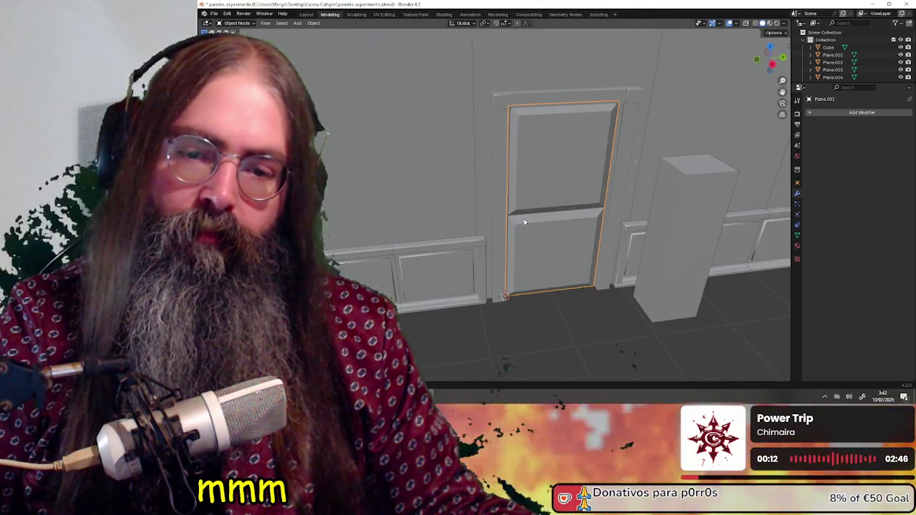
scroll(530, 349, up, 2)
scroll(522, 254, down, 2)
scroll(522, 254, down, 3)
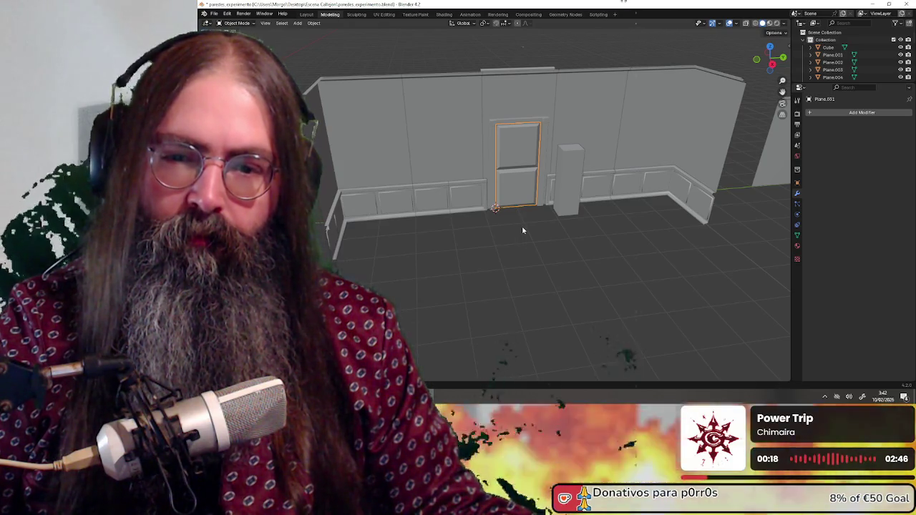
scroll(523, 225, up, 2)
scroll(524, 229, up, 1)
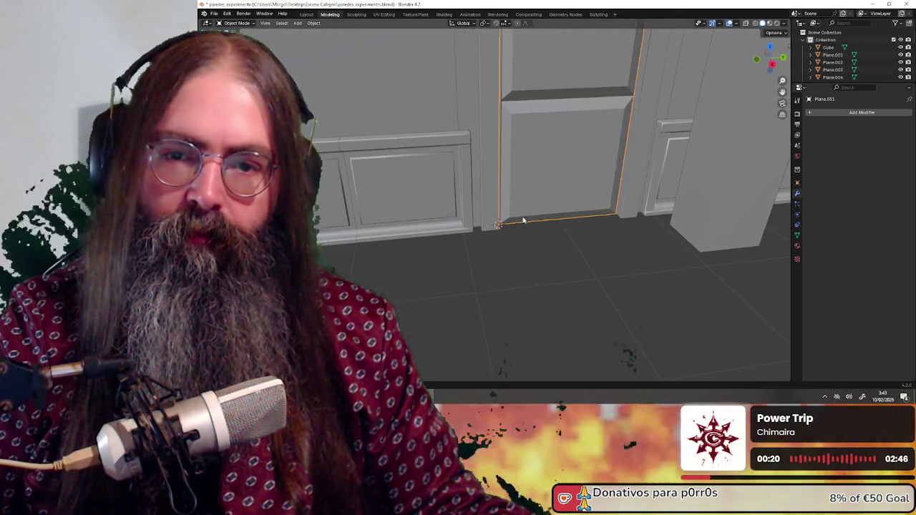
scroll(528, 239, down, 1)
key(ctrl+v)
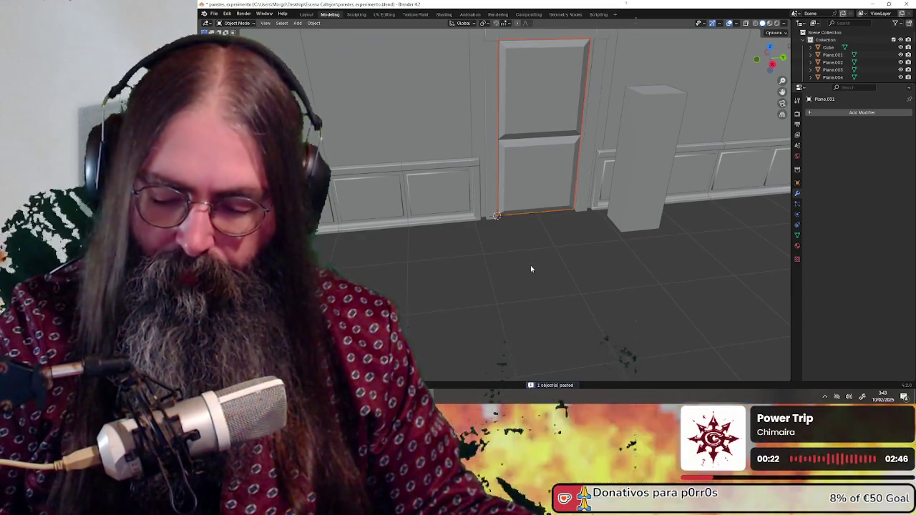
key(x)
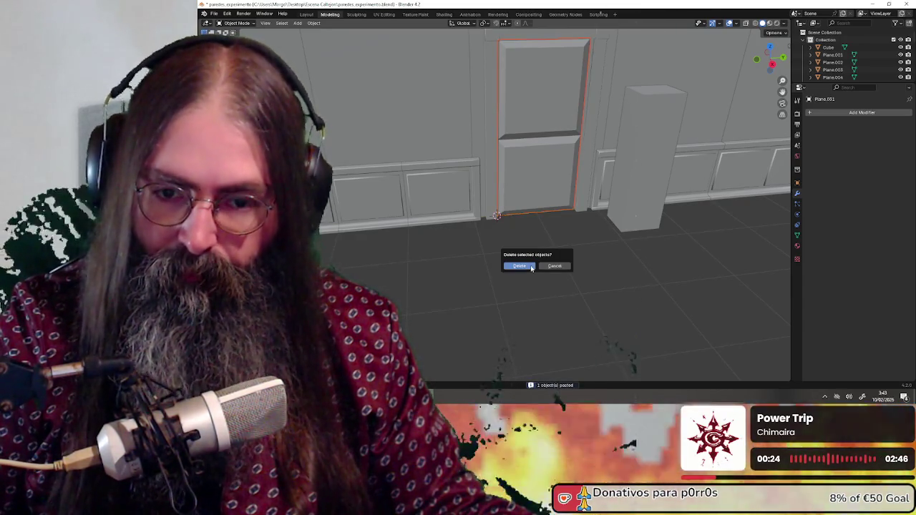
key(Escape)
Move the door copy along the X axis so it stands in front of the original.
key(g)
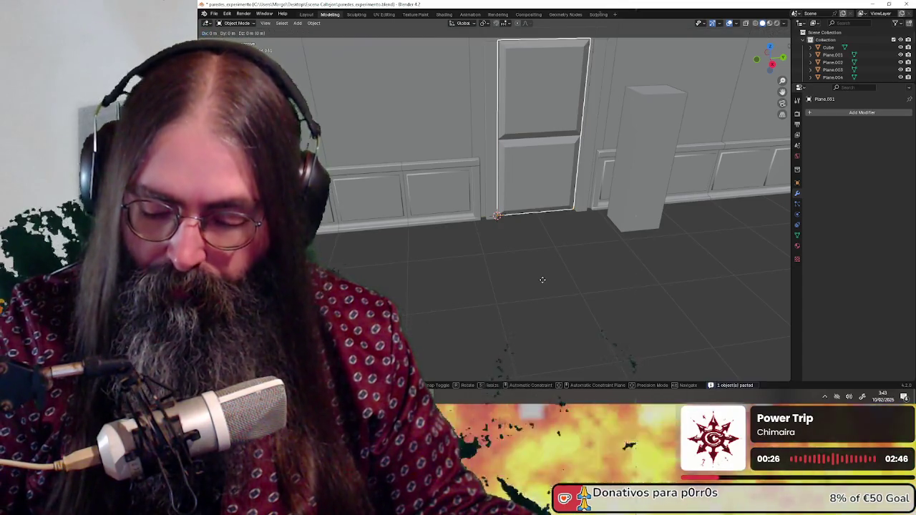
key(x)
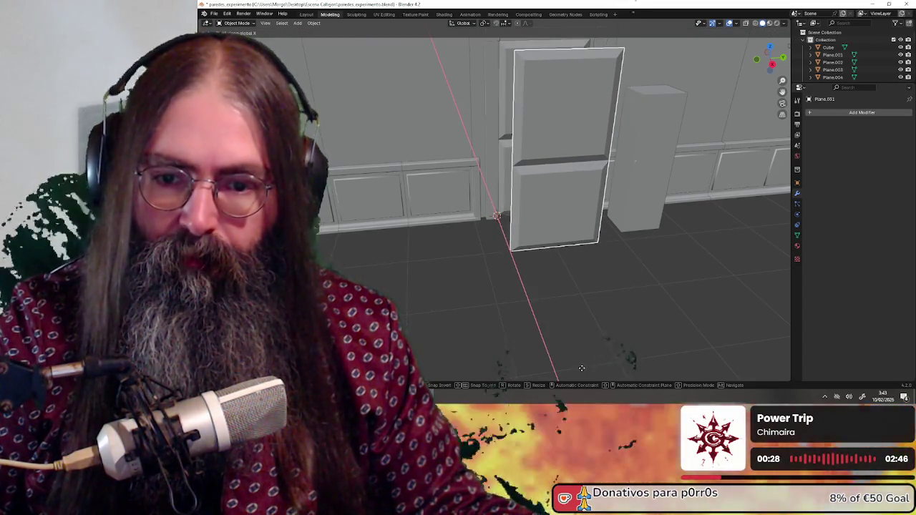
click(580, 363)
middle_drag(585, 270, 582, 260)
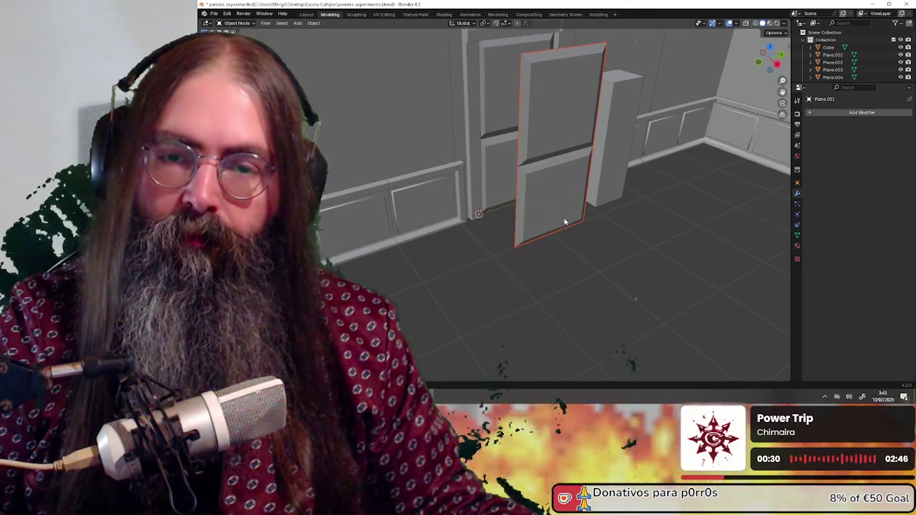
middle_drag(566, 219, 554, 262)
scroll(553, 258, up, 2)
Switch the copied door into Edit Mode.
click(238, 23)
mouse_move(544, 186)
middle_down()
mouse_move(564, 189)
mouse_move(501, 144)
middle_up()
key(Tab)
scroll(463, 113, down, 2)
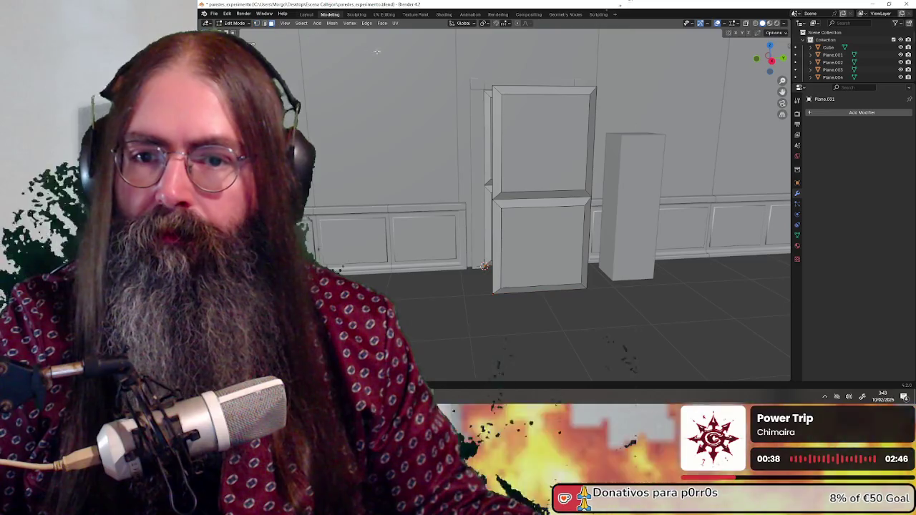
Box-select the door copy's upper panel and separate it into its own object.
click(488, 96)
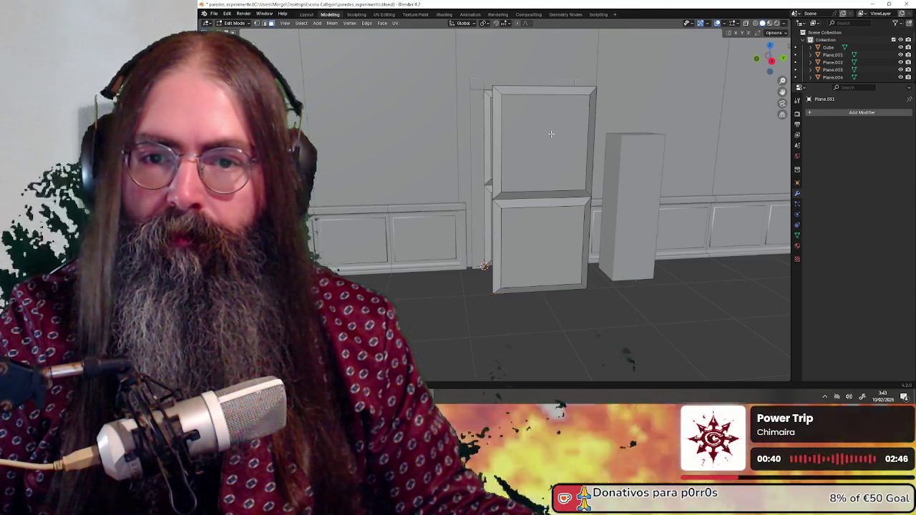
middle_drag(548, 134, 549, 147)
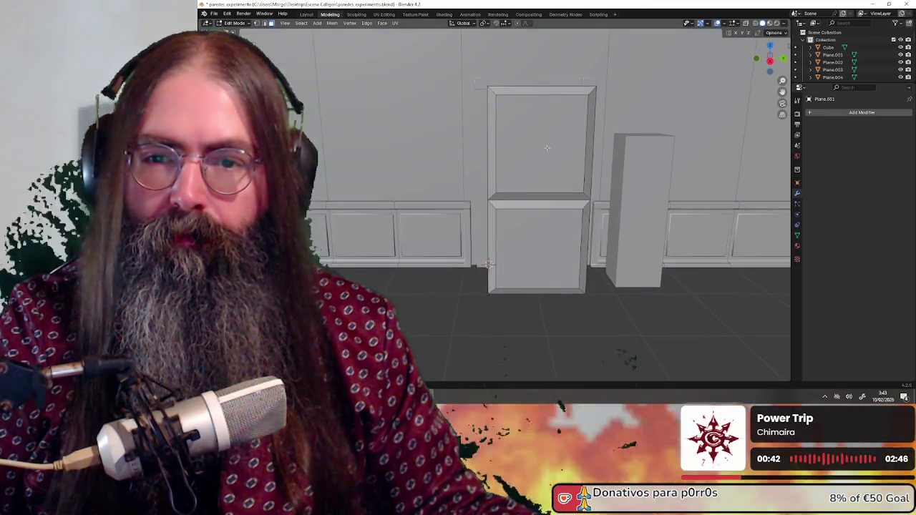
click(264, 25)
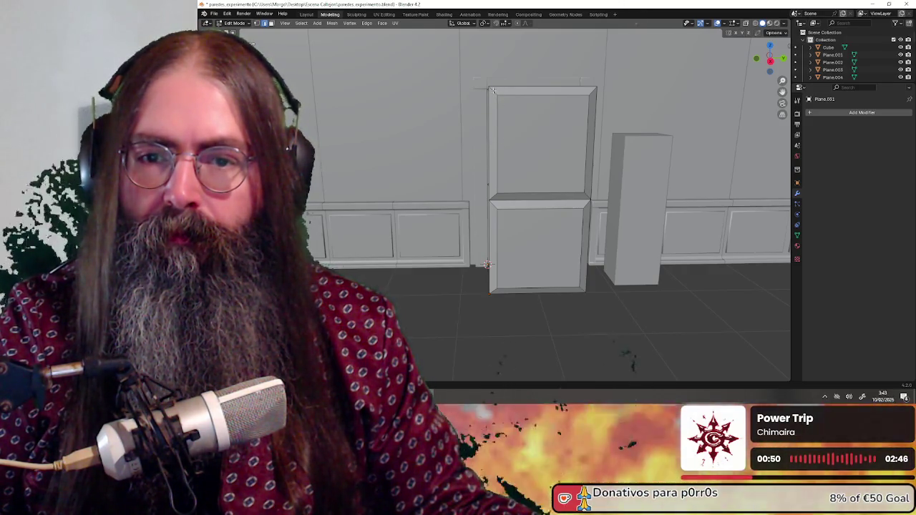
drag(493, 90, 586, 198)
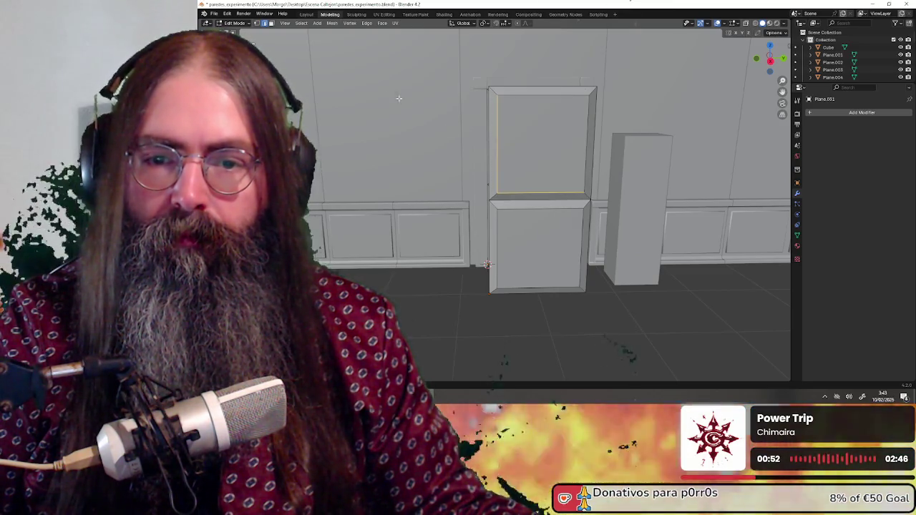
click(399, 98)
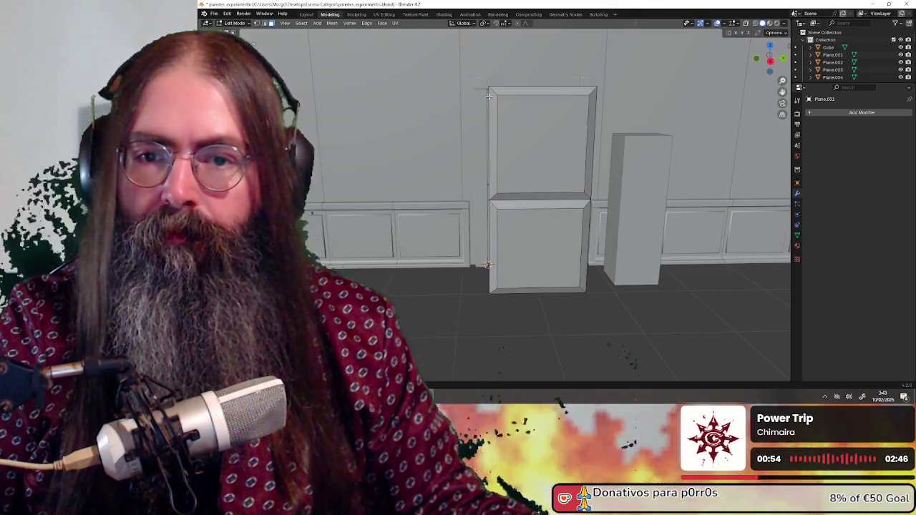
drag(492, 92, 587, 196)
right_click(544, 177)
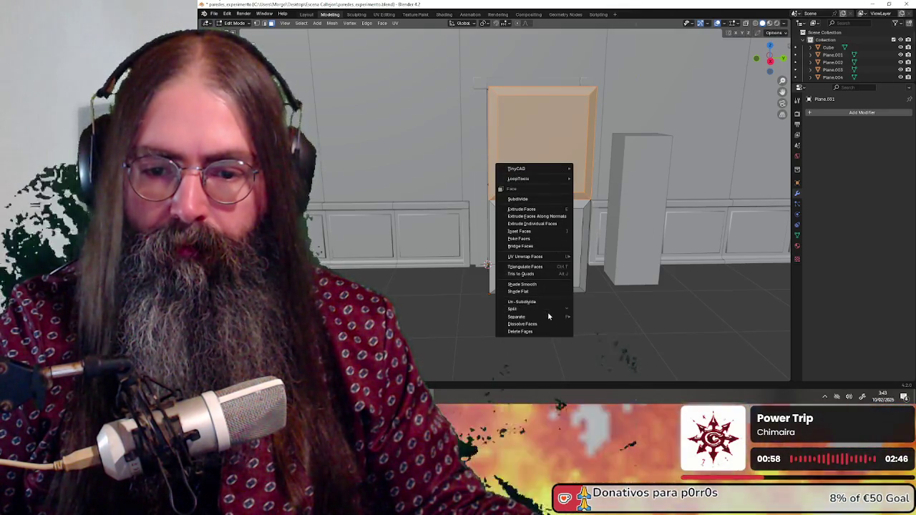
mouse_move(517, 316)
click(548, 322)
Dissolve the lower face, then merge the upper and lower door faces into one face.
middle_drag(450, 216, 487, 218)
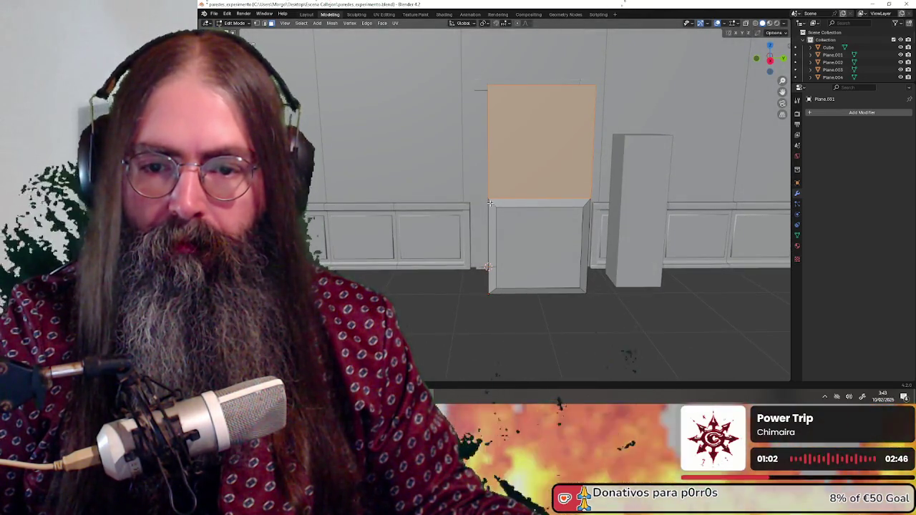
drag(551, 240, 583, 291)
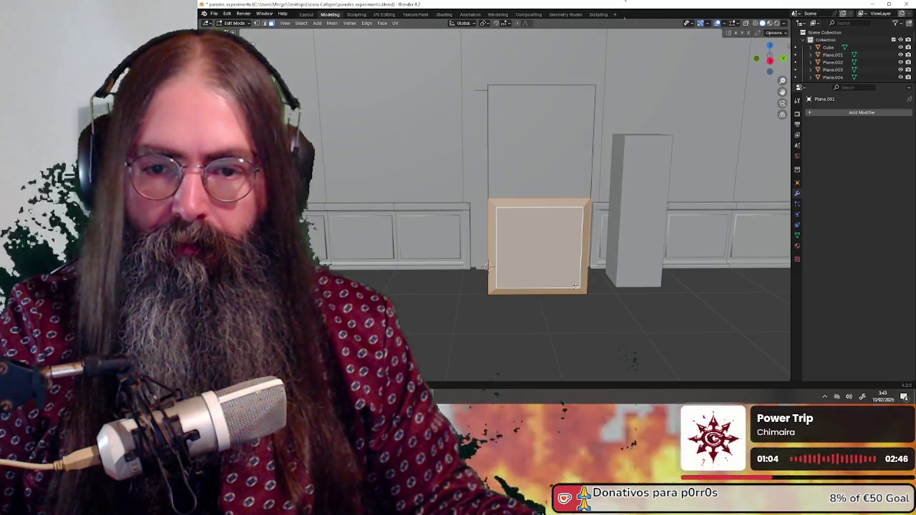
right_click(539, 264)
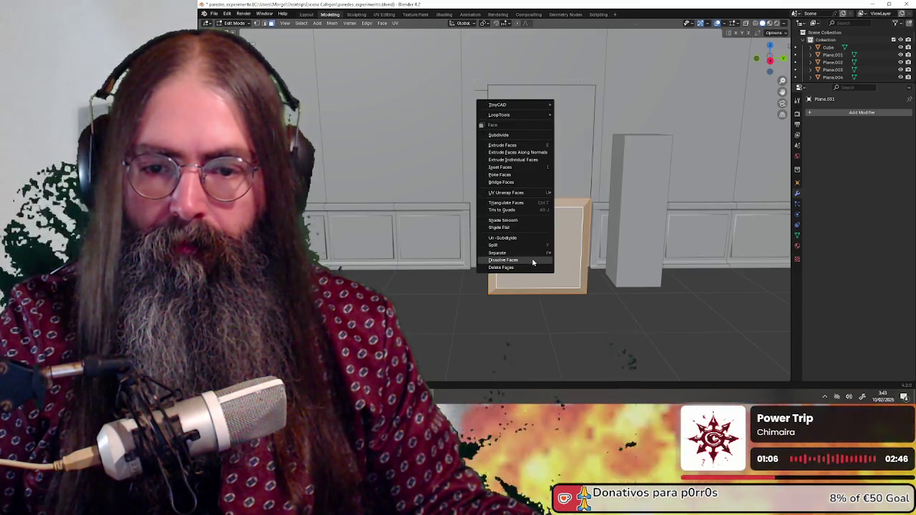
click(532, 262)
middle_drag(532, 262, 545, 202)
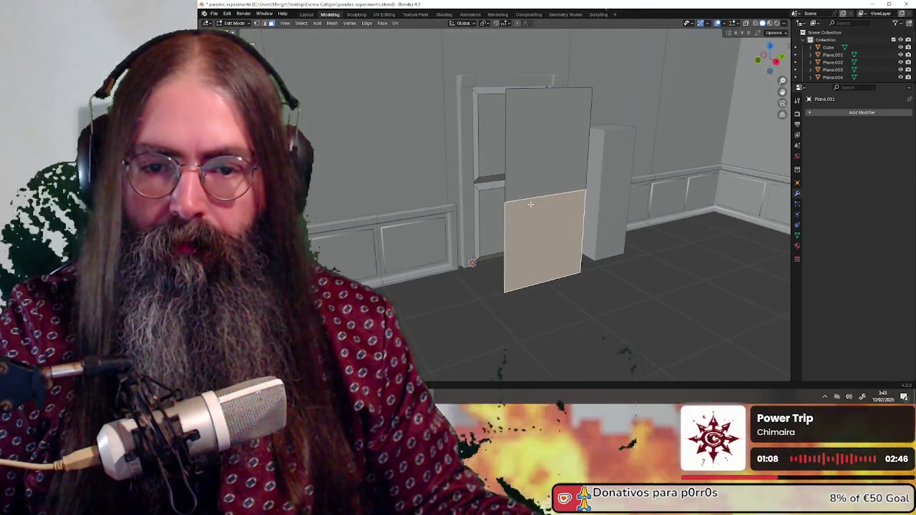
click(545, 199)
shift+click(551, 242)
right_click(552, 243)
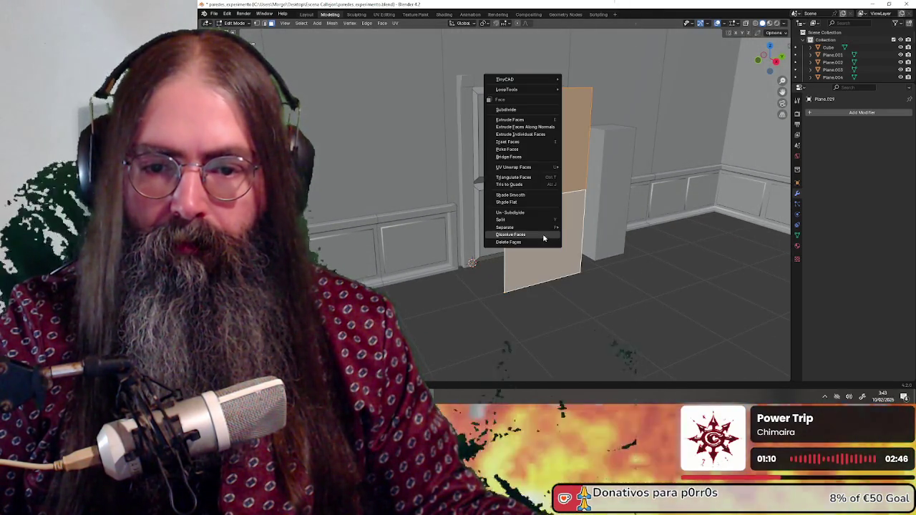
click(552, 238)
key(alt+a)
click(543, 229)
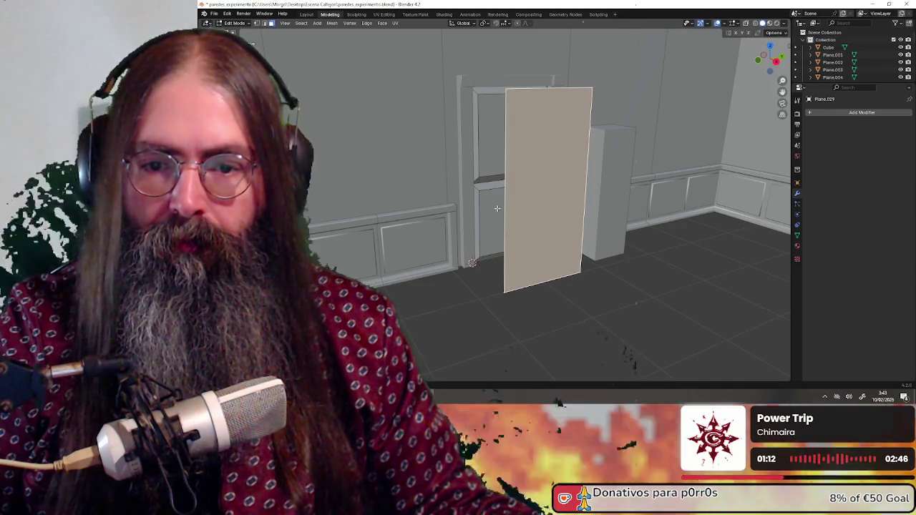
Edge-split and then dissolve the door's left vertical edge.
click(256, 23)
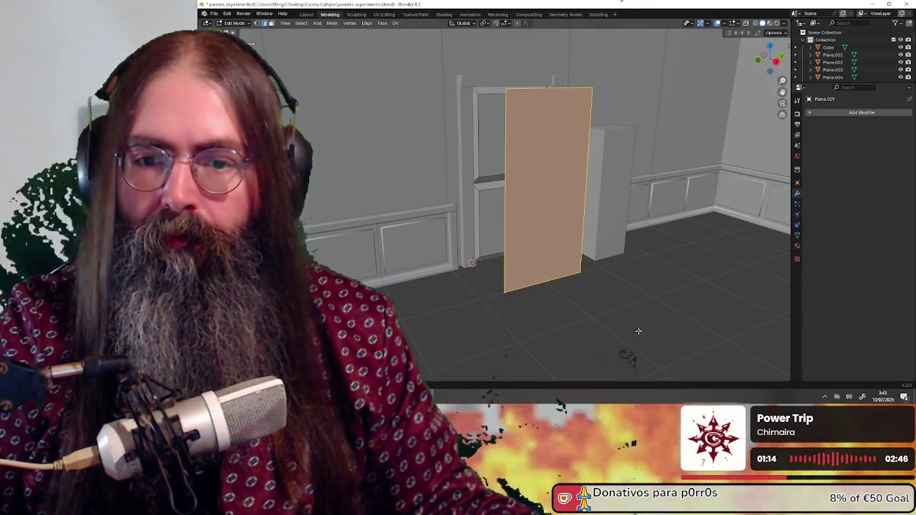
click(522, 226)
click(506, 222)
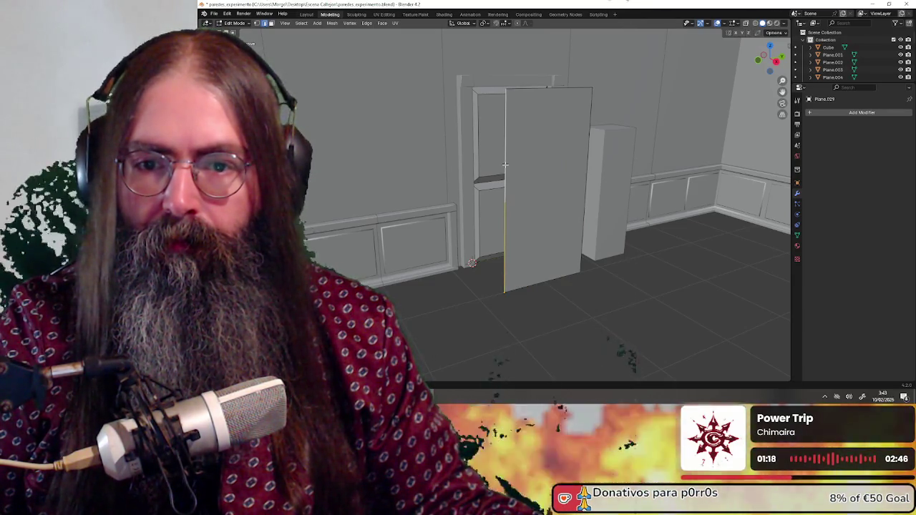
right_click(504, 163)
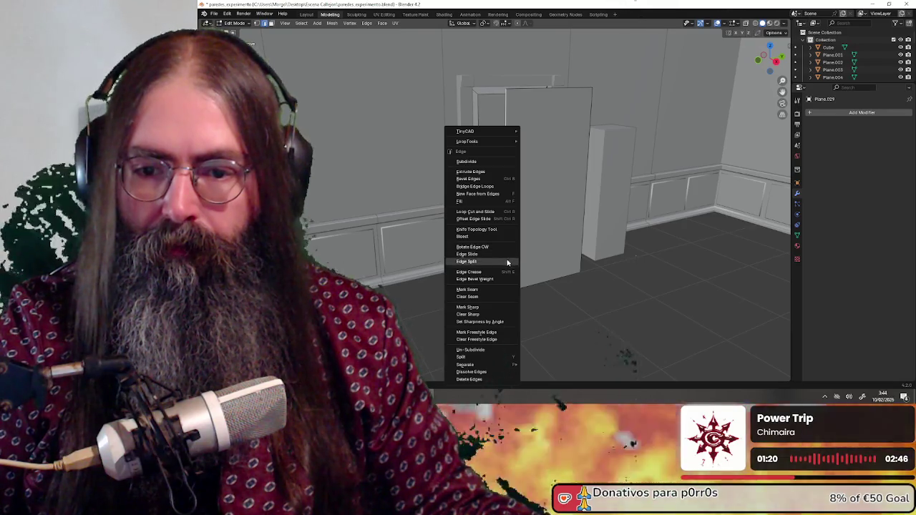
click(472, 261)
right_click(508, 222)
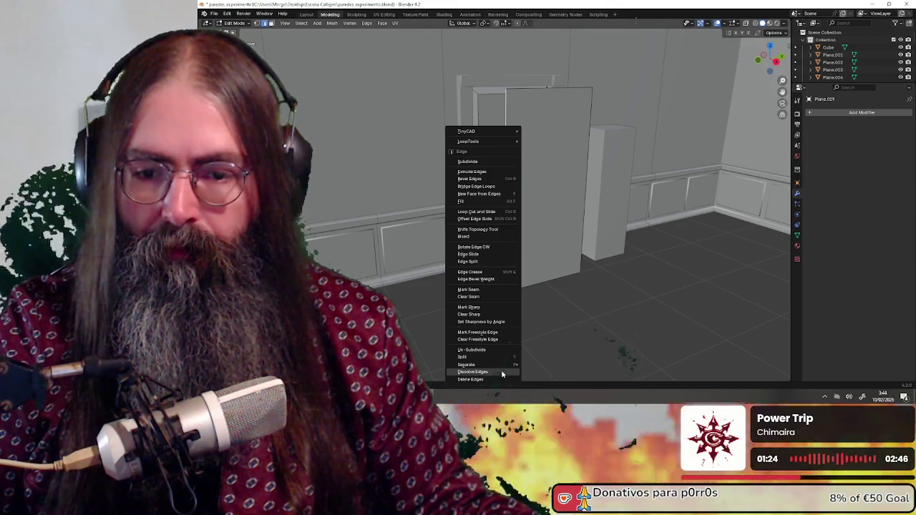
click(503, 373)
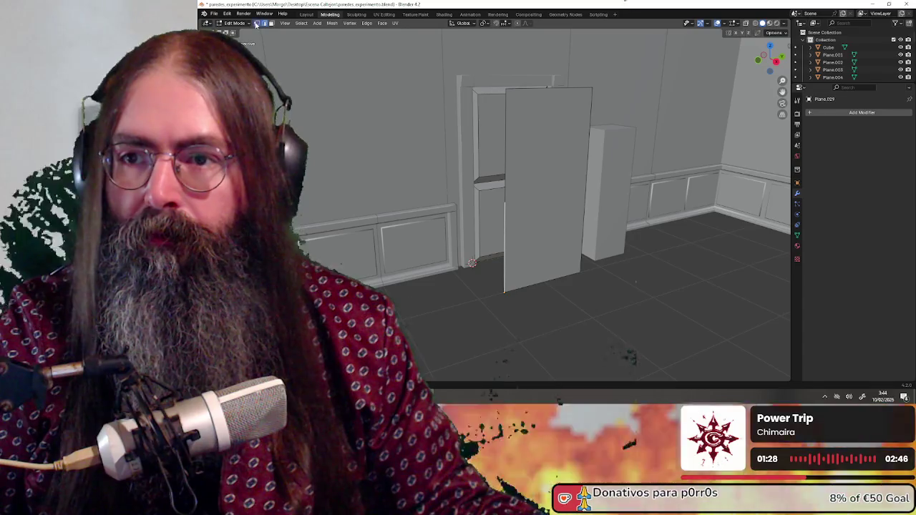
Split a door corner vertex, then select the door's right vertical edge.
key(1)
click(504, 203)
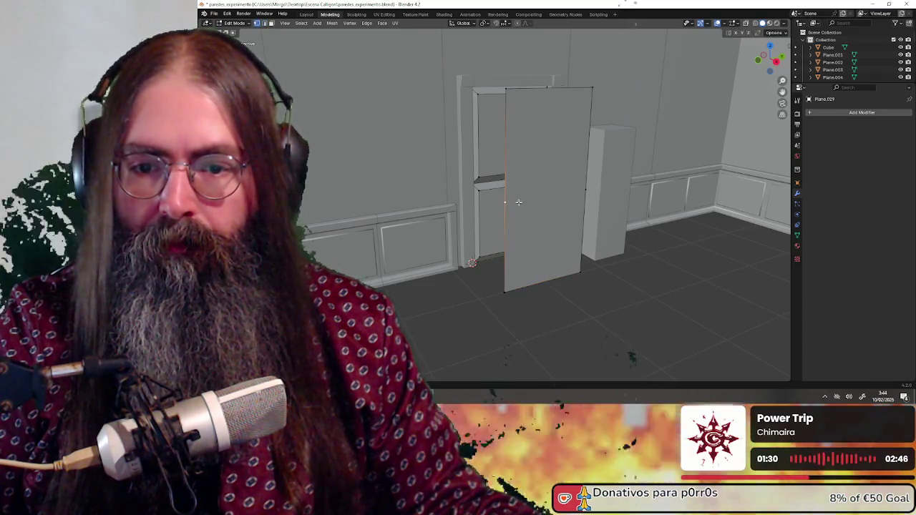
right_click(582, 196)
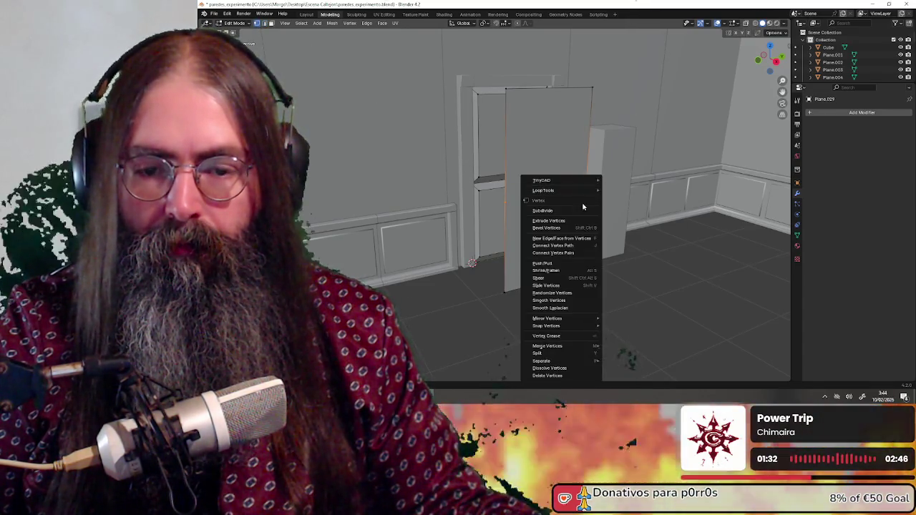
mouse_move(544, 354)
click(630, 353)
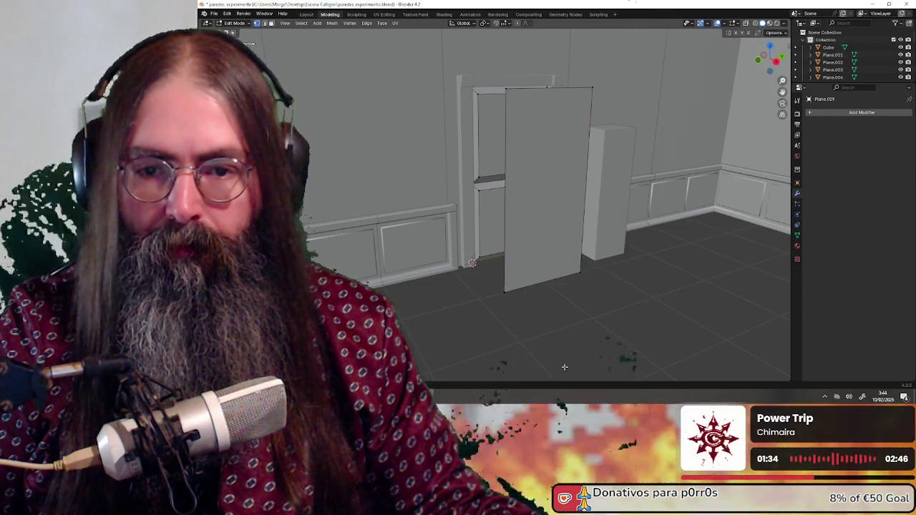
key(2)
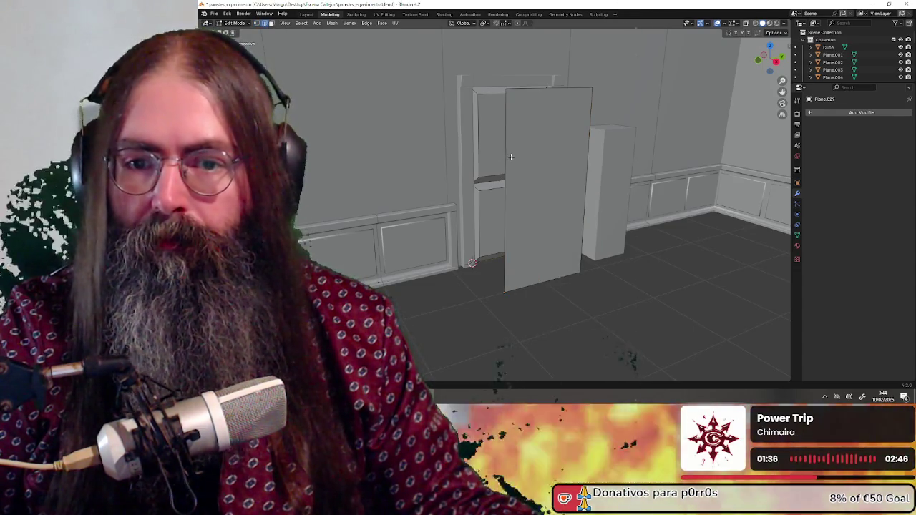
click(549, 103)
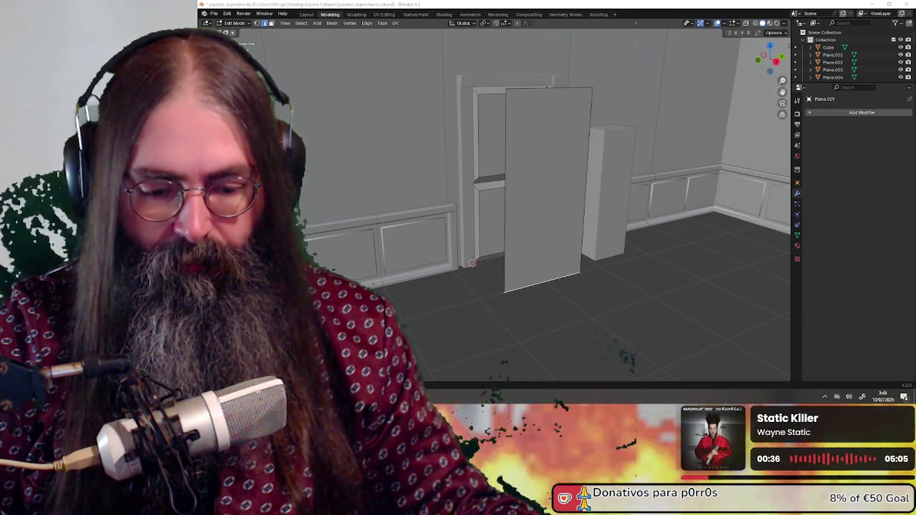
key(alt+Tab)
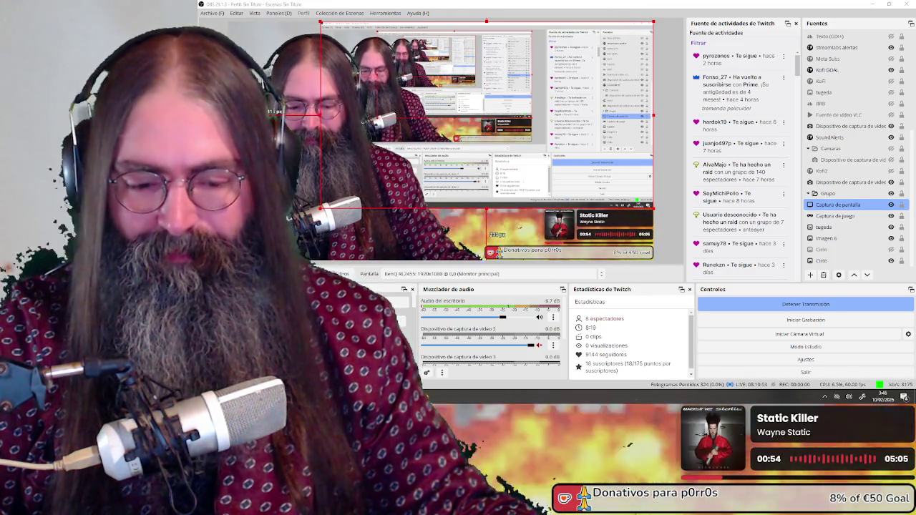
key(alt+Tab)
key(alt+Tab)
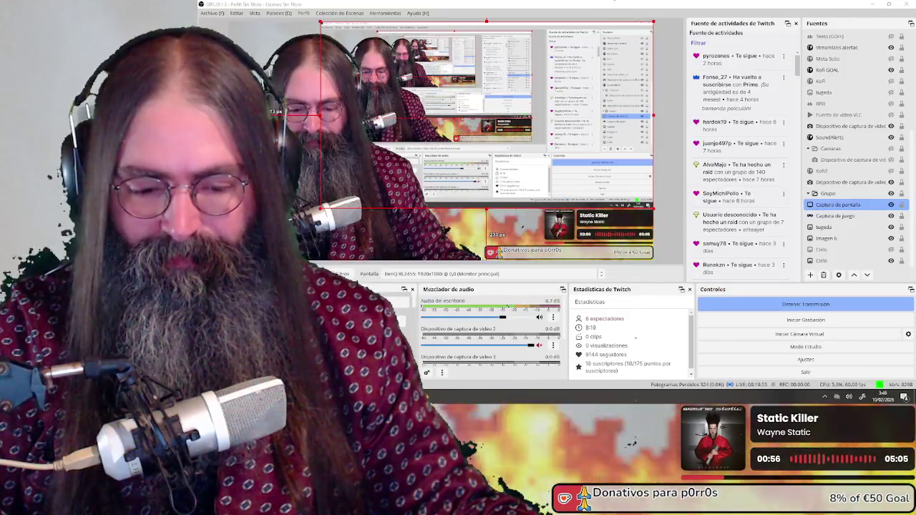
key(alt+Tab)
shift+middle_drag(549, 151, 556, 205)
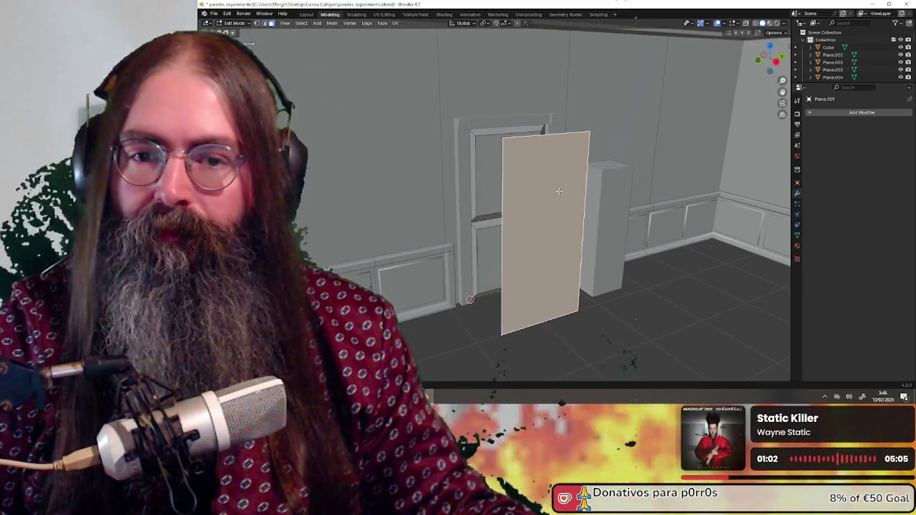
Inset the door face by 0.1 m, then switch over to OBS Studio.
click(517, 170)
key(k)
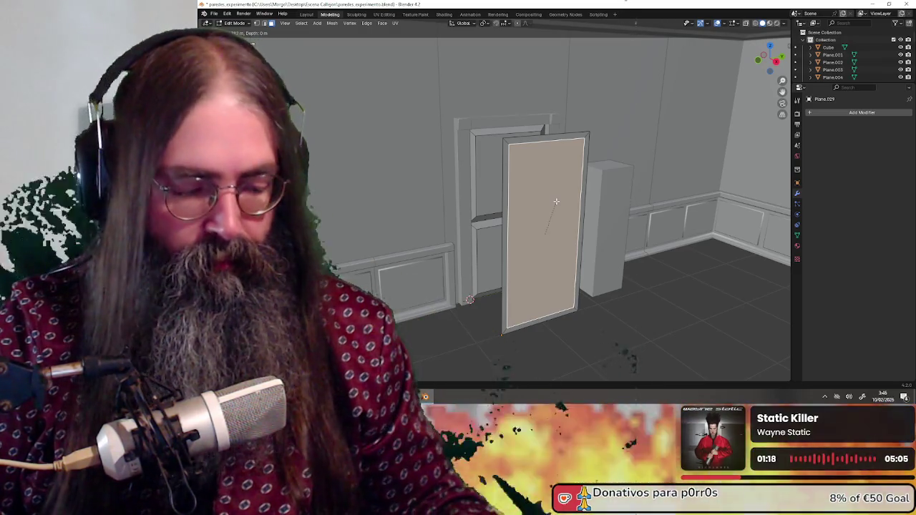
text(0.1)
key(Return)
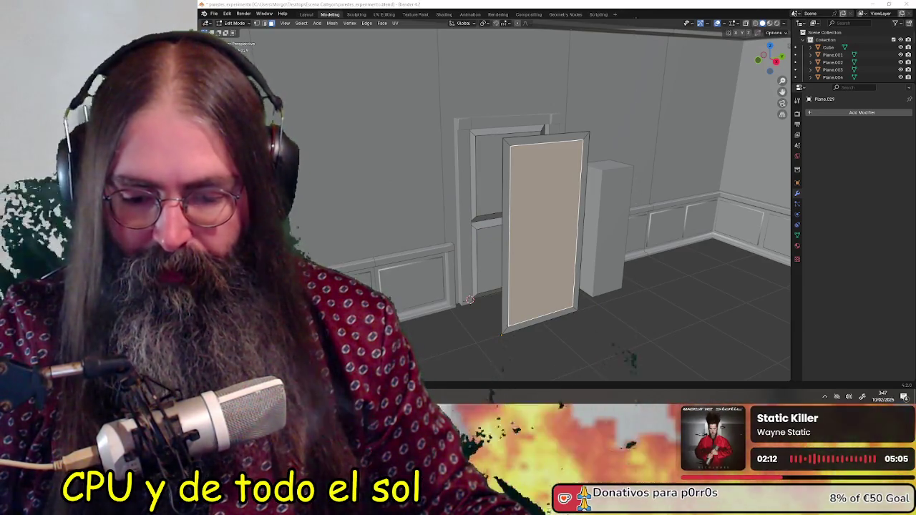
key(alt+Tab)
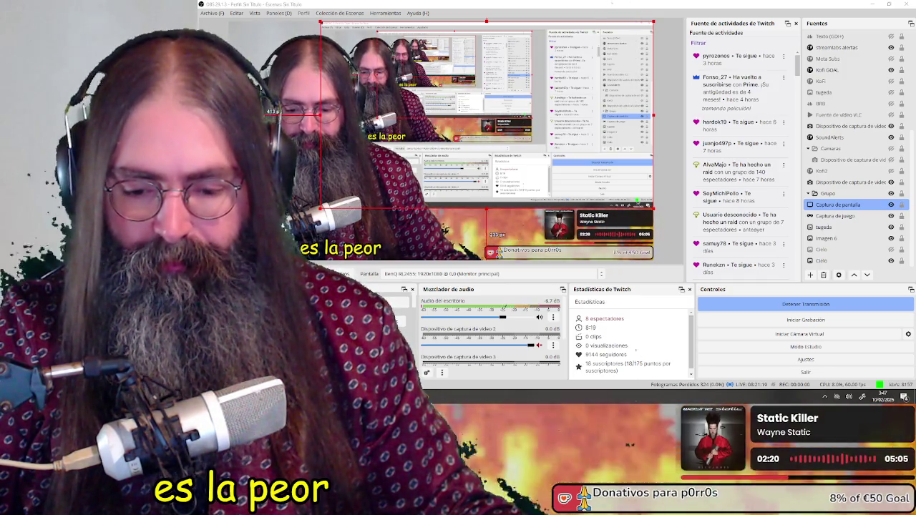
Switch from OBS Studio back to the Blender window.
key(alt+Tab)
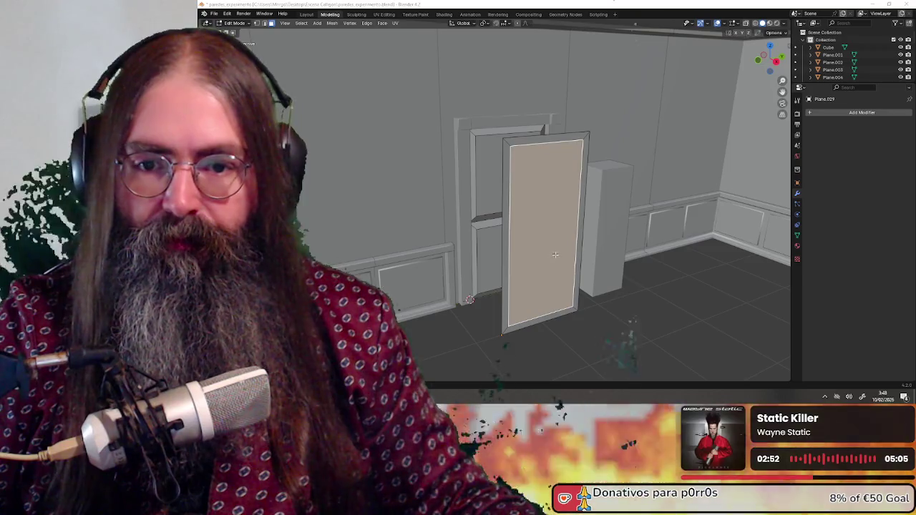
From the side view, add a horizontal loop cut splitting the door into upper and lower panels.
key(KP_3)
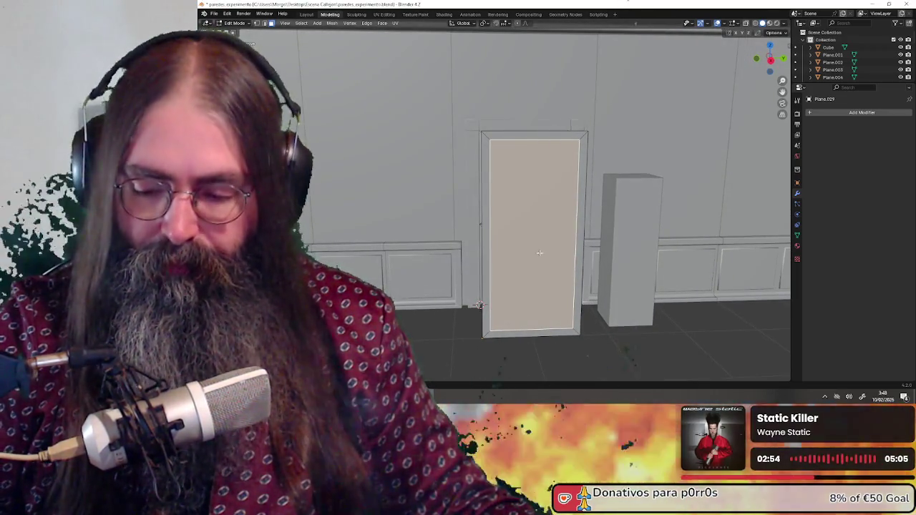
key(ctrl+r)
click(491, 233)
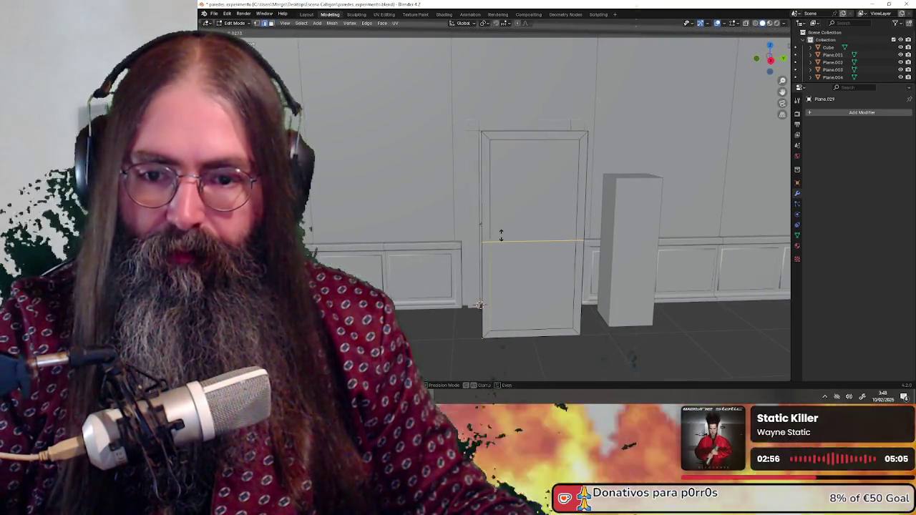
click(501, 236)
mouse_move(501, 236)
middle_down()
mouse_move(525, 253)
mouse_move(504, 233)
middle_up()
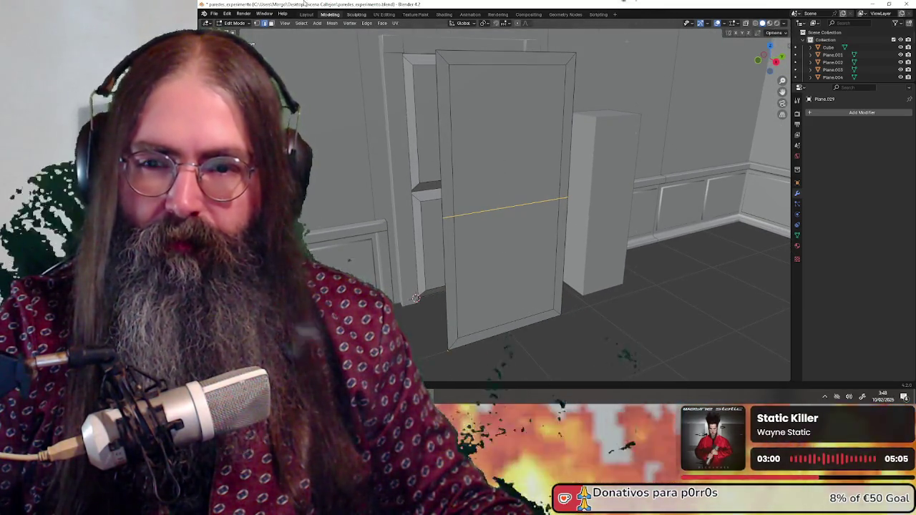
Inset the upper door panel, after undoing a failed inset of both panels.
click(504, 136)
shift+click(486, 251)
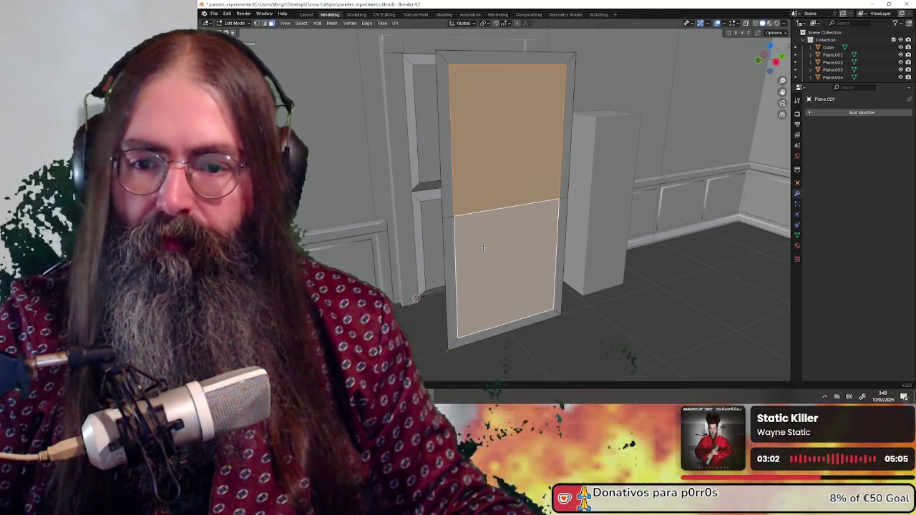
key(i)
key(Escape)
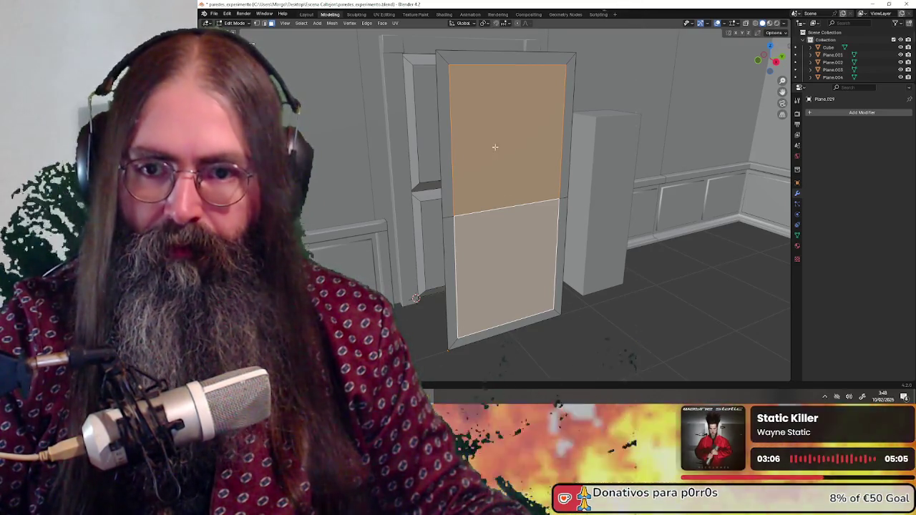
key(ctrl+z)
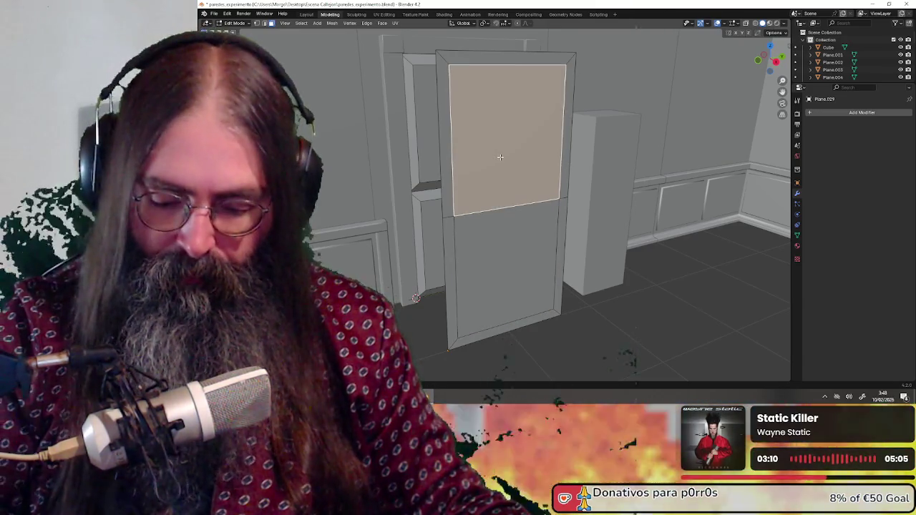
key(i)
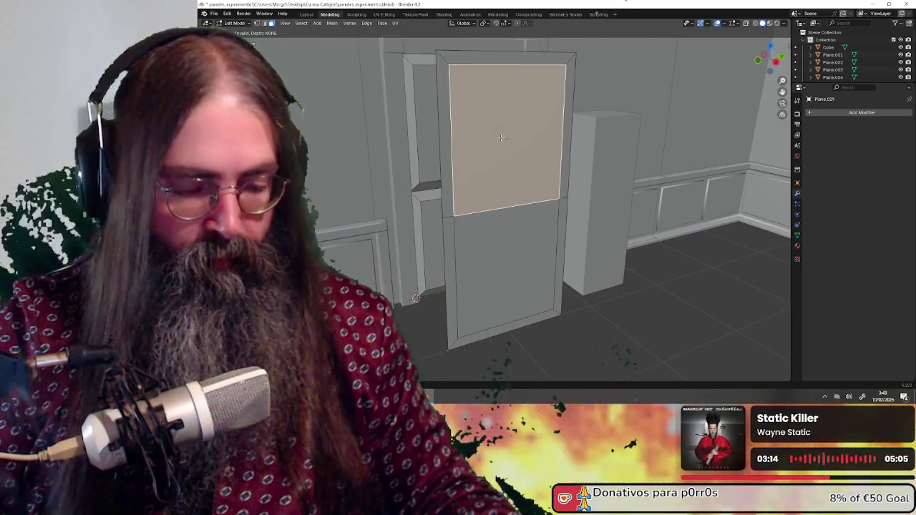
click(501, 138)
Inset the lower door panel and orbit around to check the result.
click(512, 273)
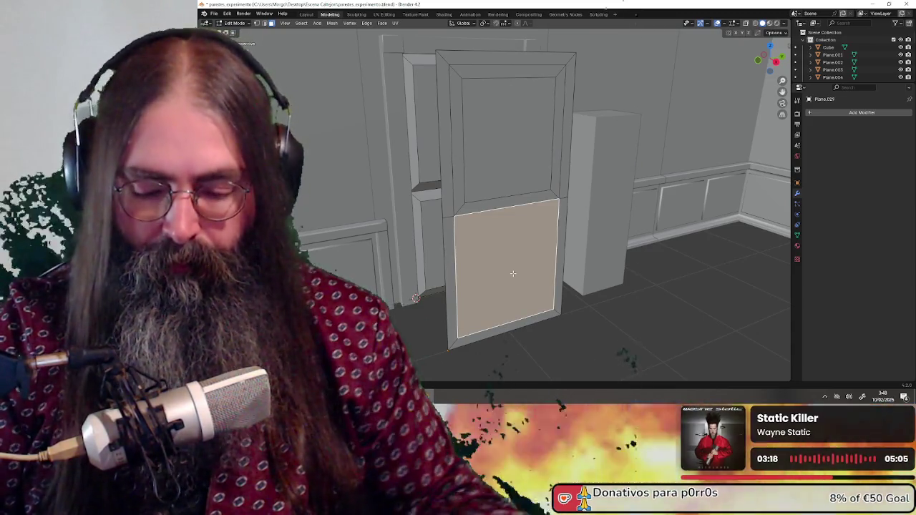
key(i)
click(513, 273)
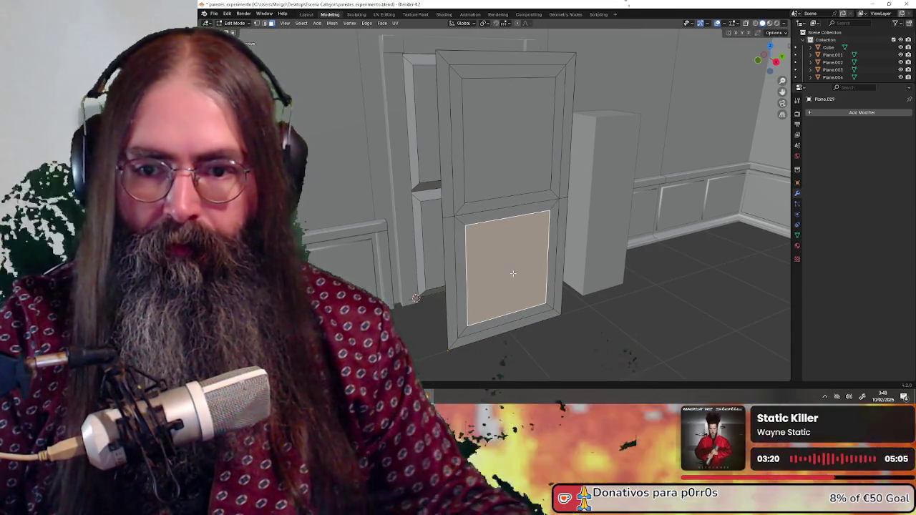
mouse_move(512, 273)
middle_down()
mouse_move(472, 252)
mouse_move(400, 245)
mouse_move(406, 243)
middle_up()
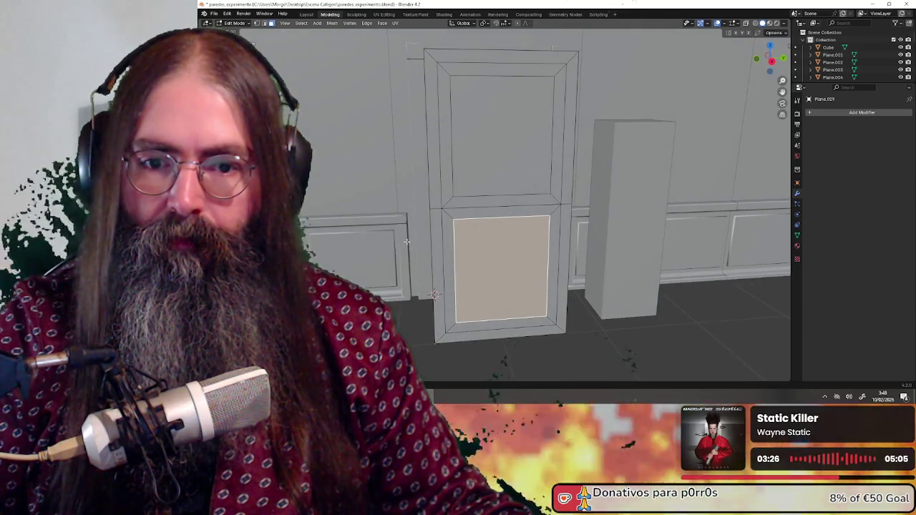
middle_drag(406, 243, 405, 241)
mouse_move(504, 255)
middle_down()
mouse_move(530, 228)
mouse_move(516, 142)
middle_up()
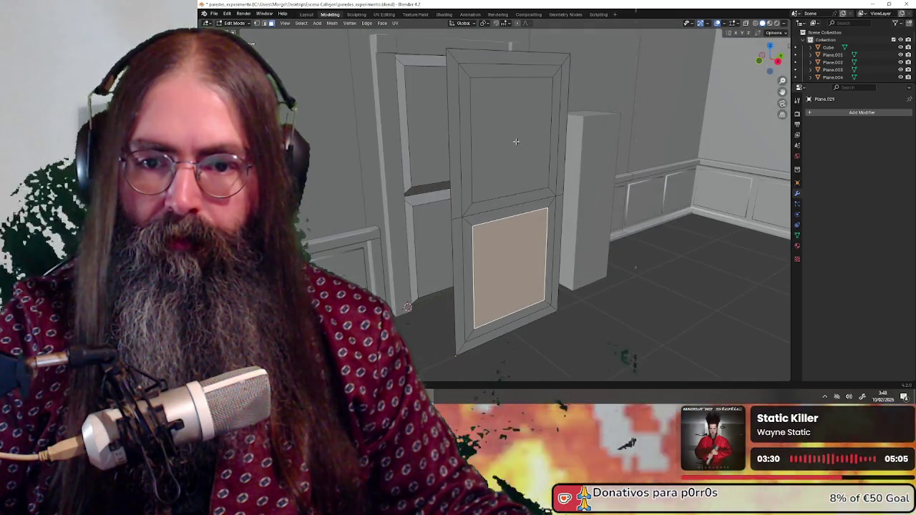
Move both inset panel faces 0.05 m along X to recess them.
shift+click(516, 142)
key(g)
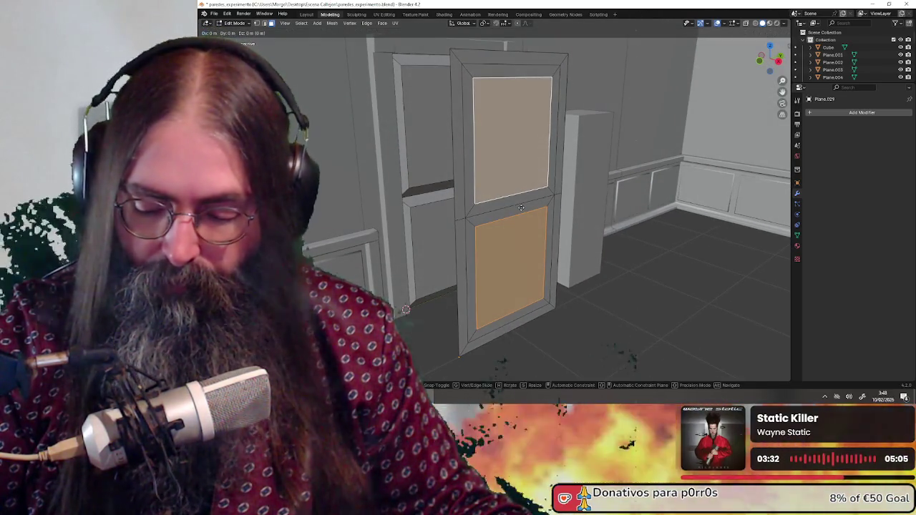
key(x)
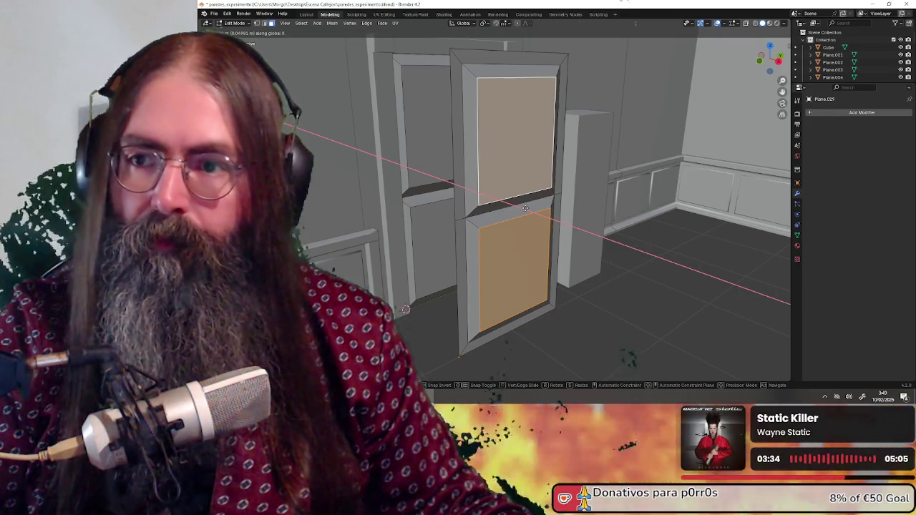
key(minus)
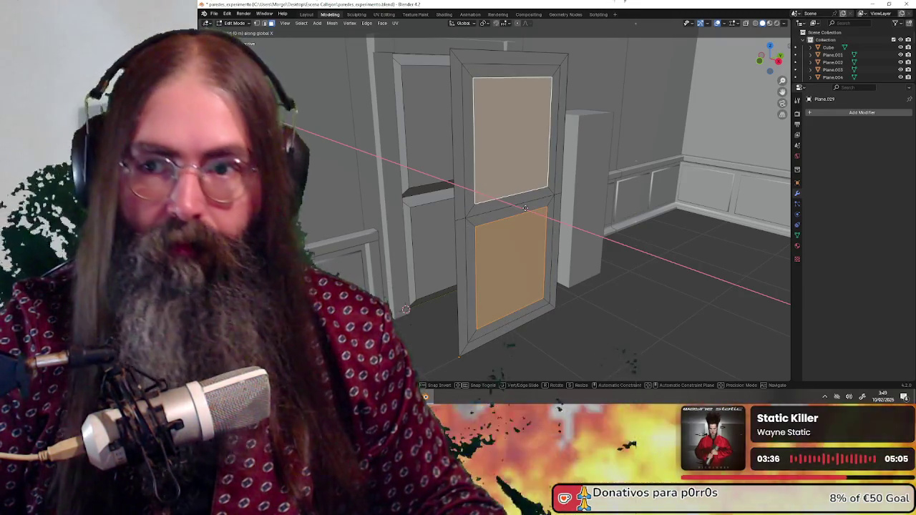
key(BackSpace)
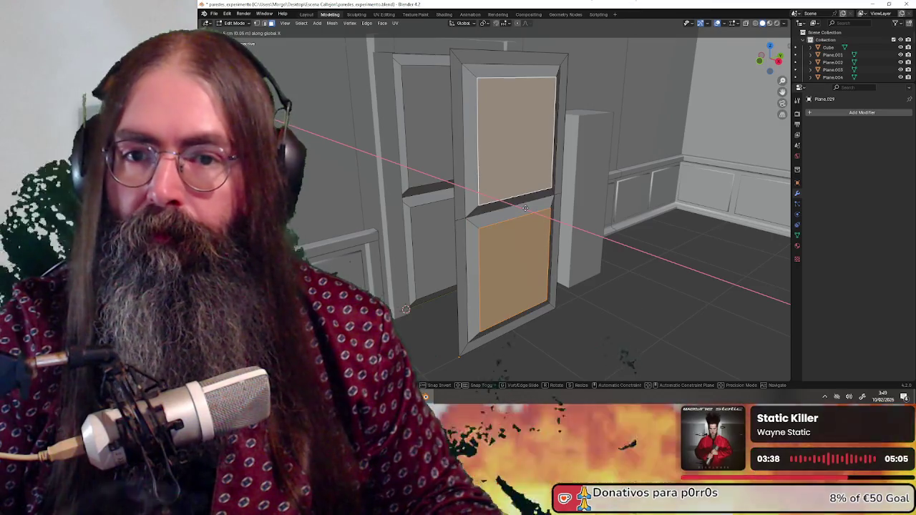
key(Return)
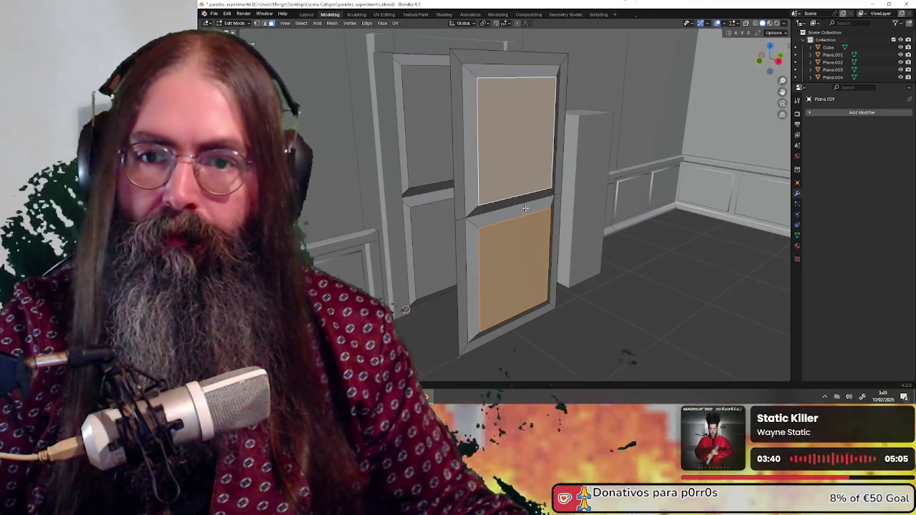
middle_drag(525, 207, 505, 211)
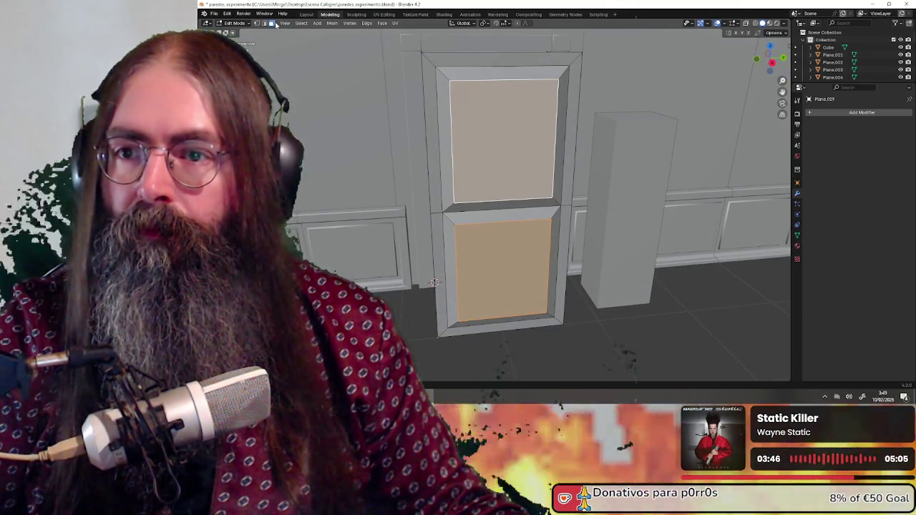
Select the door's left, top, right and lower frame strips, then clear the selection.
click(429, 73)
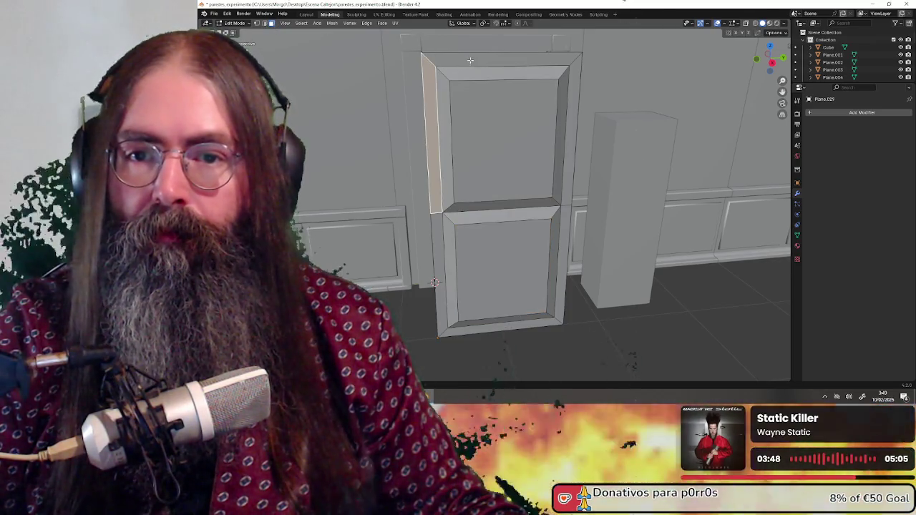
shift+click(471, 60)
shift+click(579, 206)
shift+click(566, 219)
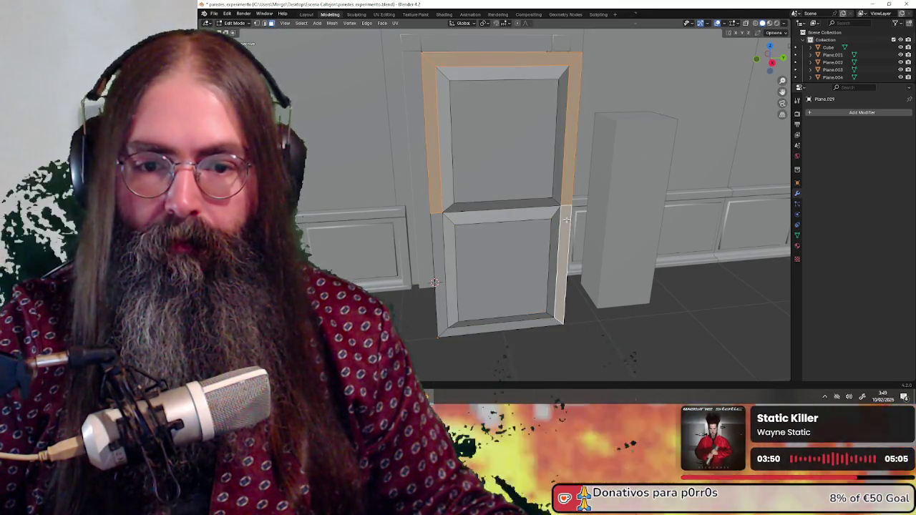
shift+click(442, 229)
mouse_move(447, 218)
middle_down()
mouse_move(513, 209)
mouse_move(474, 198)
middle_up()
scroll(468, 209, up, 3)
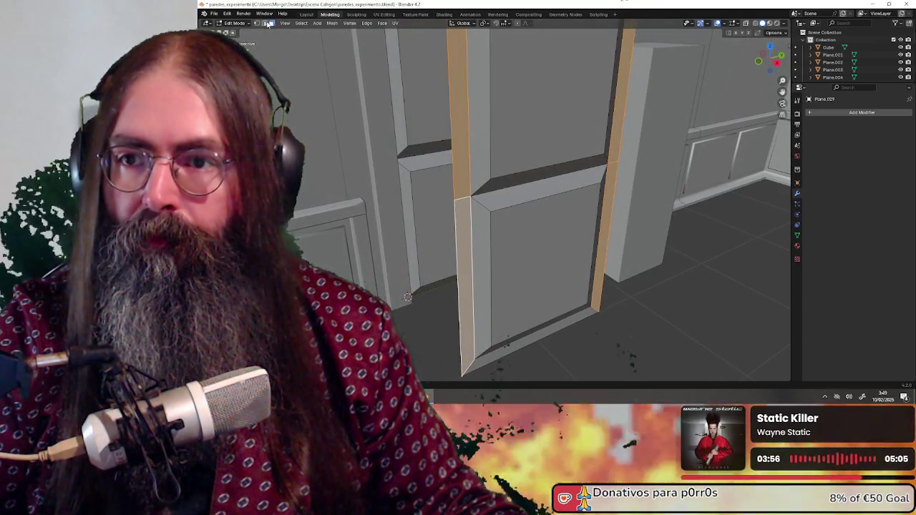
key(alt+a)
Dissolve the stray edge on the door's left side near the middle rail.
middle_drag(587, 179, 620, 170)
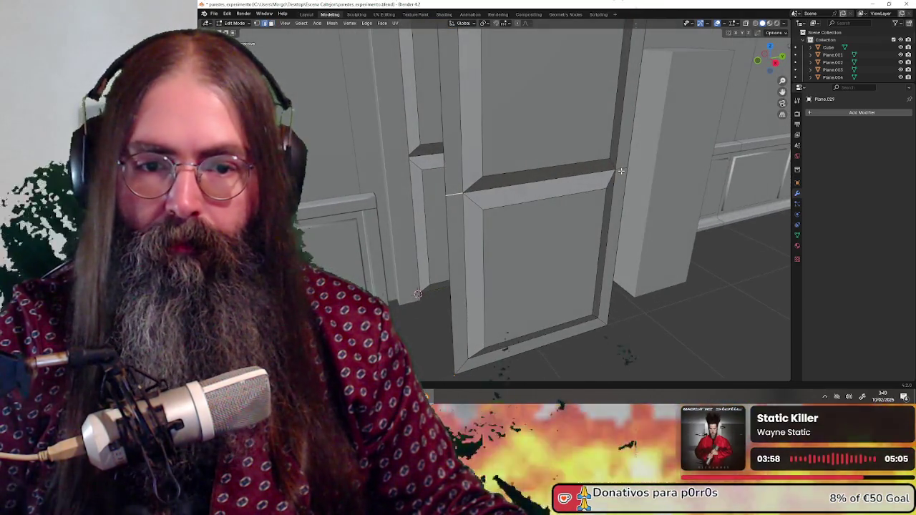
right_click(621, 169)
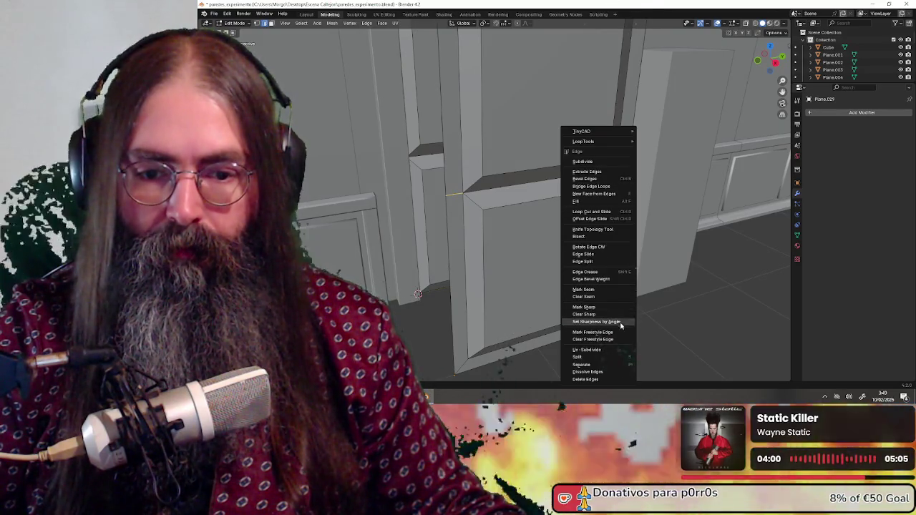
click(609, 373)
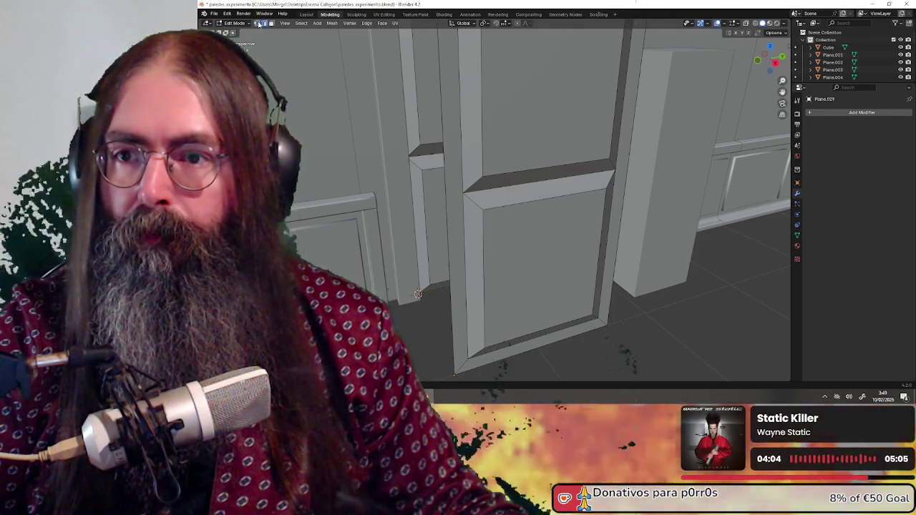
scroll(501, 200, down, 4)
scroll(482, 196, up, 4)
alt+click(481, 196)
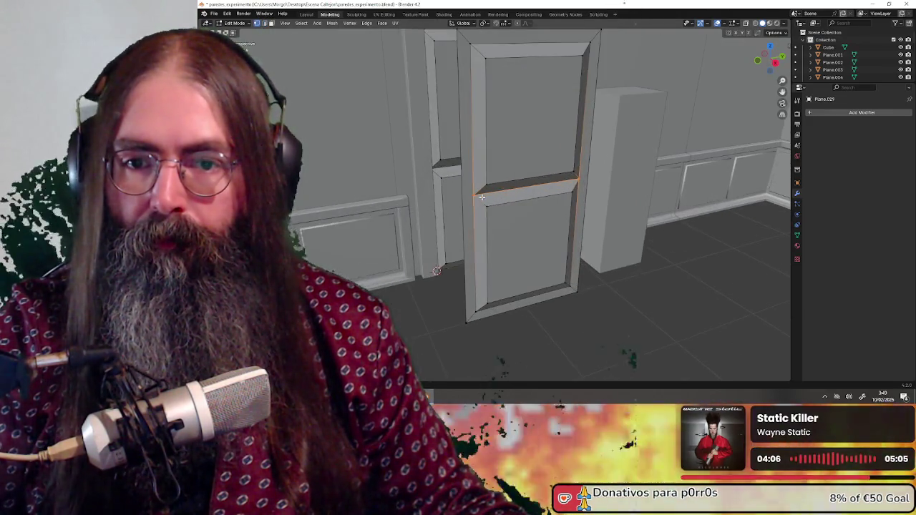
middle_drag(513, 201, 494, 204)
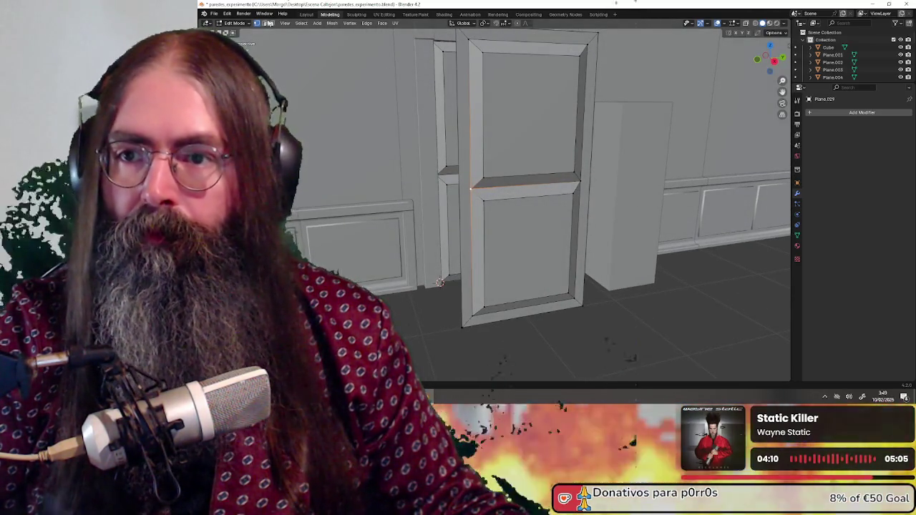
In face select mode, select the door's left side, bottom and right side faces.
click(272, 24)
click(532, 122)
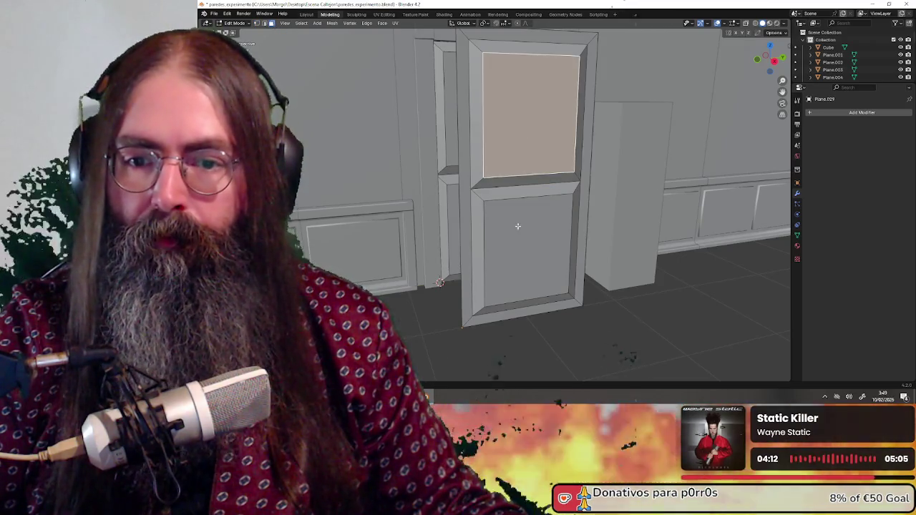
click(519, 221)
click(627, 333)
scroll(627, 332, down, 4)
scroll(562, 244, up, 4)
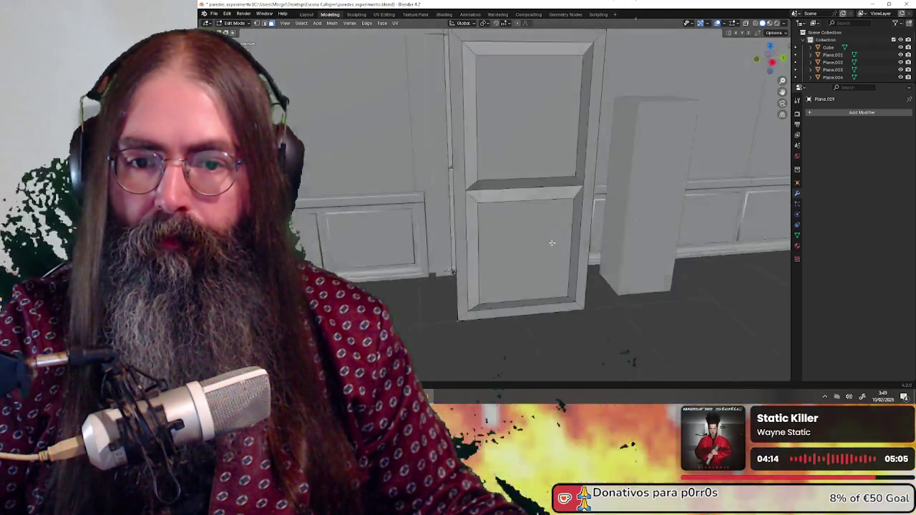
middle_drag(568, 237, 520, 219)
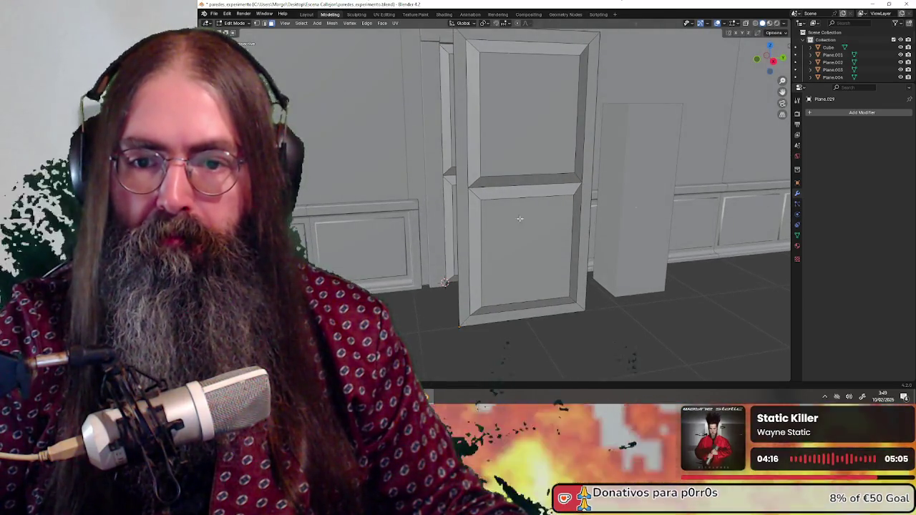
click(462, 184)
shift+click(503, 314)
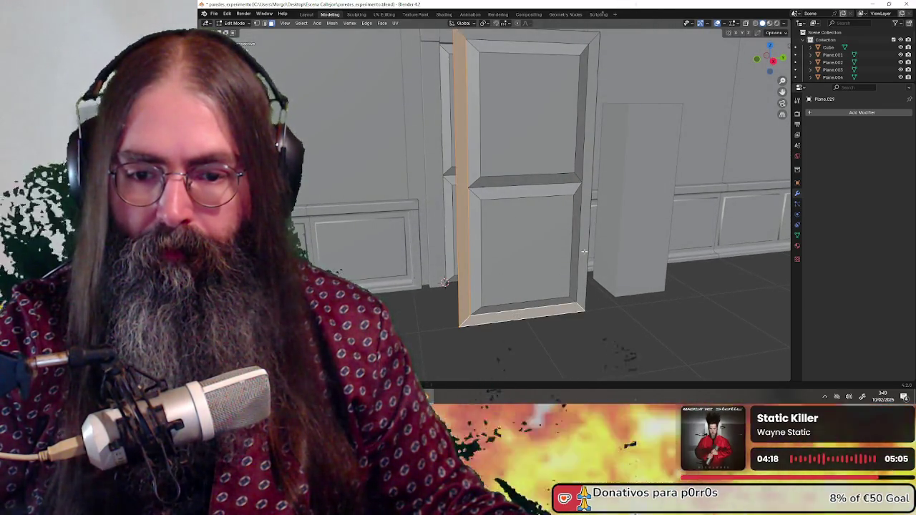
shift+click(585, 233)
mouse_move(585, 233)
middle_down()
mouse_move(509, 116)
mouse_move(557, 233)
middle_up()
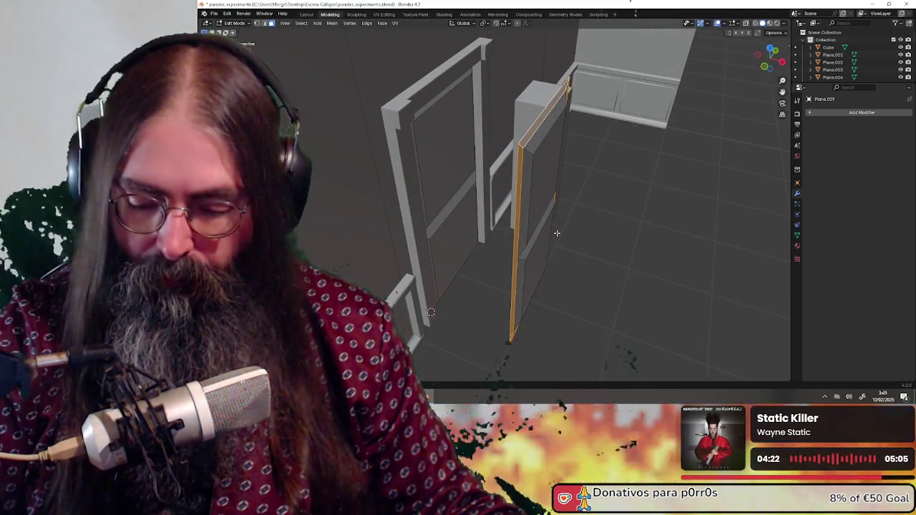
Move the door's rim faces 0.1 m along X.
text(gx)
text(.1)
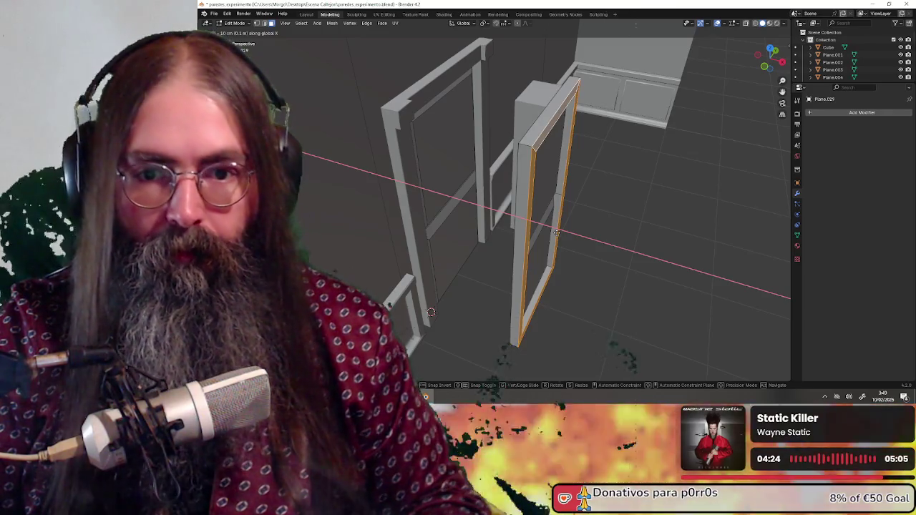
key(Return)
mouse_move(557, 232)
middle_down()
mouse_move(500, 208)
mouse_move(571, 252)
middle_up()
scroll(500, 208, up, 3)
scroll(500, 208, down, 3)
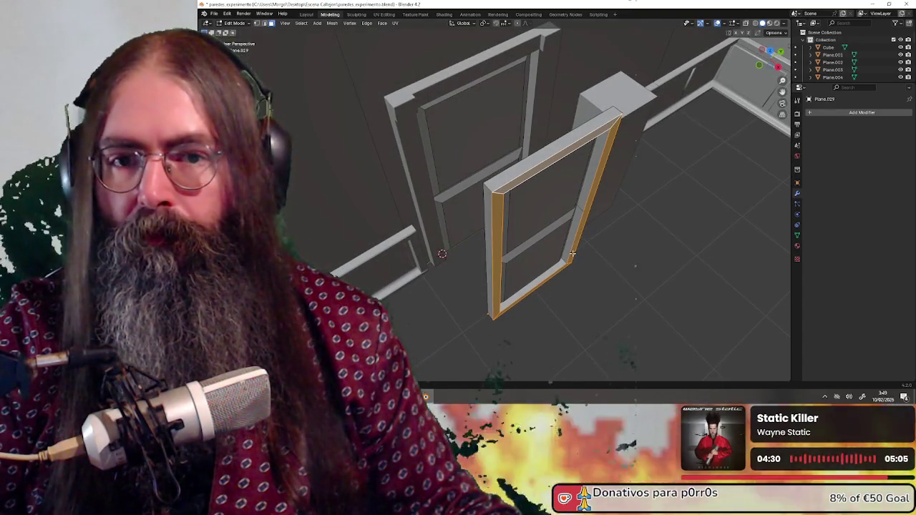
Extrude the rim faces and move them 5 cm along X to thicken the frame.
key(e)
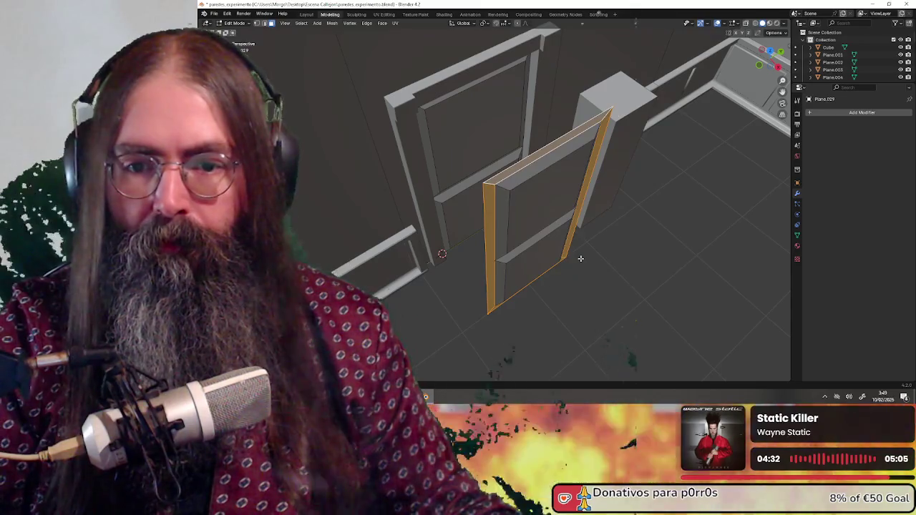
key(g)
key(x)
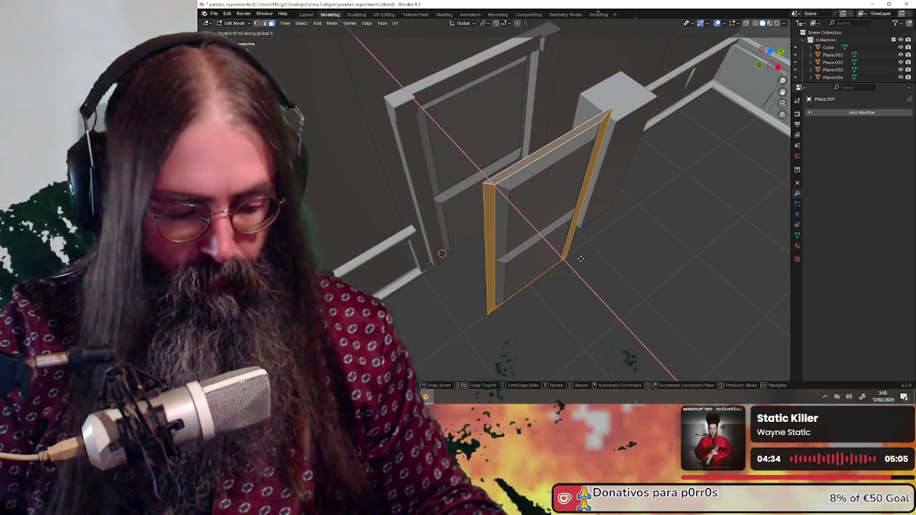
text(5cm)
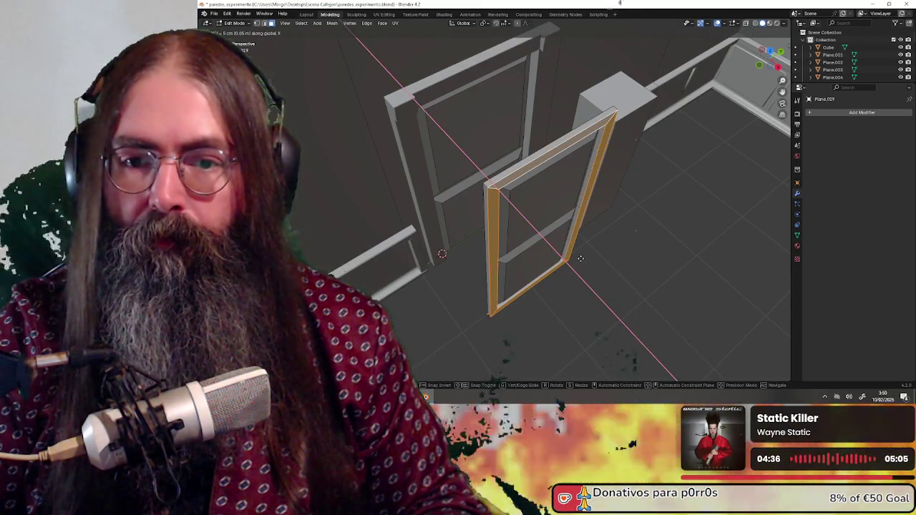
key(Return)
mouse_move(637, 267)
middle_down()
mouse_move(564, 234)
mouse_move(702, 290)
mouse_move(646, 284)
middle_up()
click(701, 291)
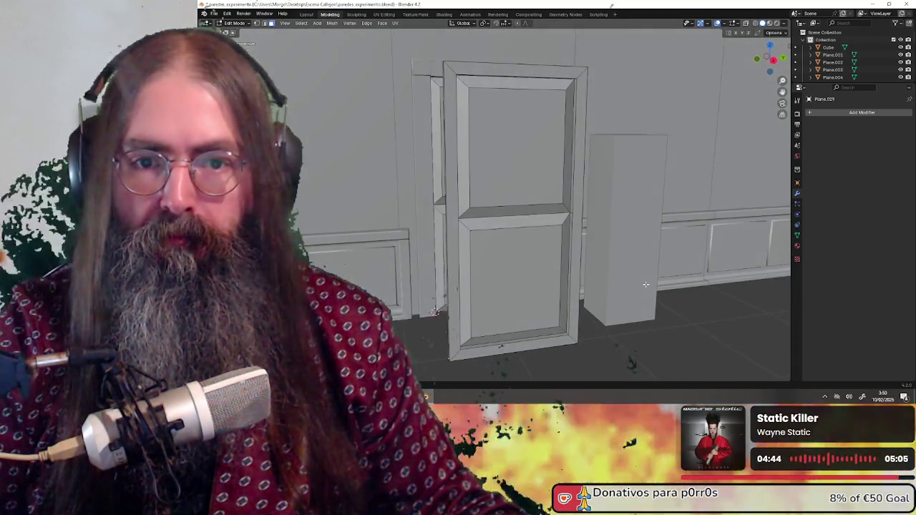
scroll(609, 284, up, 1)
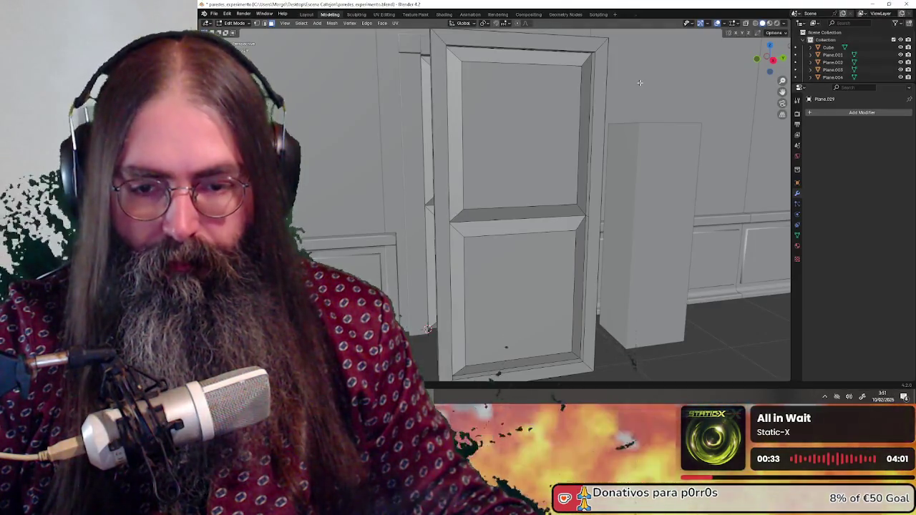
mouse_move(536, 181)
middle_down()
mouse_move(572, 220)
mouse_move(659, 245)
mouse_move(617, 238)
mouse_move(640, 255)
mouse_move(595, 248)
mouse_move(634, 250)
mouse_move(614, 250)
middle_up()
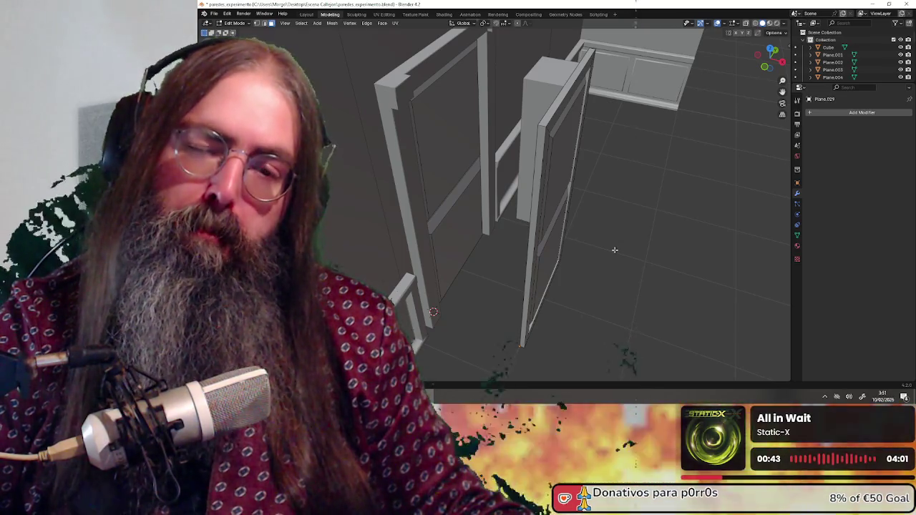
mouse_move(614, 249)
middle_down()
mouse_move(567, 237)
mouse_move(599, 245)
mouse_move(579, 255)
mouse_move(591, 232)
middle_up()
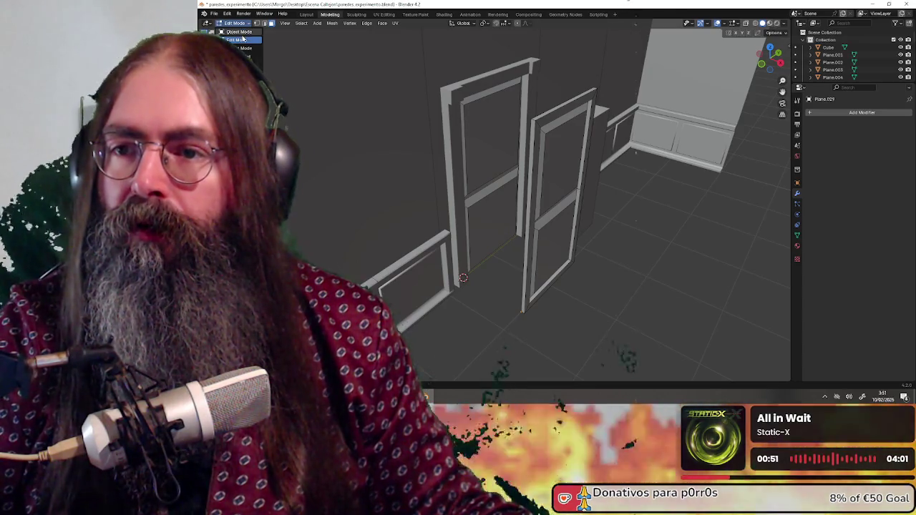
In Object Mode, rotate the pasted door copy 180° around Z.
click(240, 31)
click(542, 175)
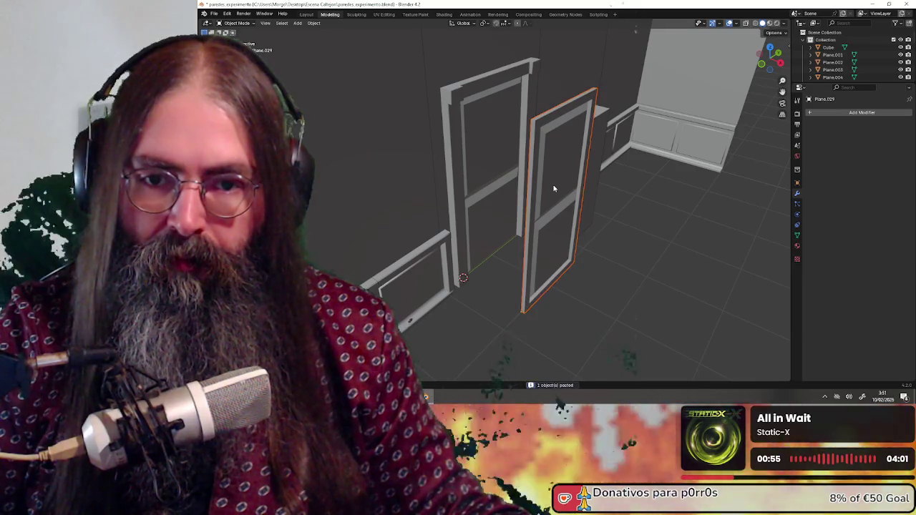
text(r180)
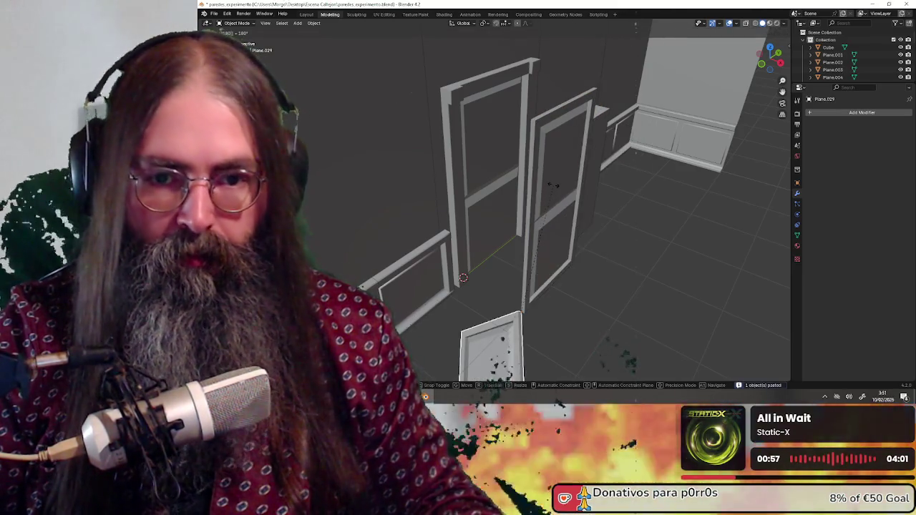
text(z)
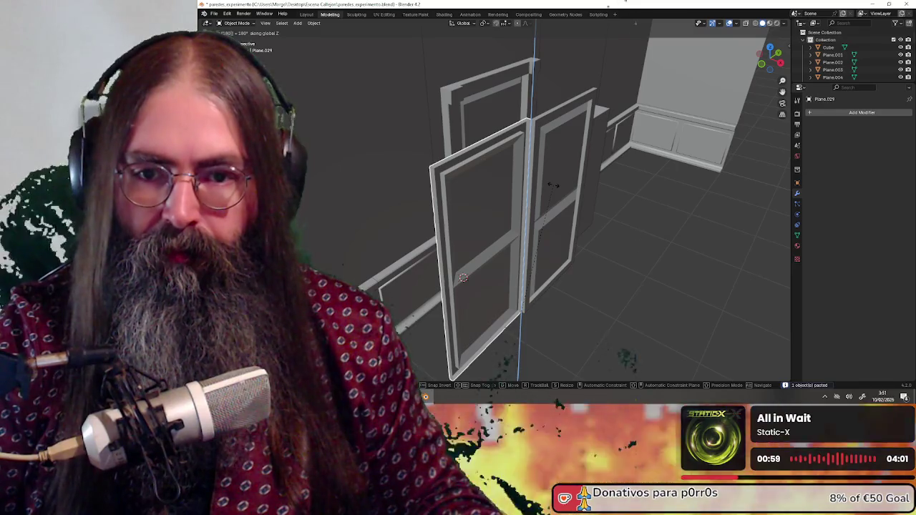
key(Return)
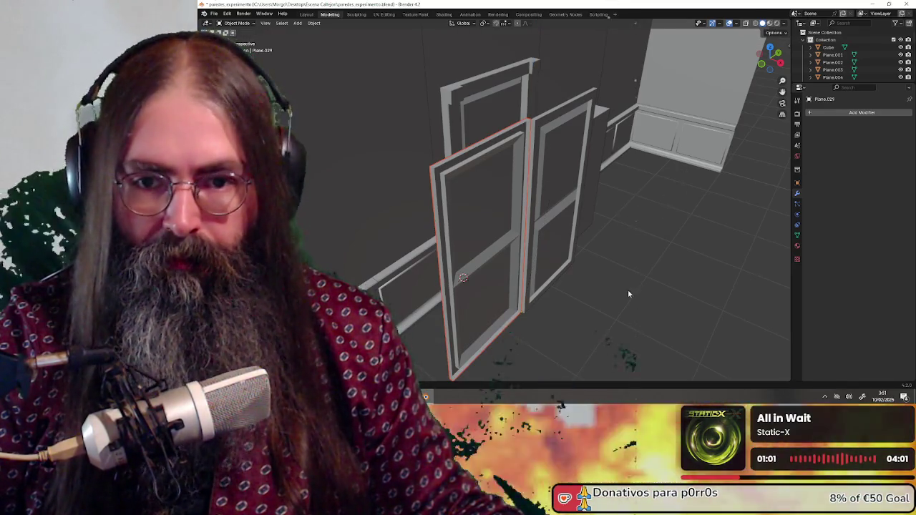
Slide the door copy along Y so it stands beside the original door.
middle_drag(630, 296, 596, 296)
key(g)
key(y)
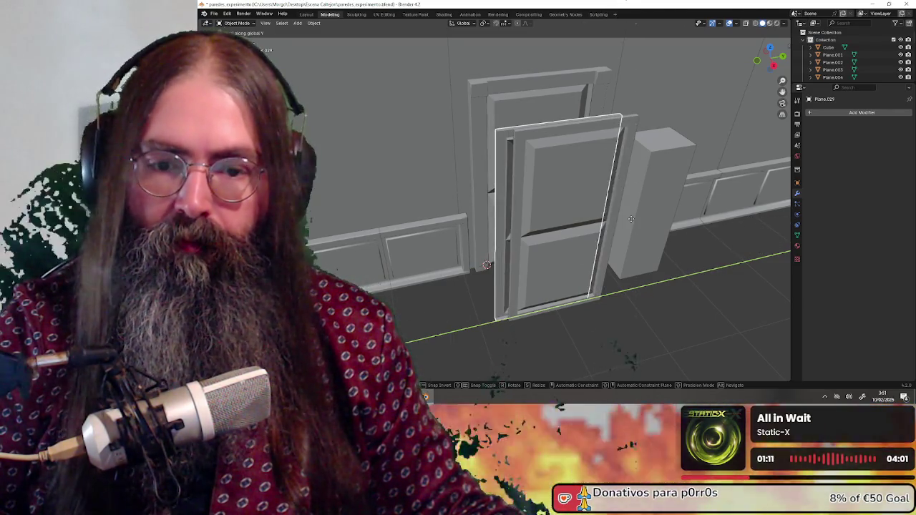
click(591, 213)
Enter Edit Mode on the door, zoom in closer, then return to Object Mode.
middle_drag(496, 301, 581, 213)
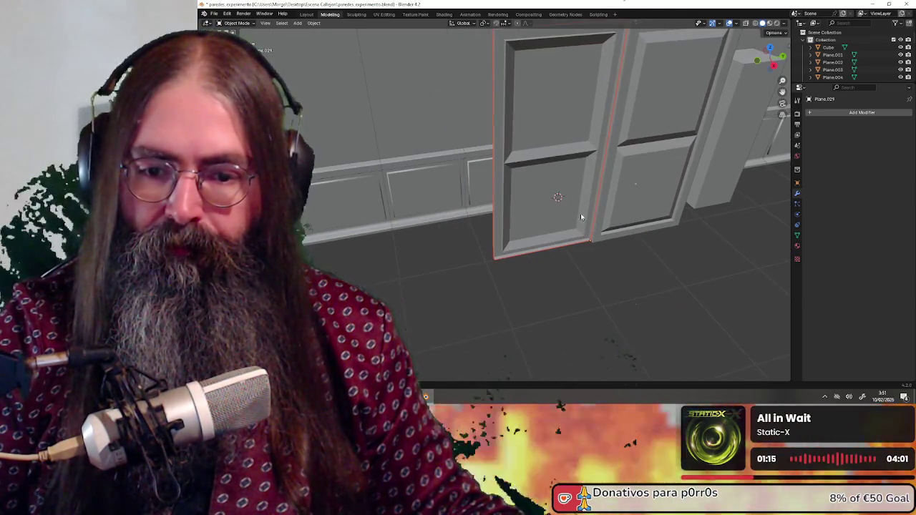
click(237, 24)
click(240, 43)
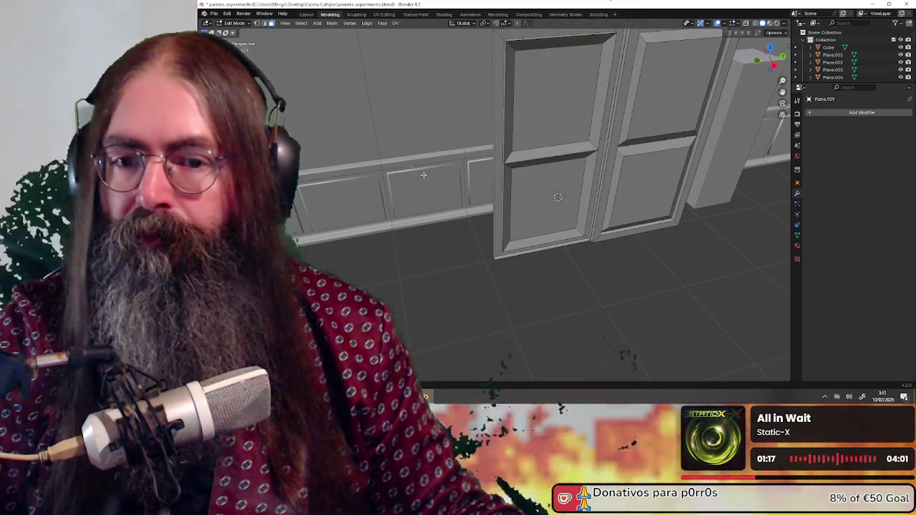
scroll(480, 262, up, 2)
middle_drag(480, 262, 494, 283)
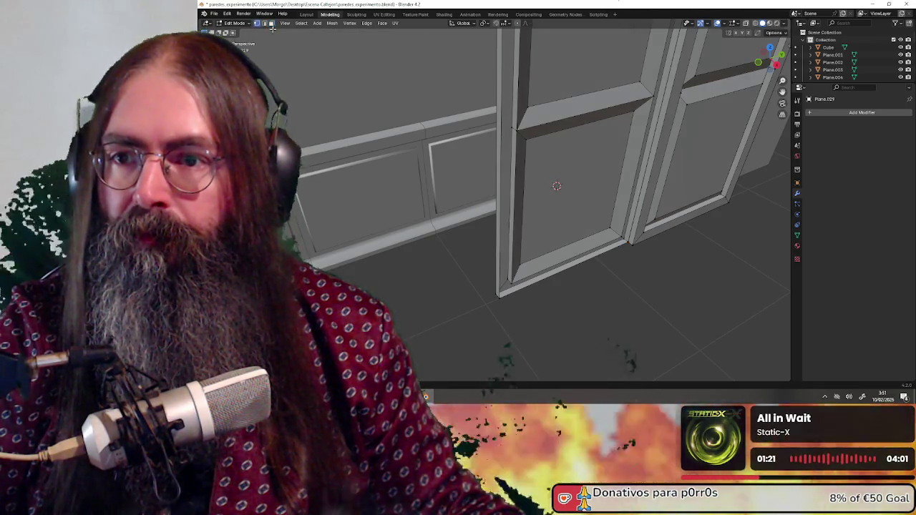
key(Tab)
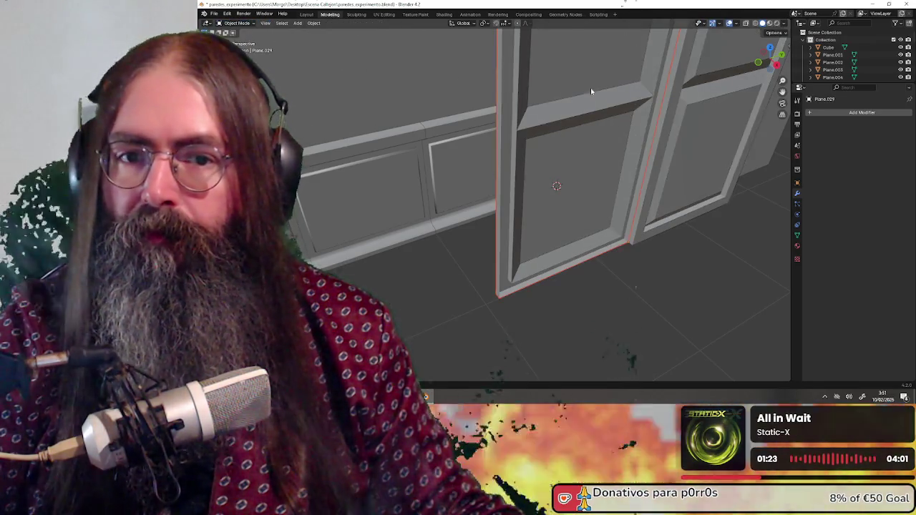
Snap the 3D cursor to the pasted door's bottom corner vertex.
click(591, 91)
click(237, 24)
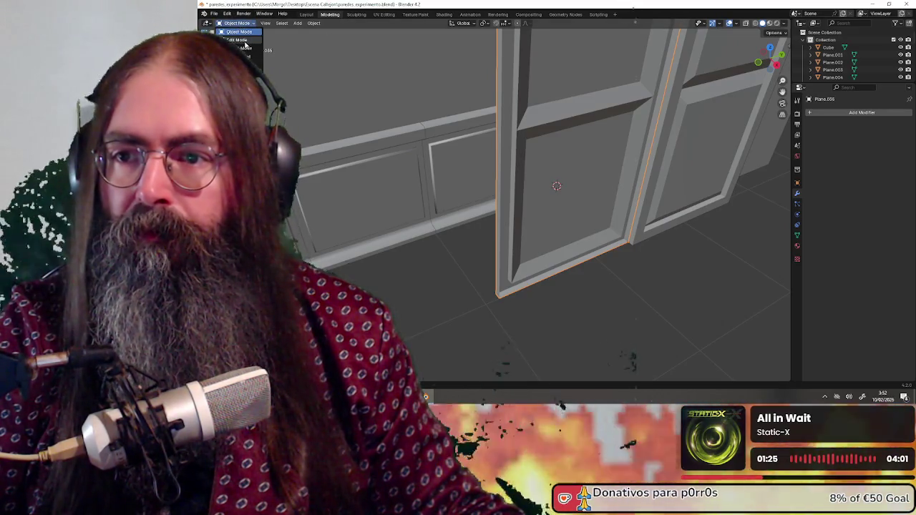
click(242, 41)
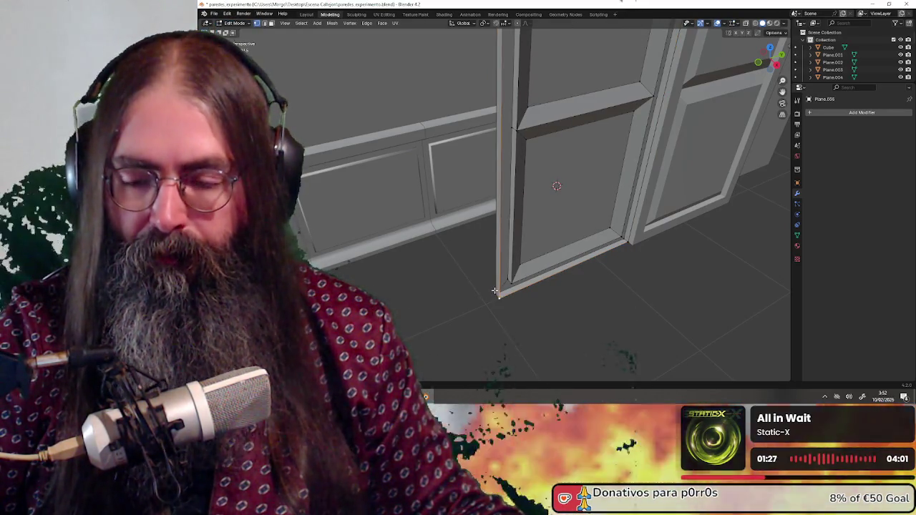
scroll(505, 302, down, 1)
key(shift+s)
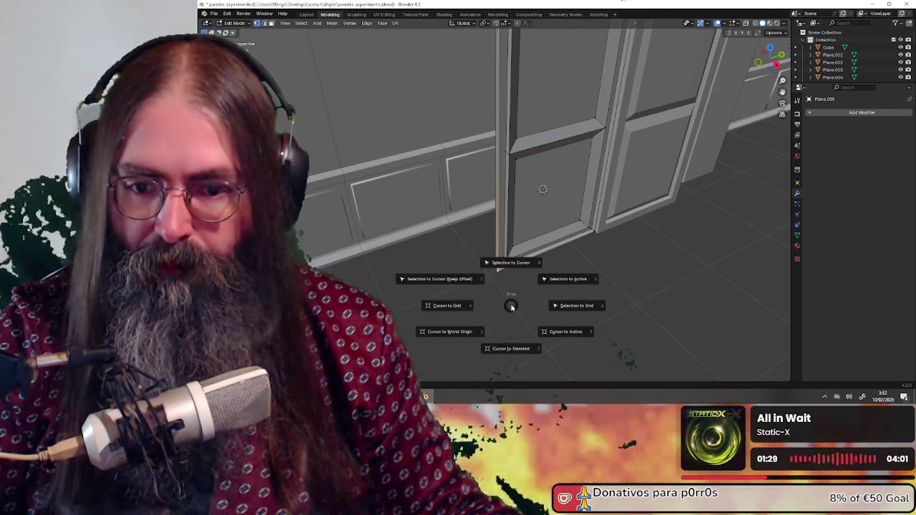
click(511, 342)
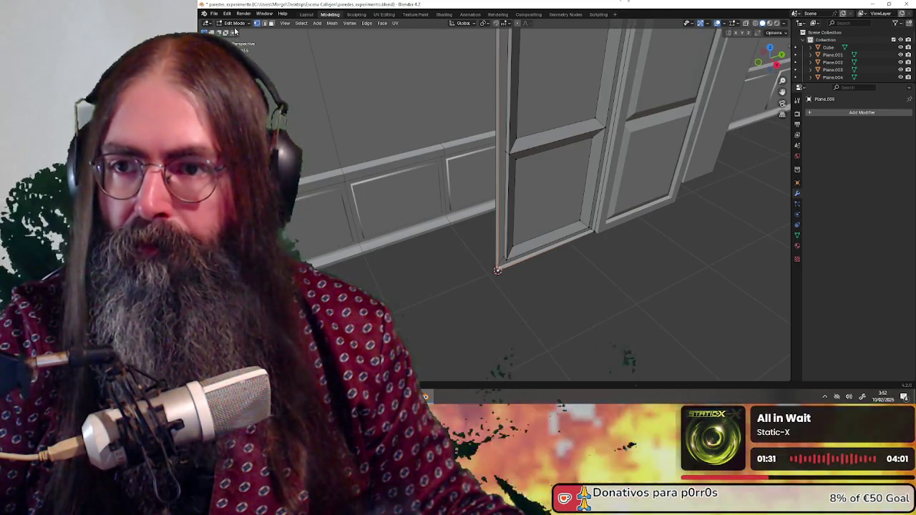
key(Tab)
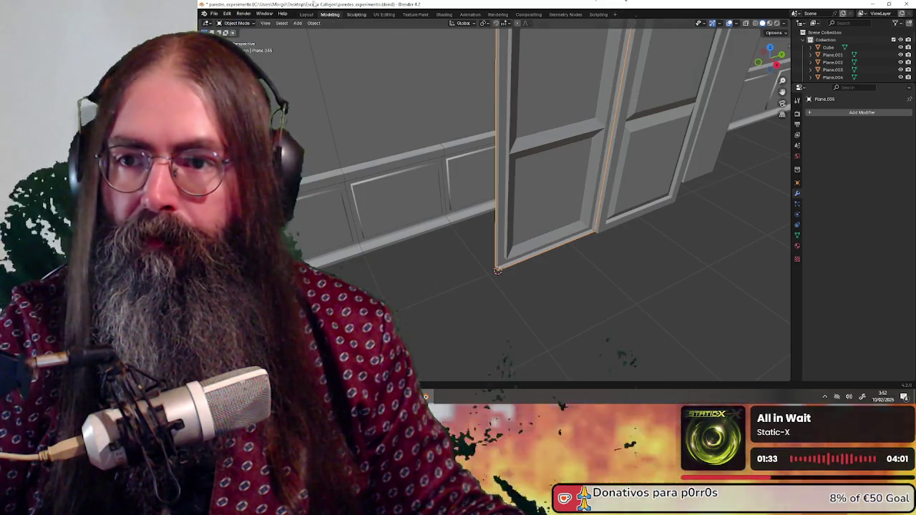
click(313, 24)
mouse_move(327, 39)
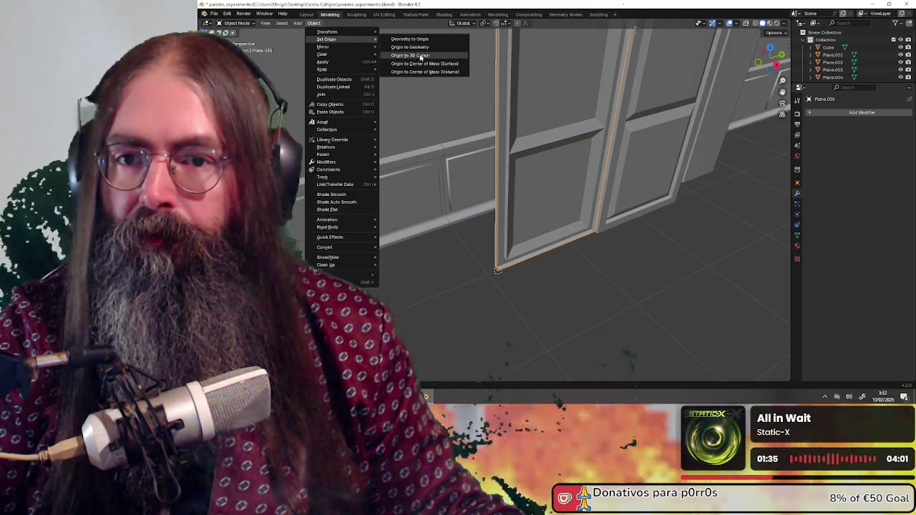
Set the pasted door's origin to the 3D cursor and slide it along Y.
click(415, 55)
mouse_move(558, 207)
middle_down()
mouse_move(511, 227)
mouse_move(491, 249)
middle_up()
key(g)
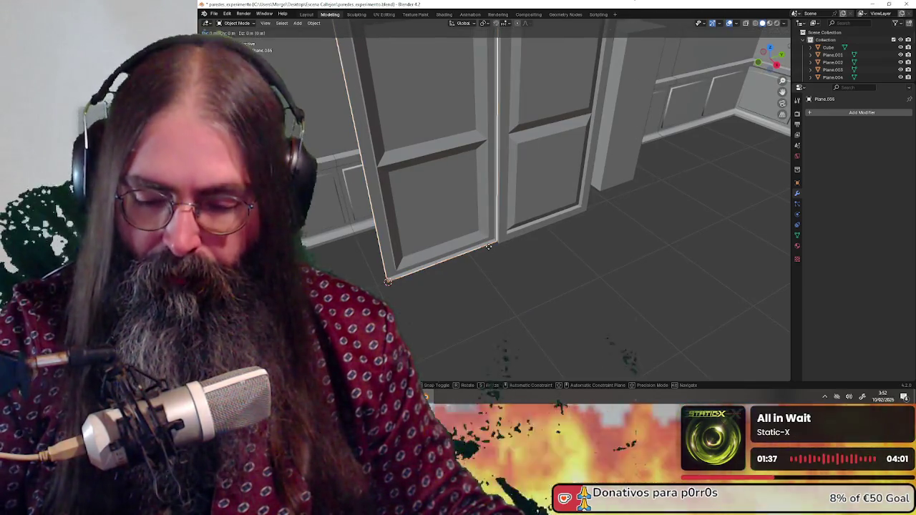
key(y)
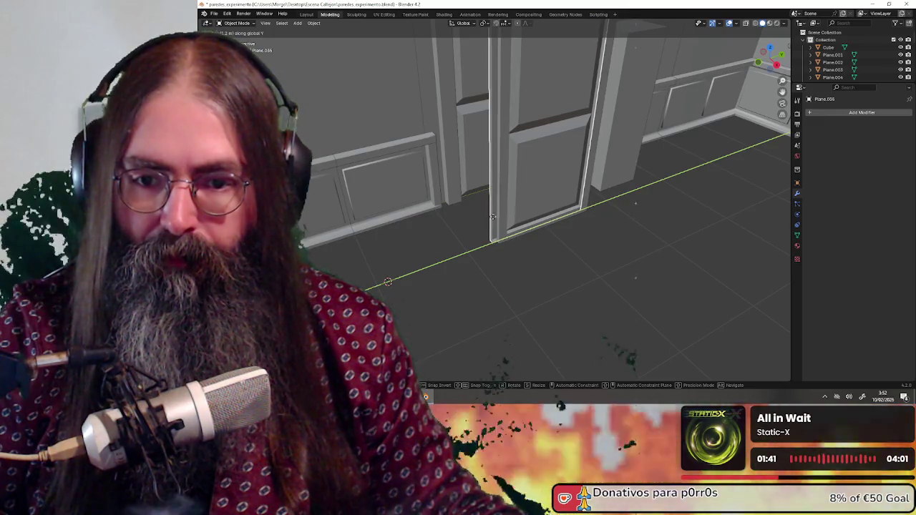
key(Return)
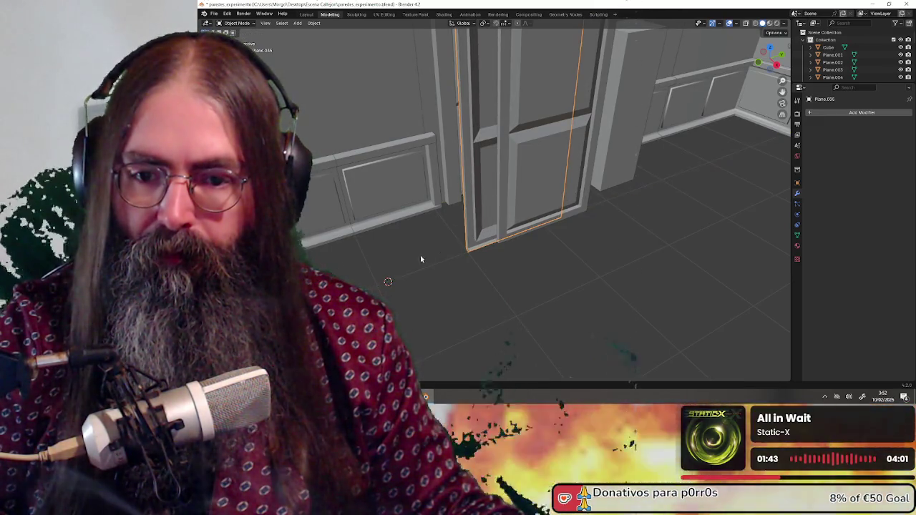
Move the original door Plane.029 along Y, then view the doors from the front.
click(519, 185)
key(g)
key(y)
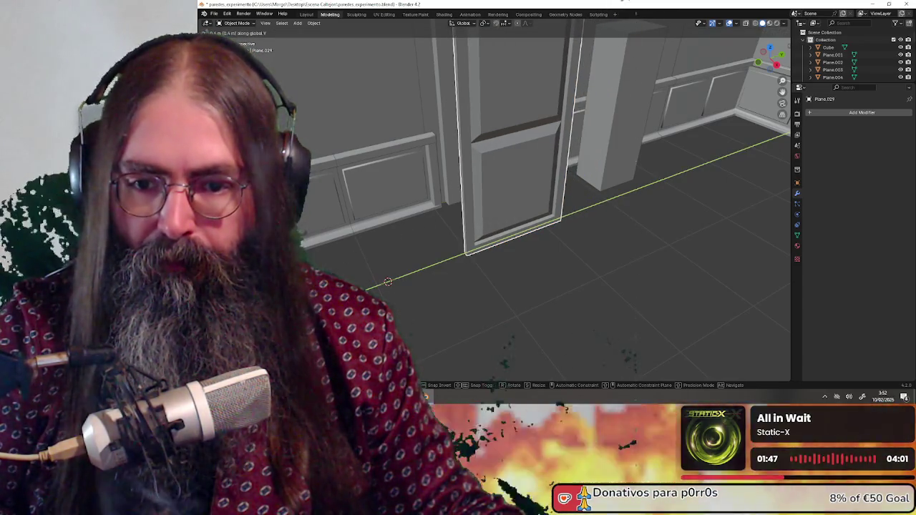
click(399, 286)
mouse_move(399, 286)
middle_down()
mouse_move(450, 300)
mouse_move(479, 286)
mouse_move(478, 238)
mouse_move(460, 231)
middle_up()
mouse_move(548, 219)
middle_down()
mouse_move(521, 312)
mouse_move(518, 188)
mouse_move(527, 217)
mouse_move(520, 236)
mouse_move(511, 219)
mouse_move(518, 196)
mouse_move(581, 200)
mouse_move(592, 219)
mouse_move(625, 231)
mouse_move(530, 198)
mouse_move(505, 176)
middle_up()
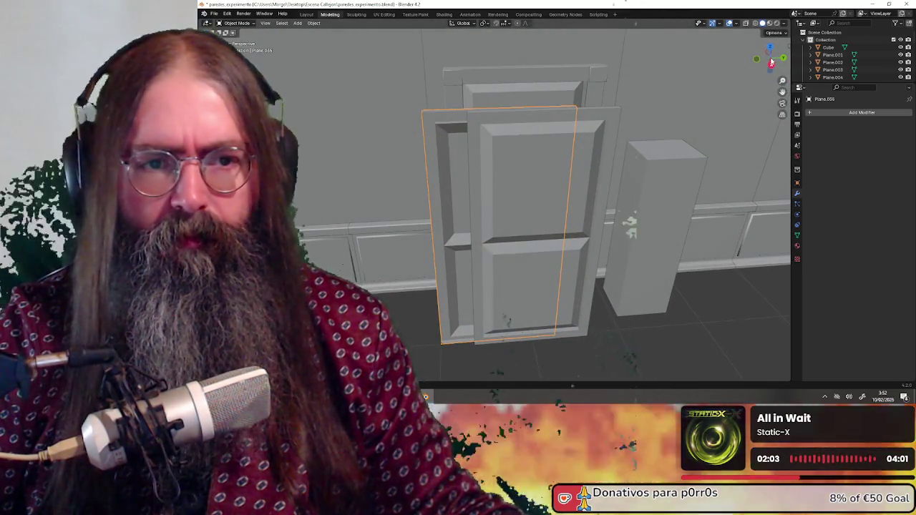
key(KP_1)
Nudge Plane.029 slightly along Y so its bottom edge lines up with the other door.
mouse_move(516, 236)
shift+middle_down()
mouse_move(521, 141)
mouse_move(518, 153)
shift+middle_up()
click(516, 255)
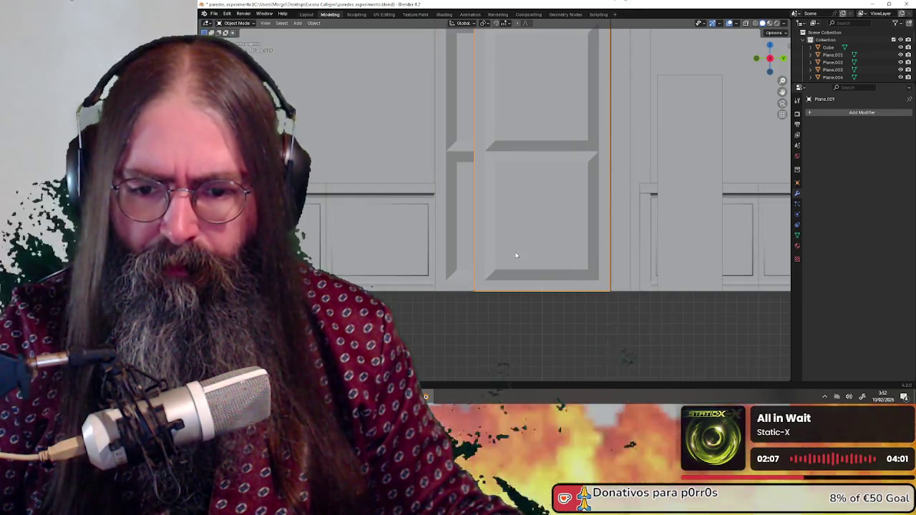
scroll(509, 279, up, 2)
shift+middle_drag(509, 279, 511, 211)
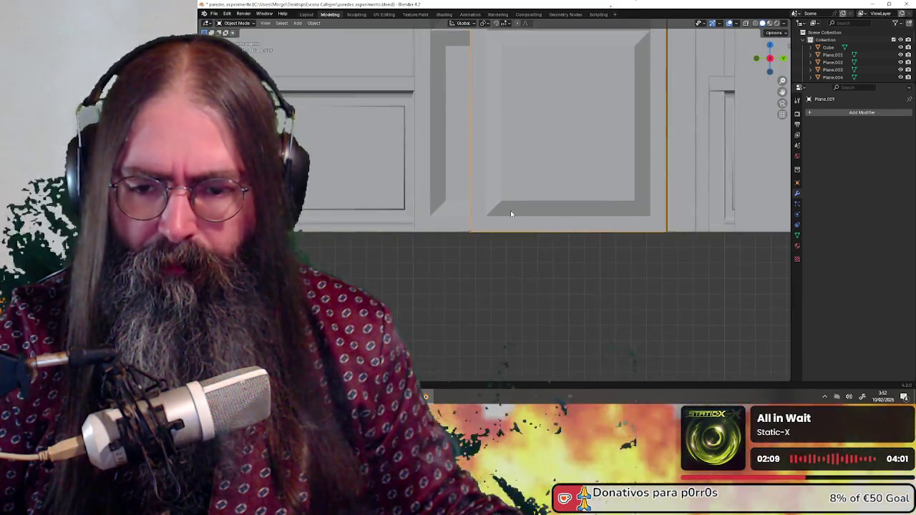
scroll(510, 210, up, 1)
key(g)
key(y)
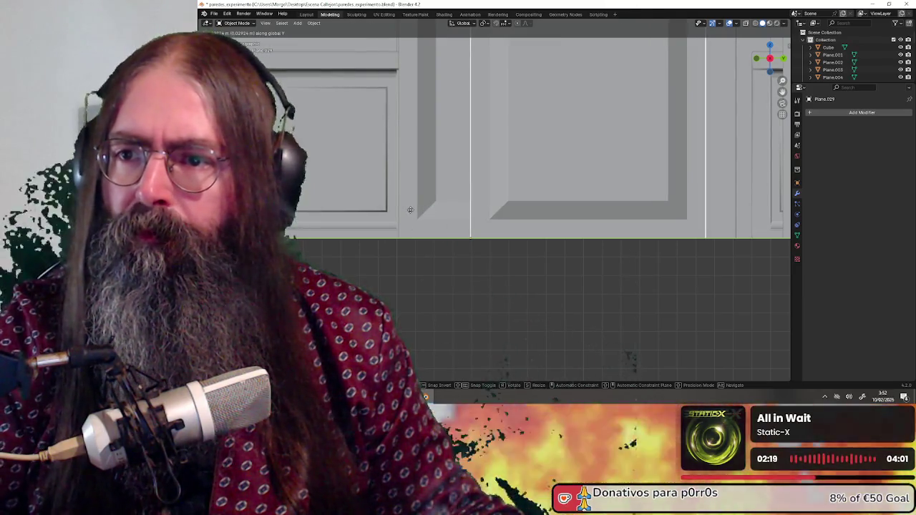
click(461, 214)
scroll(462, 215, down, 5)
middle_drag(627, 353, 513, 176)
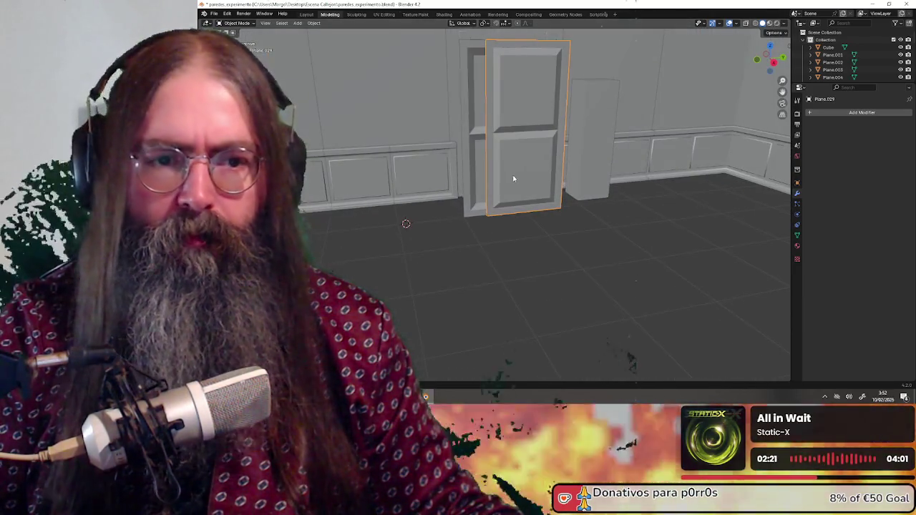
Browse the door's property tabs to reach the Object Transform panel.
click(797, 206)
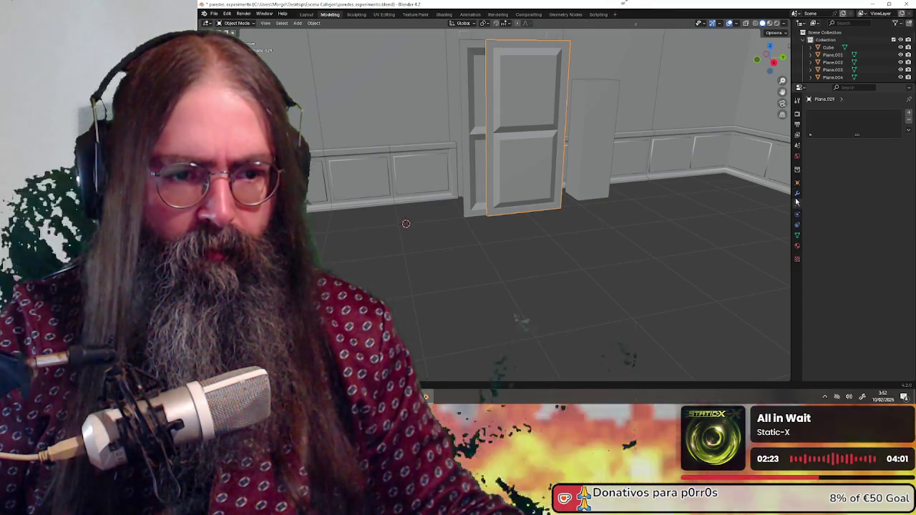
click(797, 214)
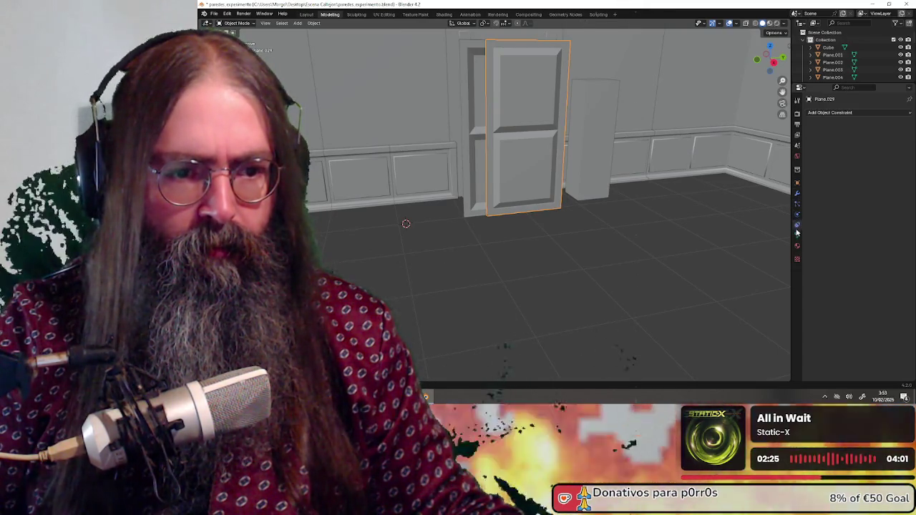
click(797, 236)
click(797, 245)
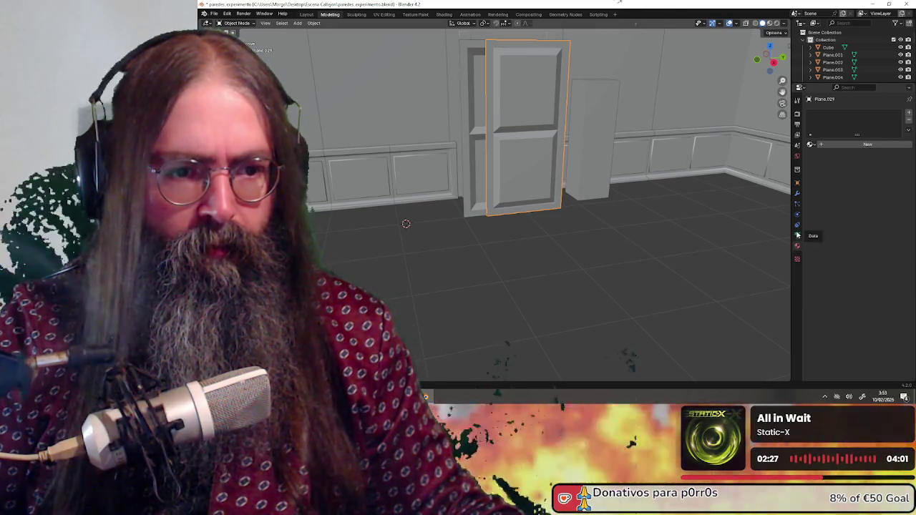
click(797, 184)
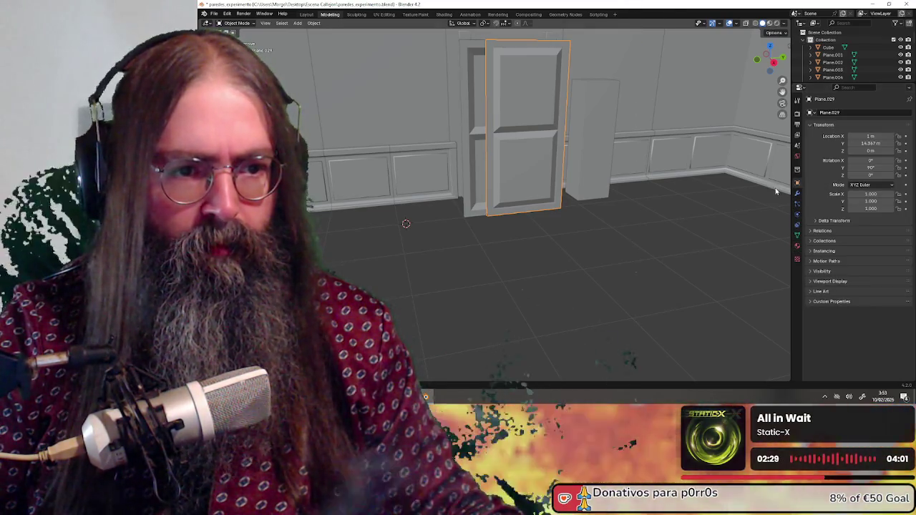
middle_drag(680, 189, 716, 172)
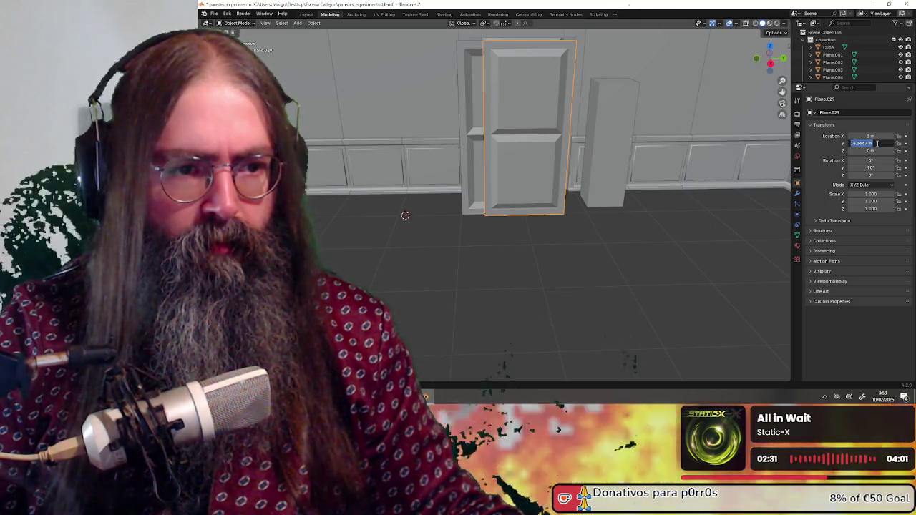
Set Plane.029's Location Y to 14 m.
click(876, 143)
text(40)
key(Return)
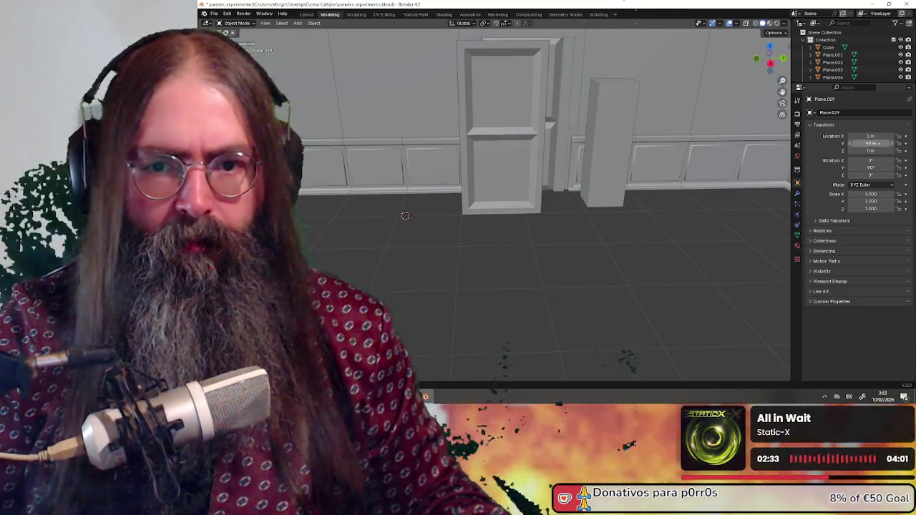
click(877, 143)
key(Return)
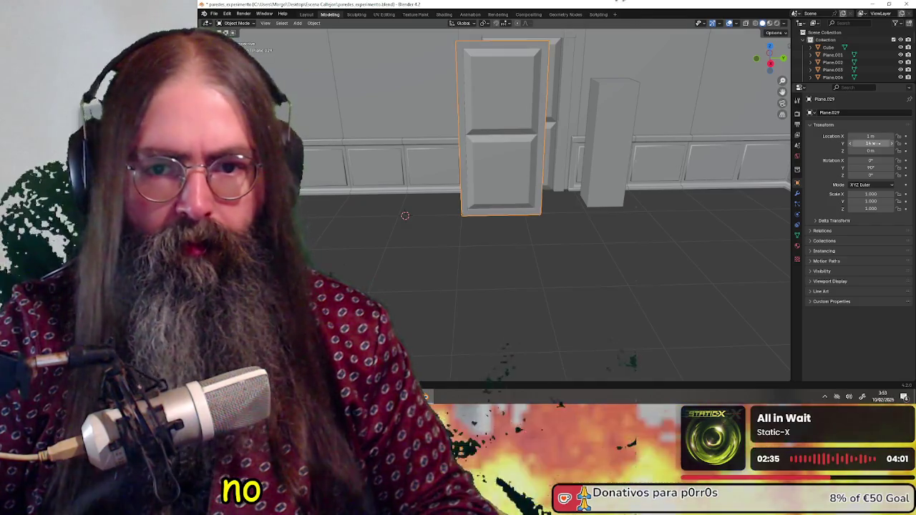
shift+middle_drag(553, 85, 562, 176)
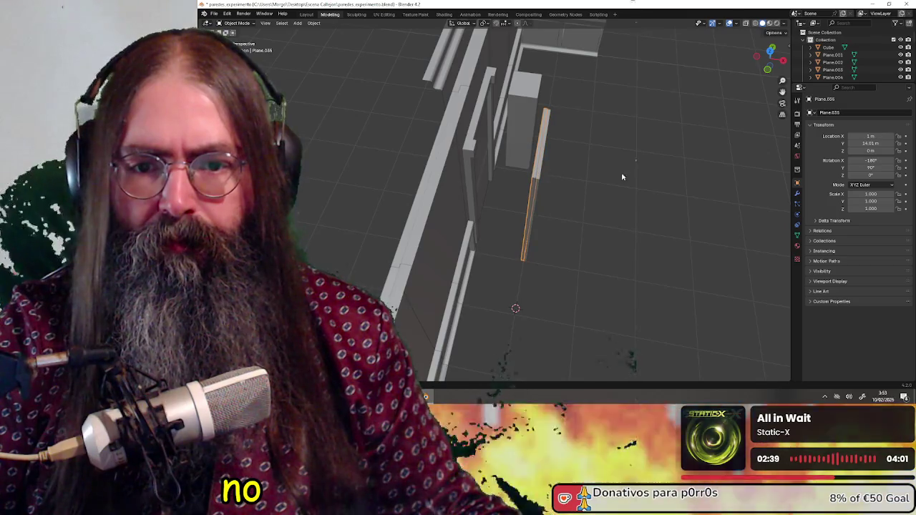
Set Plane.035's Location Y to 14 m.
click(875, 144)
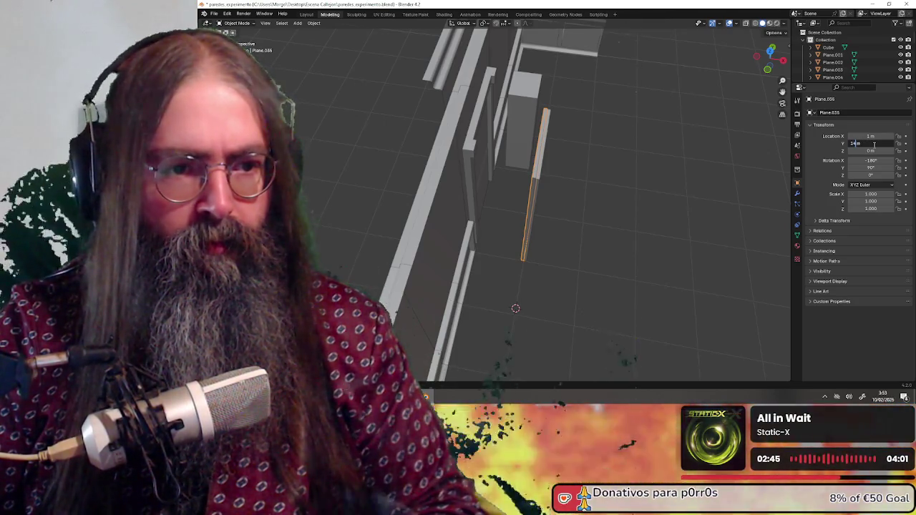
key(Return)
mouse_move(609, 149)
middle_down()
mouse_move(617, 272)
mouse_move(564, 171)
mouse_move(581, 241)
middle_up()
scroll(565, 171, up, 3)
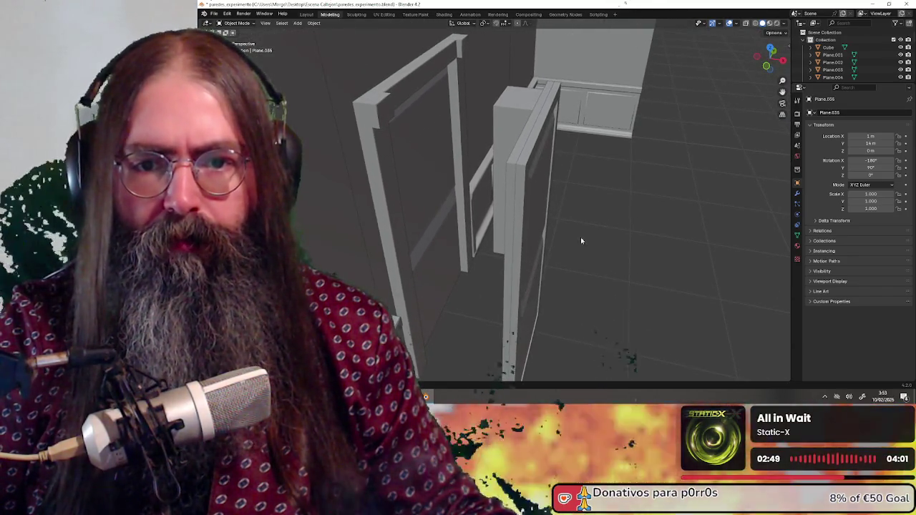
Select the door panel Plane.029 and enter Edit Mode.
click(524, 160)
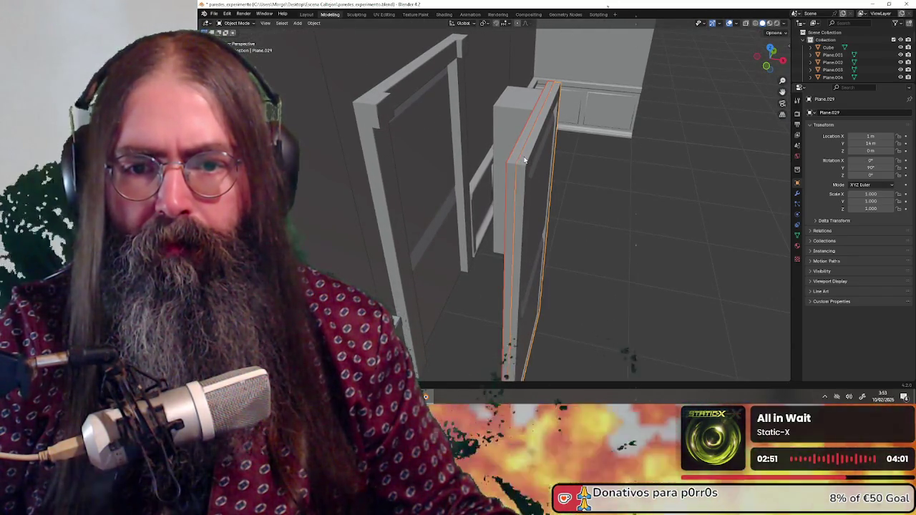
click(520, 158)
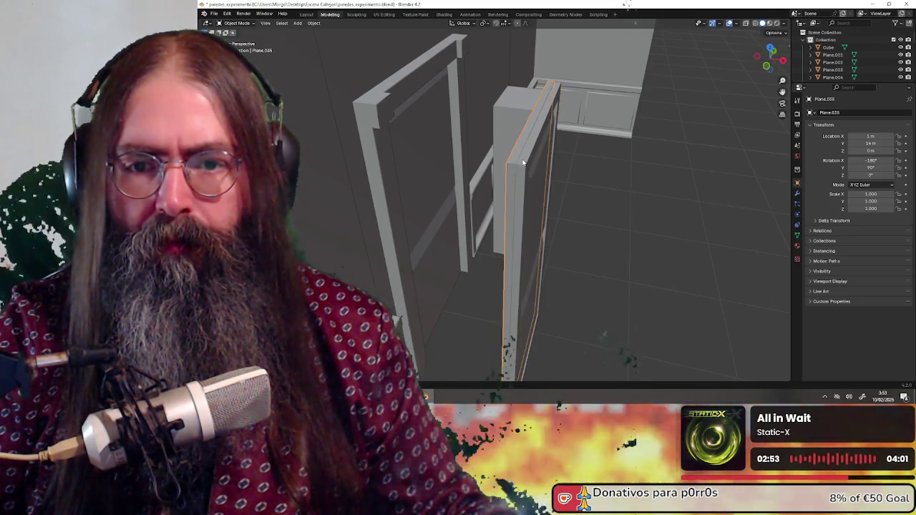
click(524, 163)
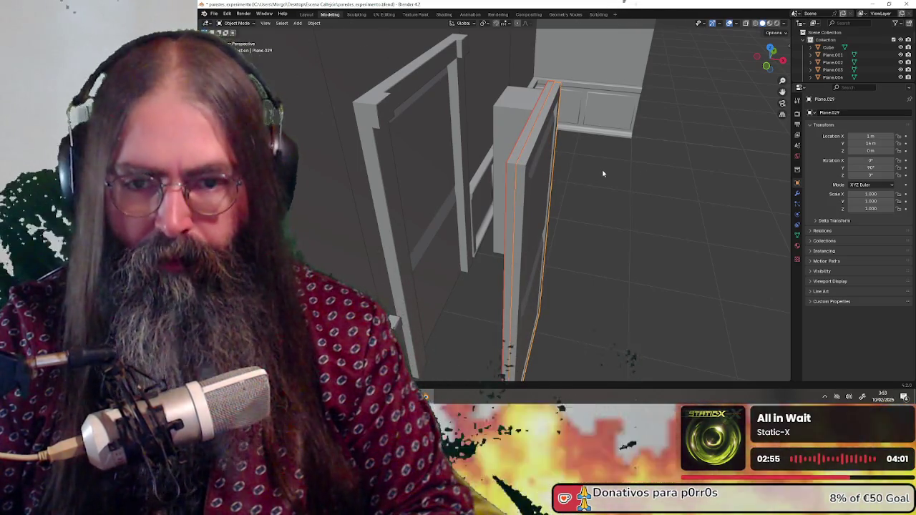
key(ctrl+z)
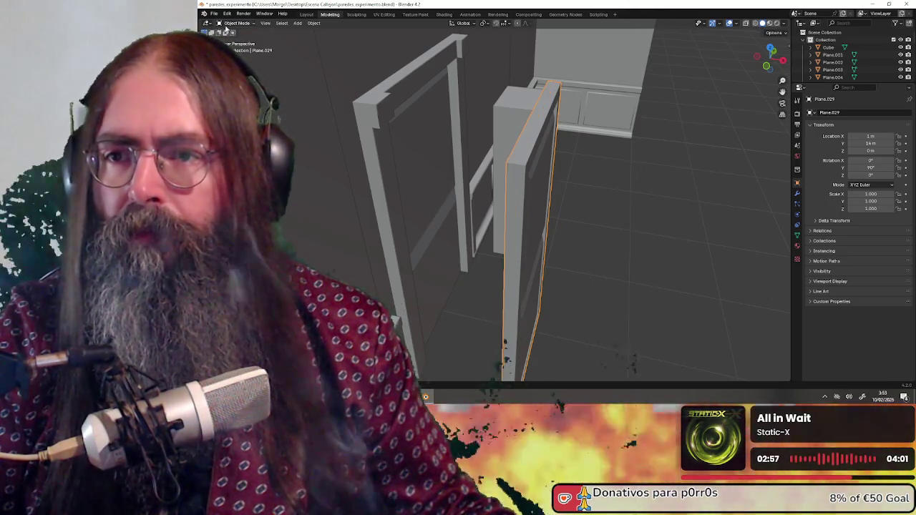
key(Tab)
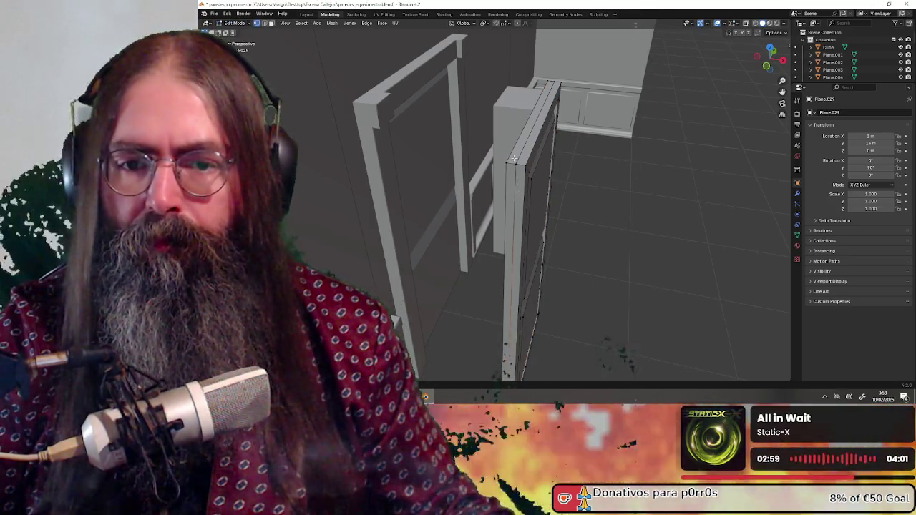
Shift the panel's selected side face -1 cm along X.
scroll(518, 169, up, 3)
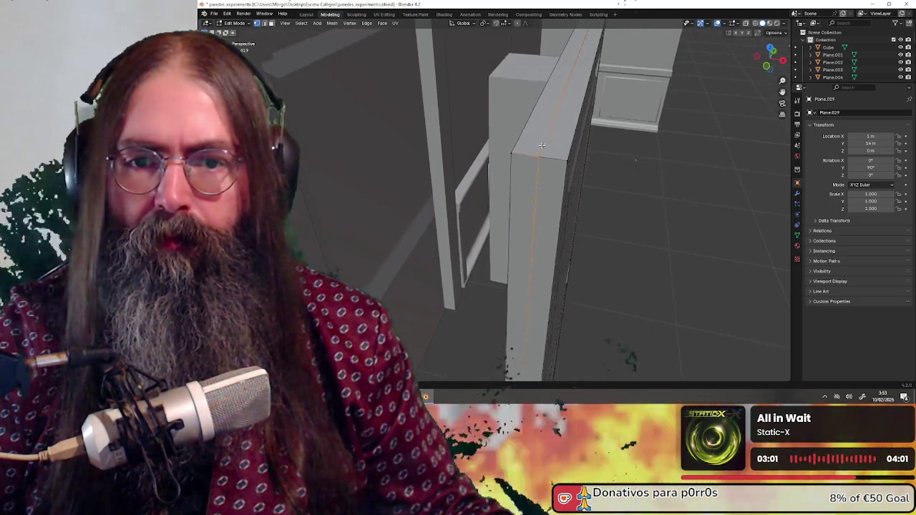
middle_drag(519, 168, 549, 181)
middle_drag(527, 226, 420, 99)
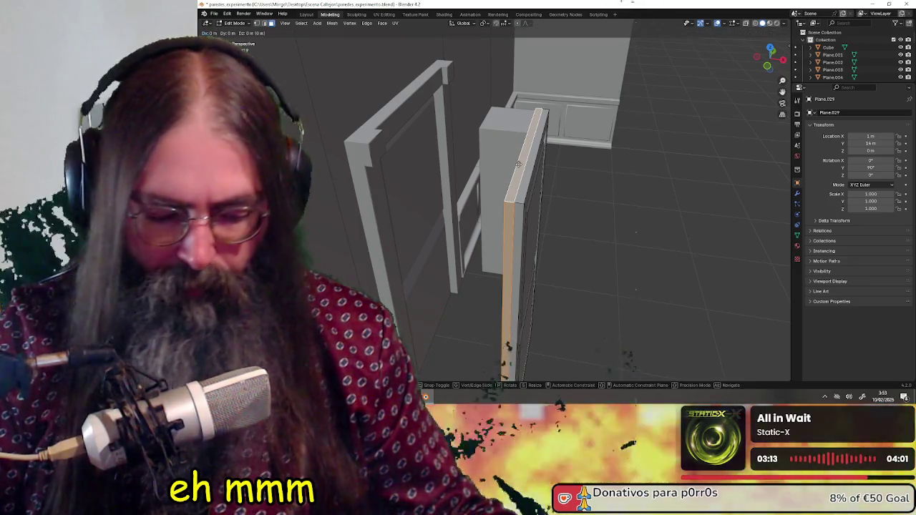
key(g)
key(x)
key(minus)
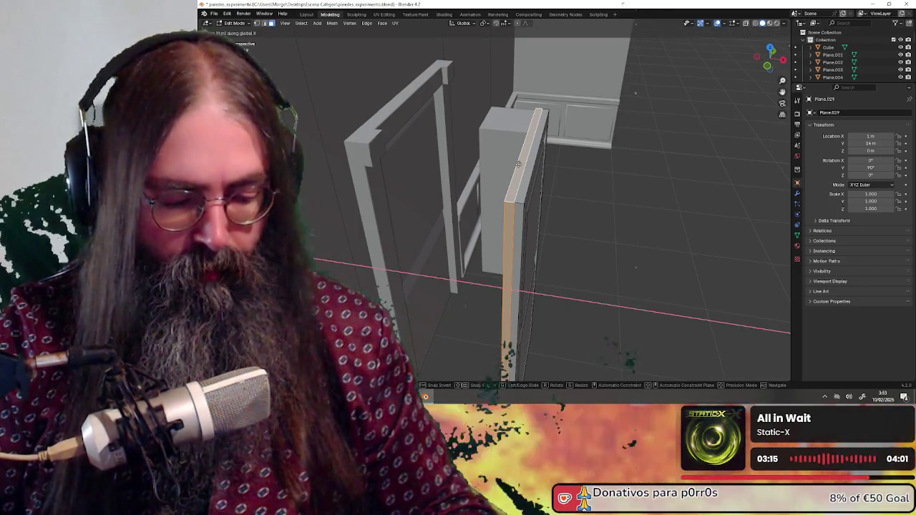
text(1cm)
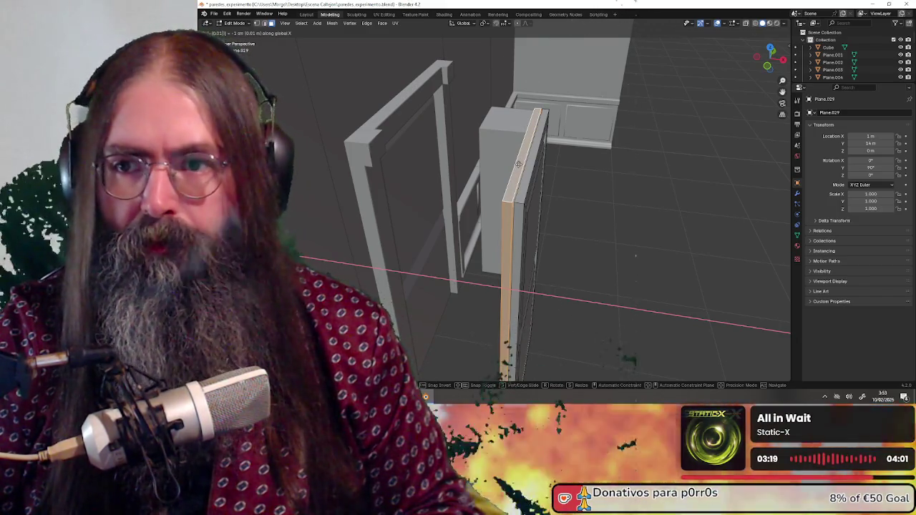
key(Return)
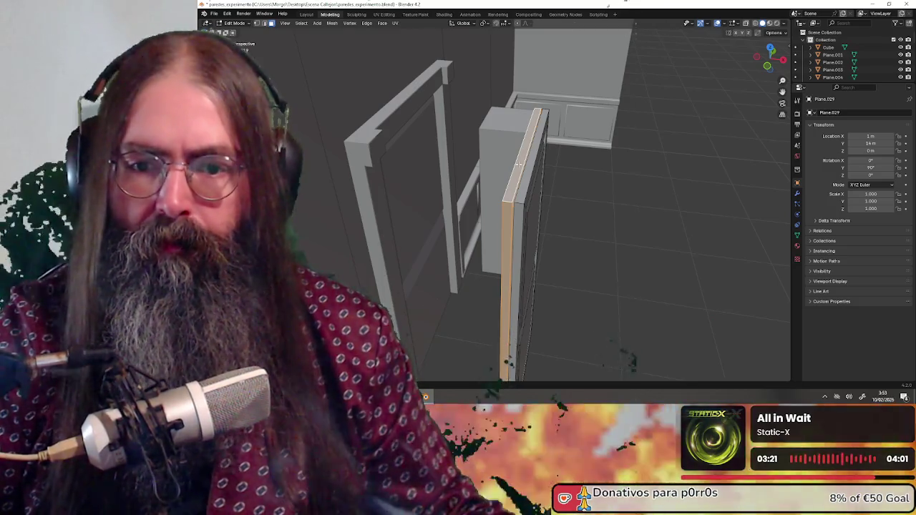
Merge the panel's top-edge vertices At First in vertex select mode.
mouse_move(532, 201)
middle_down()
mouse_move(520, 173)
mouse_move(496, 249)
middle_up()
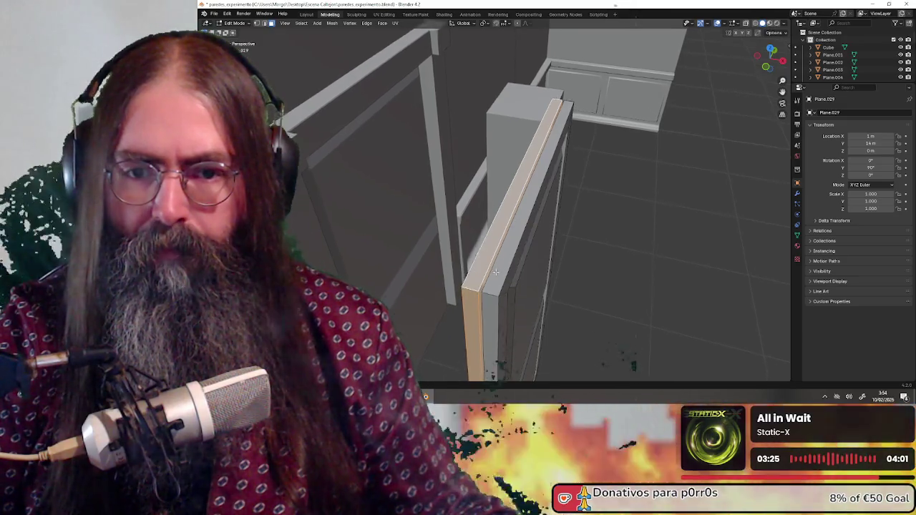
click(257, 24)
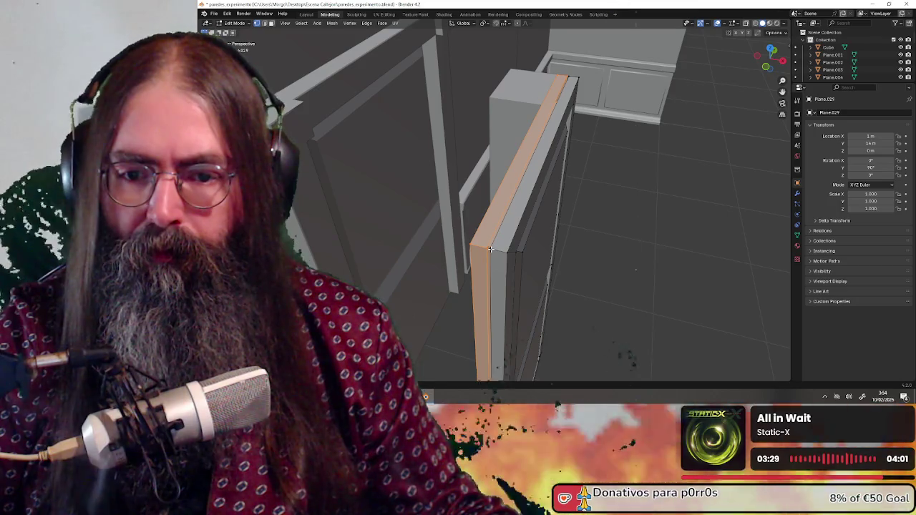
click(489, 248)
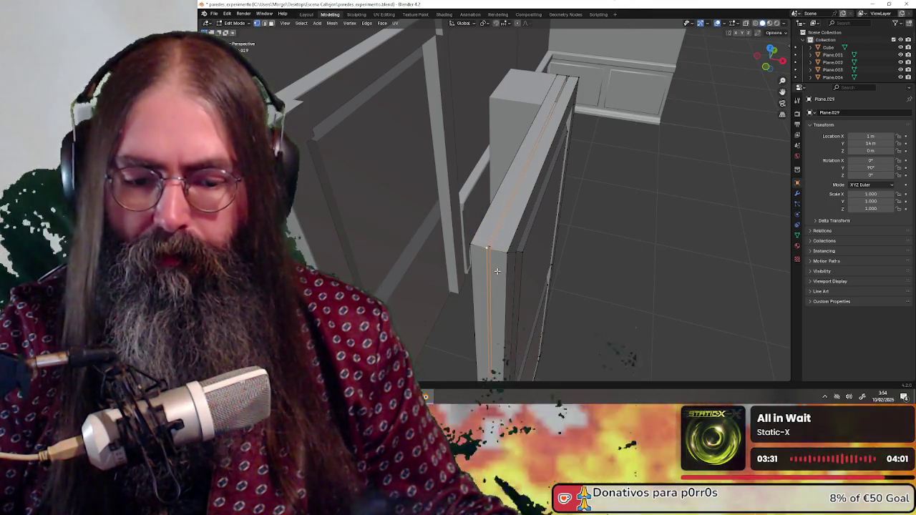
key(m)
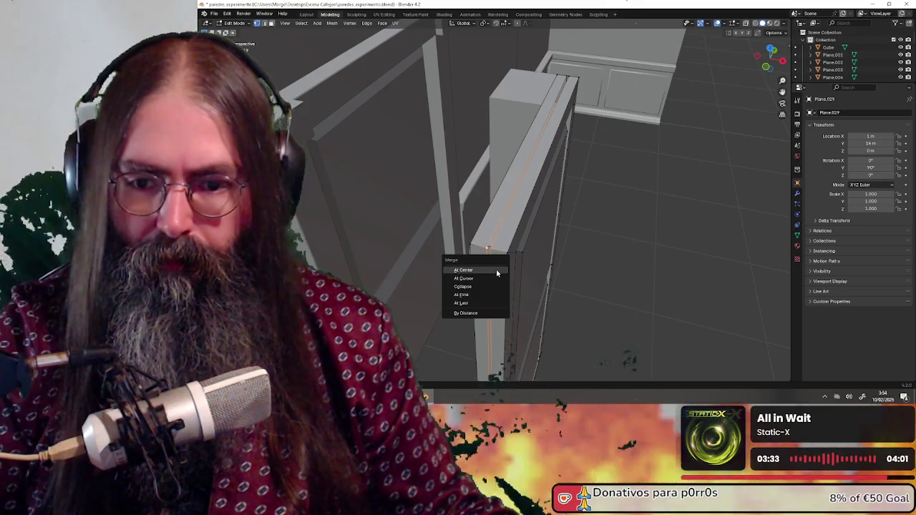
click(491, 295)
mouse_move(542, 204)
middle_down()
mouse_move(565, 244)
mouse_move(487, 284)
mouse_move(432, 178)
middle_up()
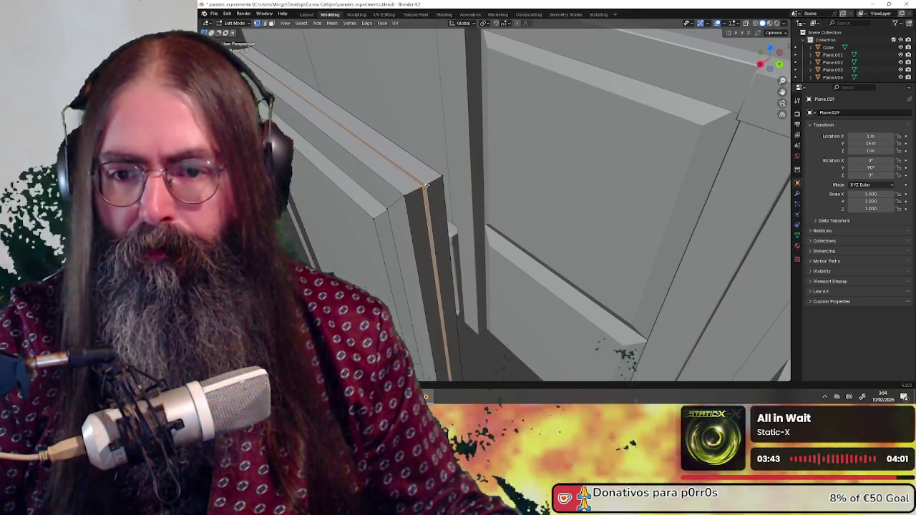
click(425, 185)
mouse_move(458, 206)
middle_down()
mouse_move(444, 202)
mouse_move(445, 288)
mouse_move(481, 246)
middle_up()
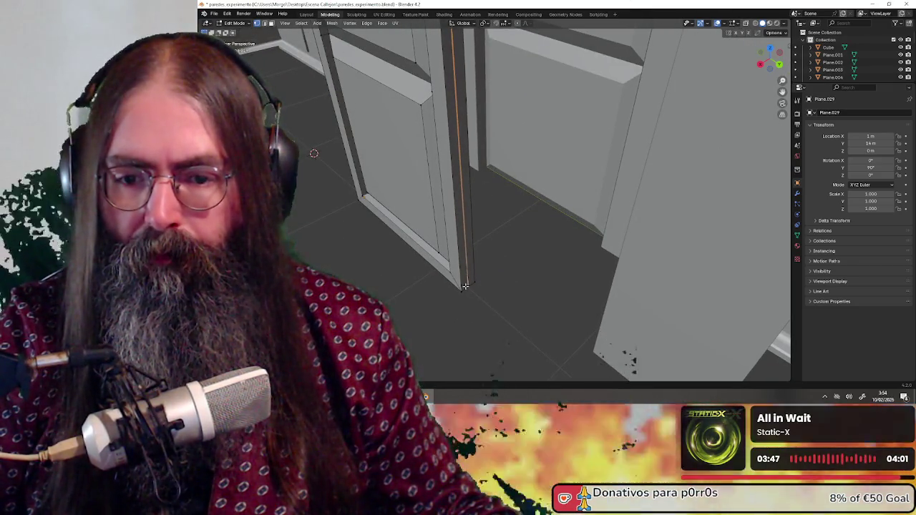
mouse_move(469, 287)
middle_down()
mouse_move(422, 283)
mouse_move(480, 159)
mouse_move(542, 262)
mouse_move(560, 260)
mouse_move(544, 301)
mouse_move(468, 300)
mouse_move(497, 237)
mouse_move(454, 220)
mouse_move(526, 222)
middle_up()
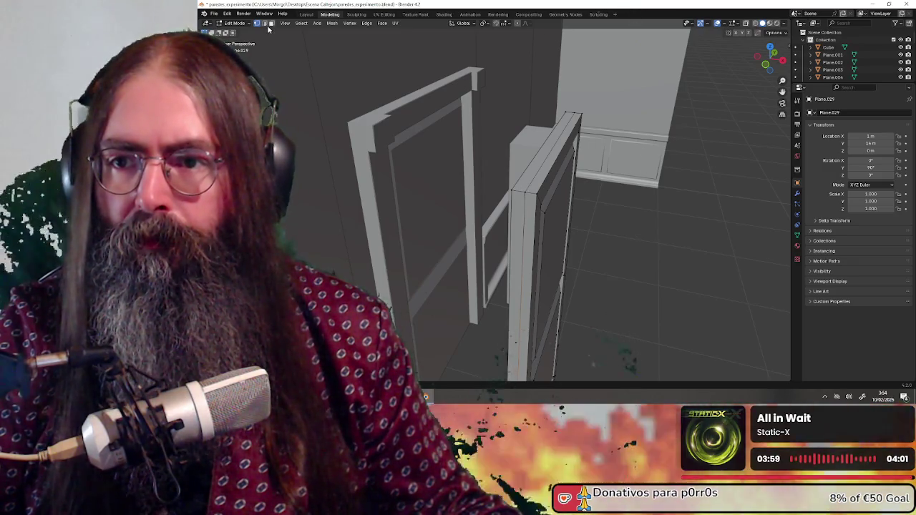
Select the whole door mesh and orbit to face the door front-on.
mouse_move(511, 194)
middle_down()
mouse_move(537, 207)
mouse_move(523, 207)
mouse_move(530, 218)
middle_up()
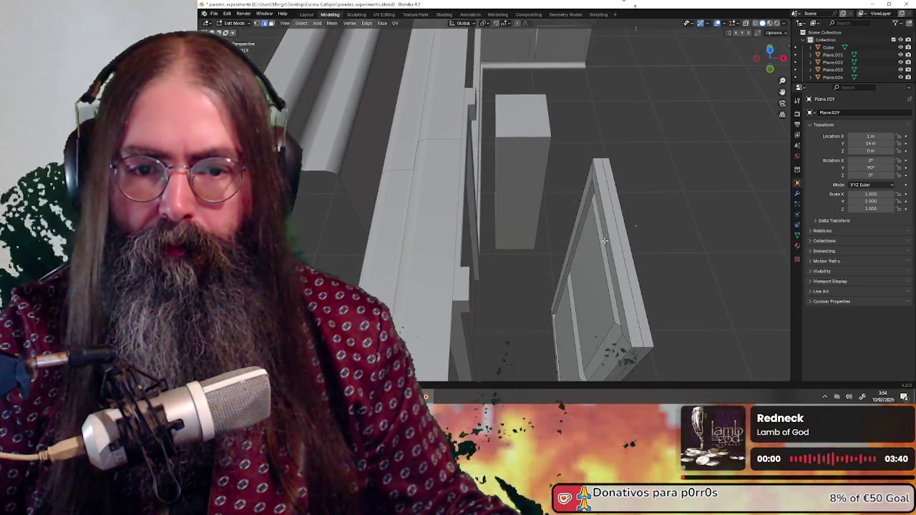
middle_drag(605, 240, 544, 215)
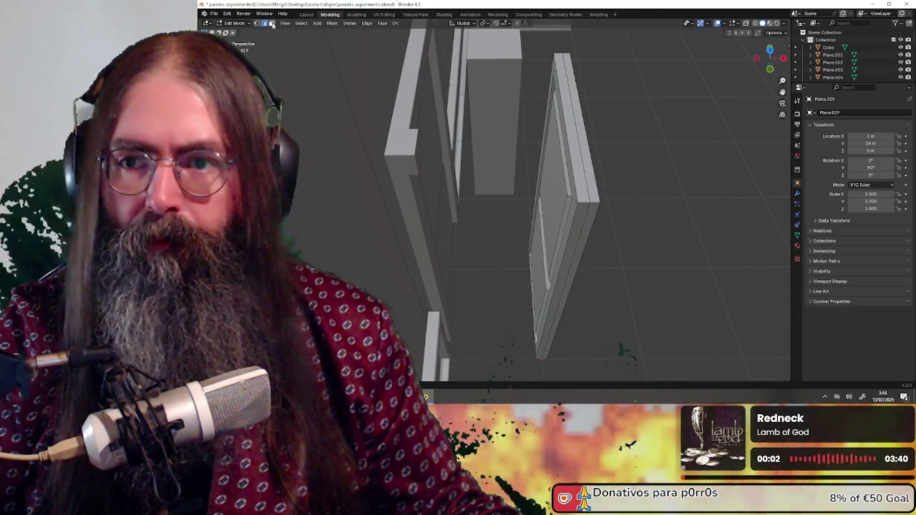
key(a)
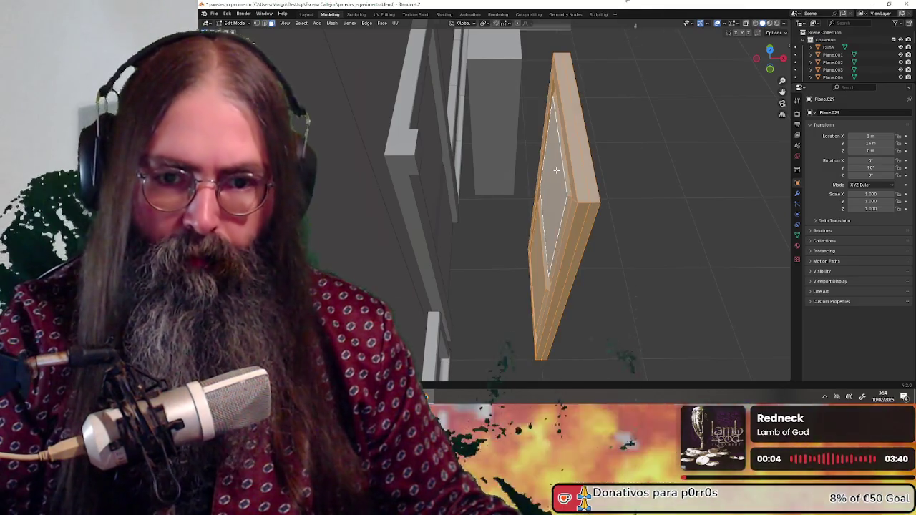
mouse_move(561, 169)
middle_down()
mouse_move(579, 164)
mouse_move(567, 165)
middle_up()
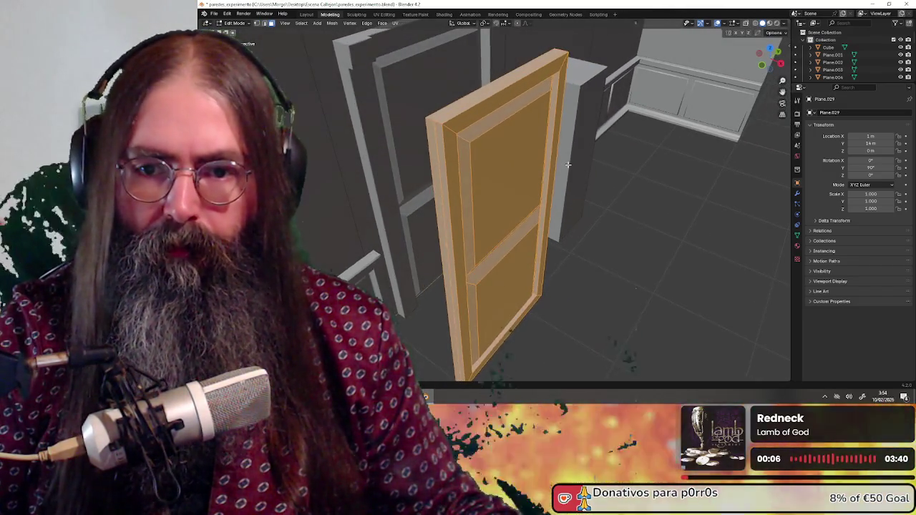
middle_drag(517, 180, 501, 159)
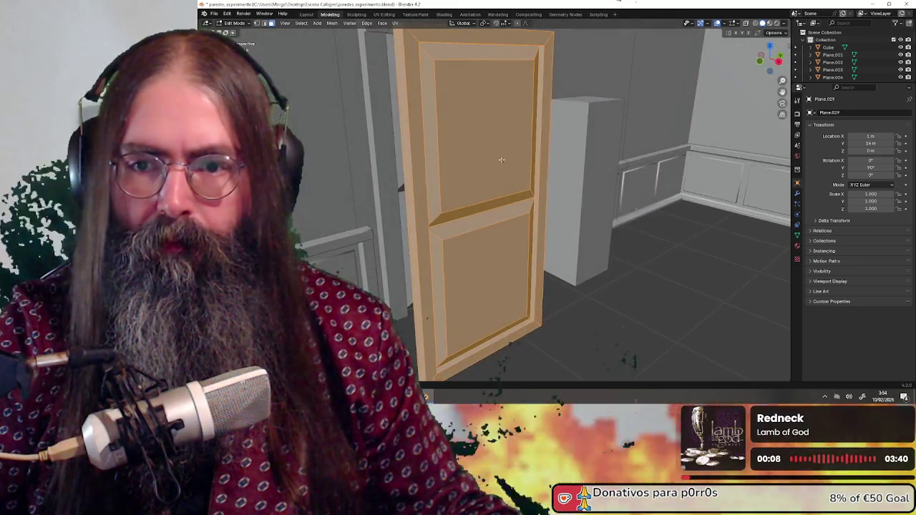
middle_drag(432, 150, 531, 183)
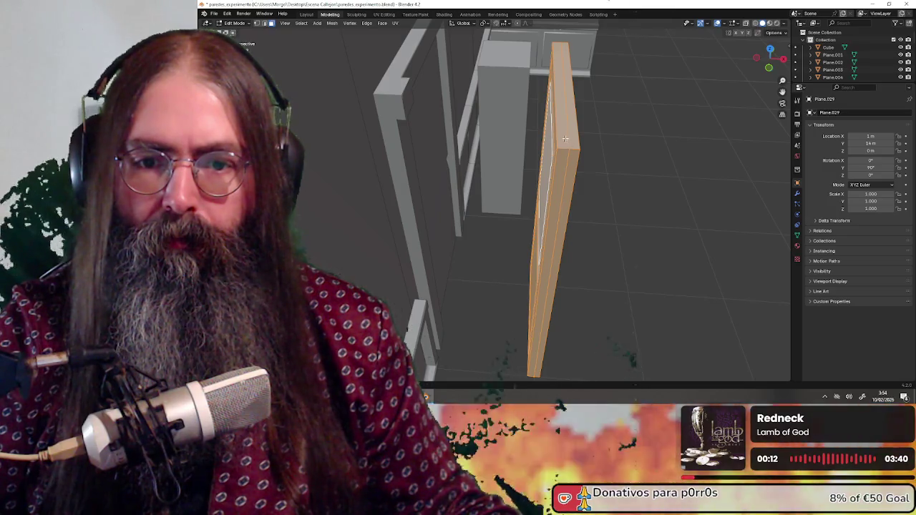
middle_drag(571, 149, 456, 96)
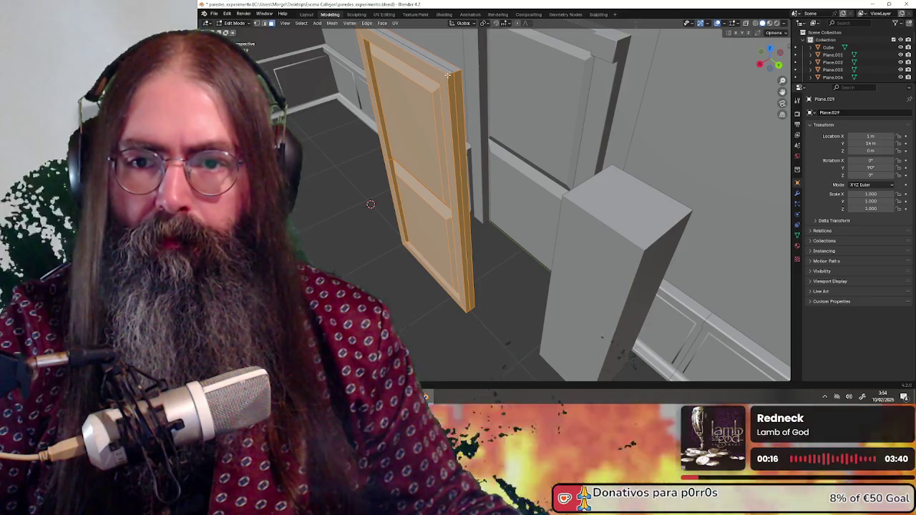
middle_drag(456, 81, 453, 142)
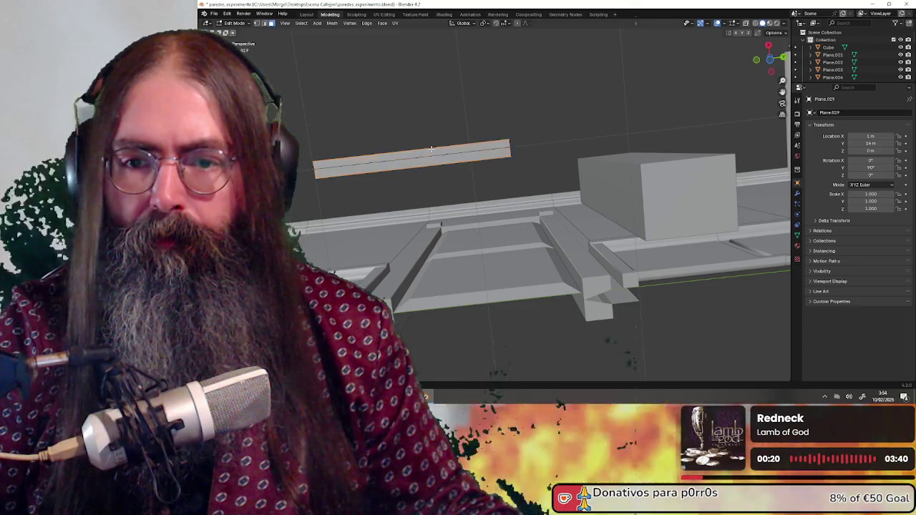
middle_drag(430, 149, 491, 241)
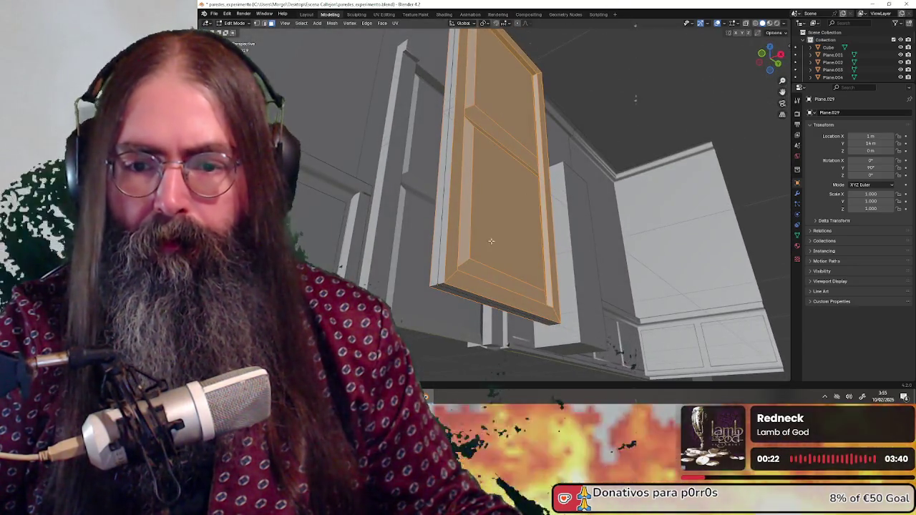
middle_drag(478, 278, 501, 214)
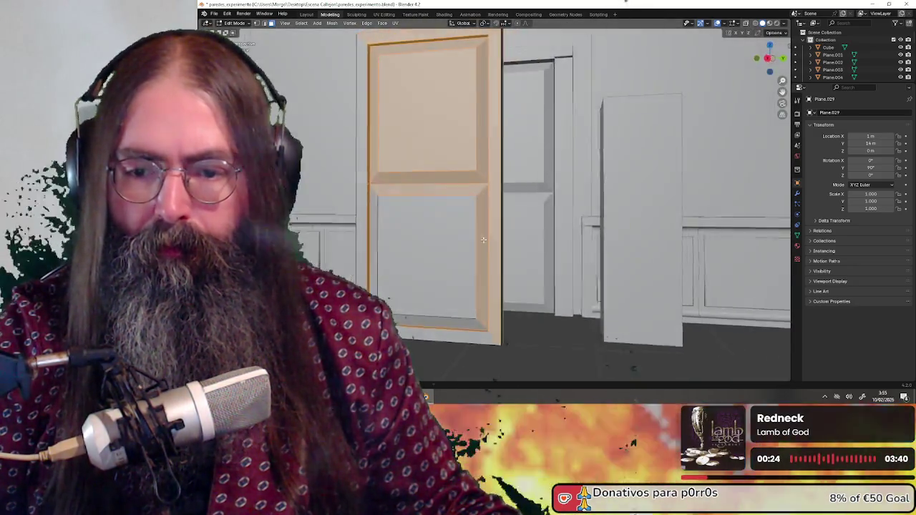
mouse_move(404, 312)
middle_down()
mouse_move(482, 284)
mouse_move(526, 250)
middle_up()
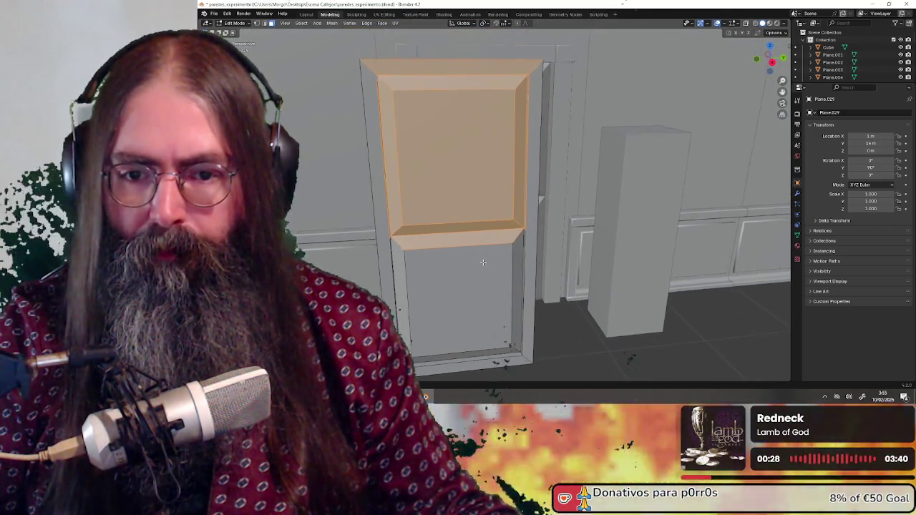
Box-deselect the back panel and bevel faces, leaving only the top frame edge.
ctrl+drag(499, 212, 431, 213)
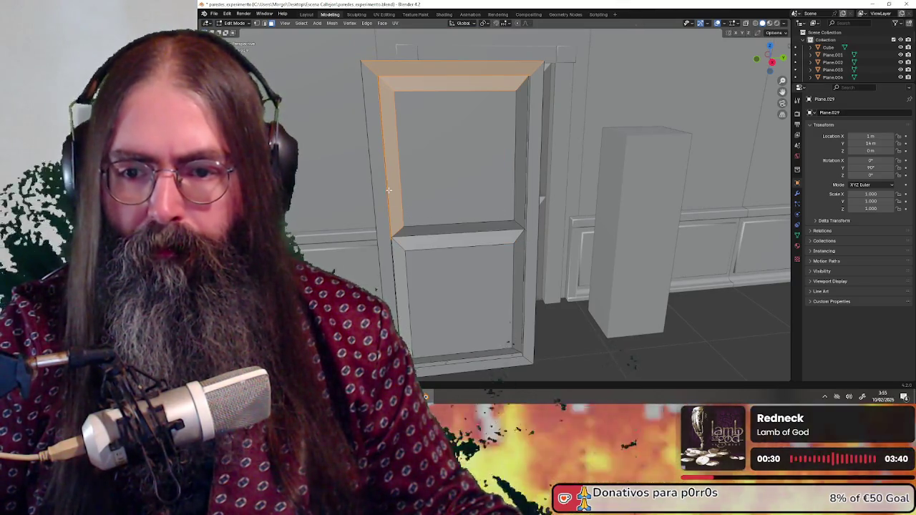
ctrl+drag(414, 100, 415, 100)
middle_drag(414, 100, 454, 57)
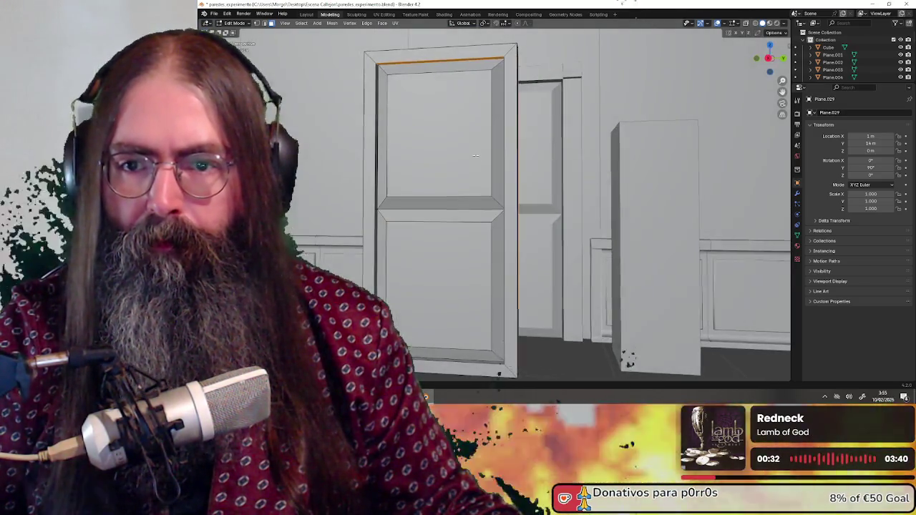
mouse_move(493, 90)
middle_down()
mouse_move(603, 176)
mouse_move(583, 129)
middle_up()
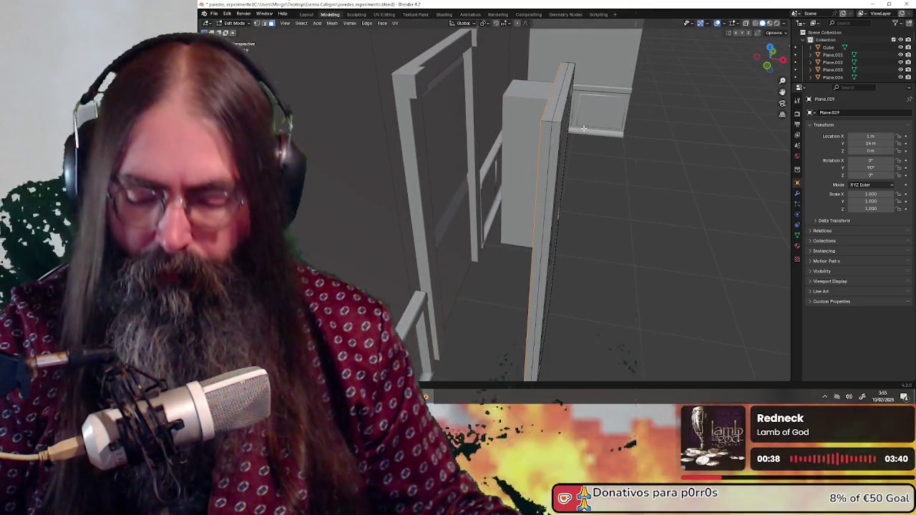
Shift the selected door edge -1 cm along X.
key(g)
key(x)
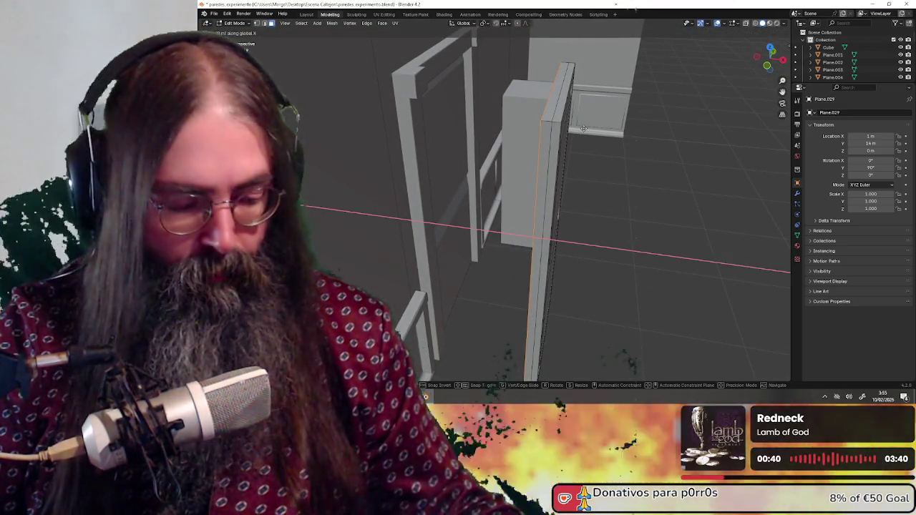
text(-1cm)
key(Return)
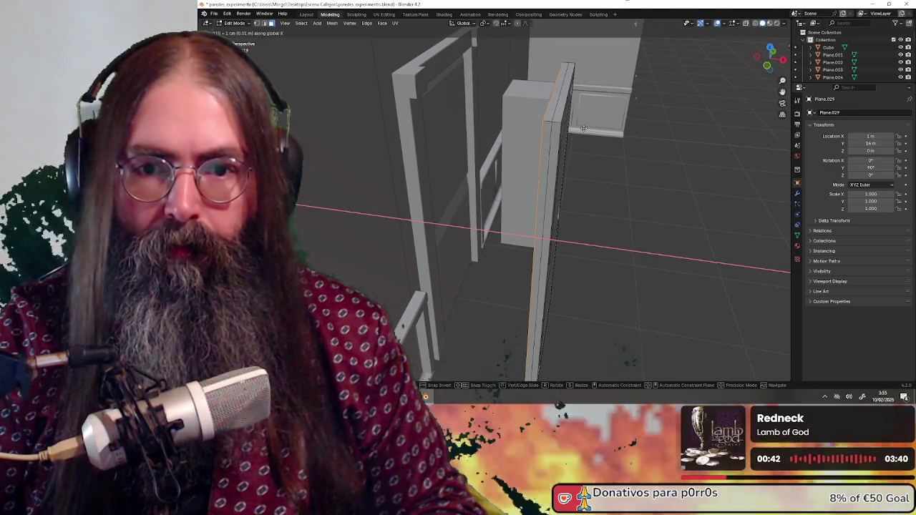
Dissolve the unwanted door edges in edge select mode, then return to Object Mode.
click(264, 23)
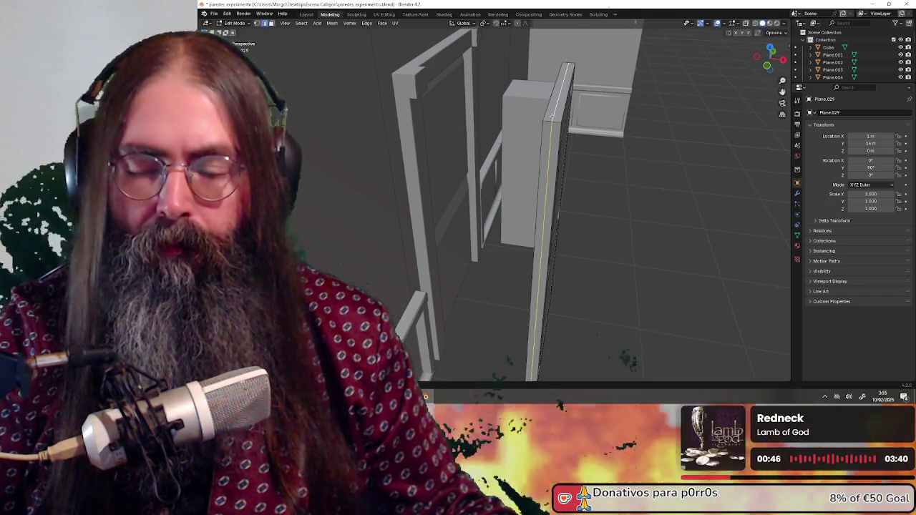
right_click(552, 116)
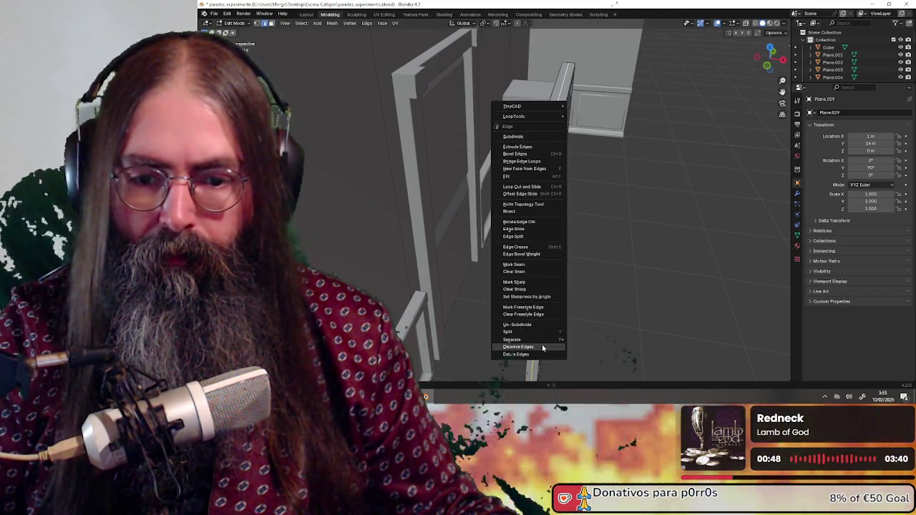
click(542, 347)
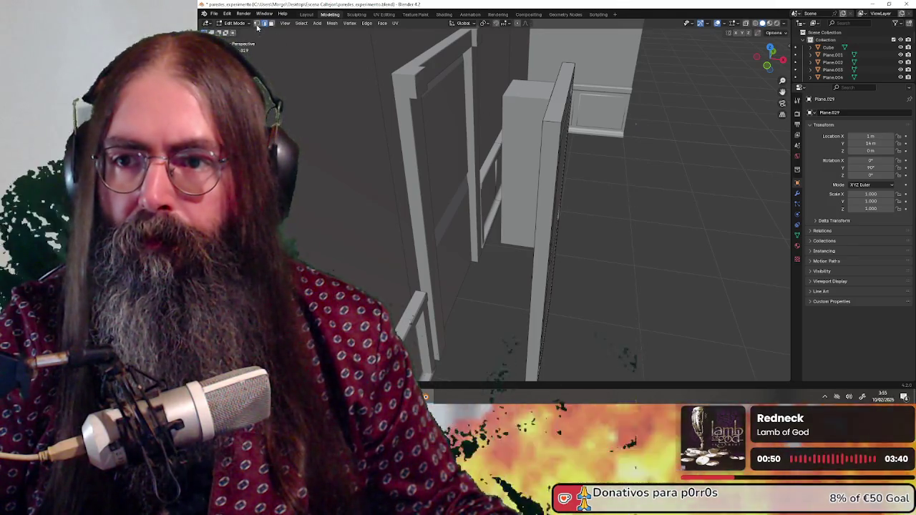
mouse_move(598, 197)
middle_down()
mouse_move(514, 207)
mouse_move(494, 163)
middle_up()
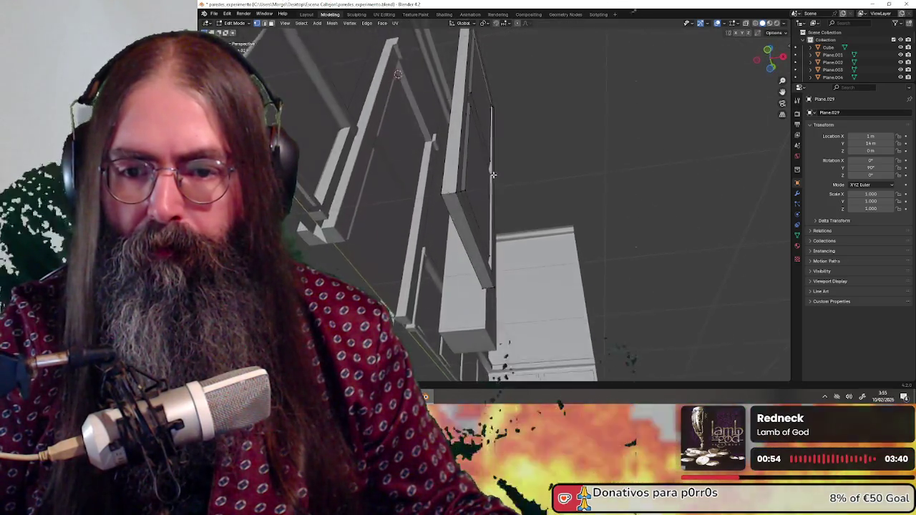
middle_drag(506, 217, 483, 284)
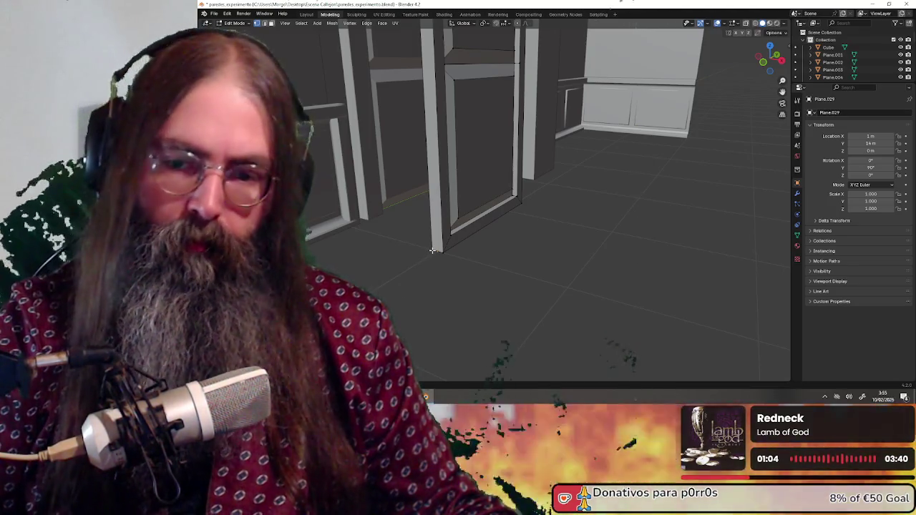
mouse_move(497, 239)
middle_down()
mouse_move(513, 206)
mouse_move(402, 143)
mouse_move(411, 231)
middle_up()
key(Tab)
Trial-rotate door Plane.029 around Z, then cancel so it stays upright.
scroll(411, 231, down, 3)
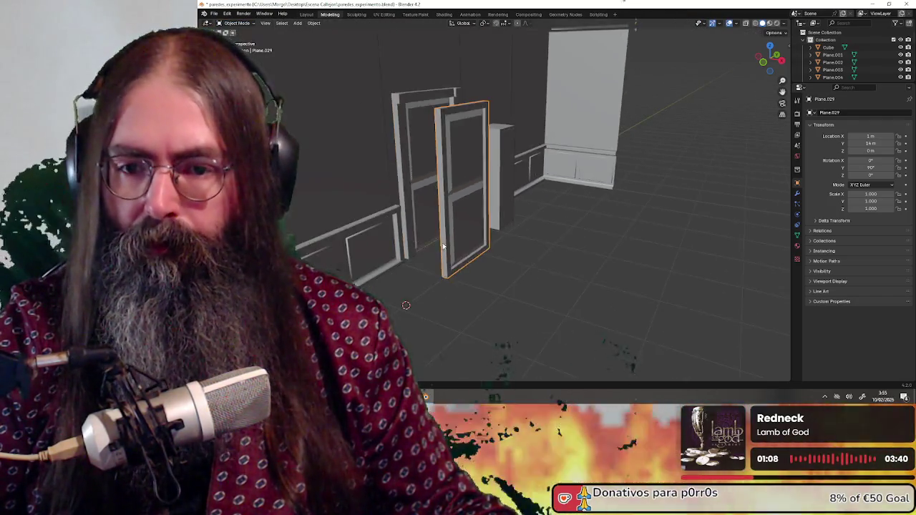
scroll(455, 271, up, 3)
mouse_move(454, 271)
middle_down()
mouse_move(531, 232)
mouse_move(411, 274)
mouse_move(490, 264)
middle_up()
key(r)
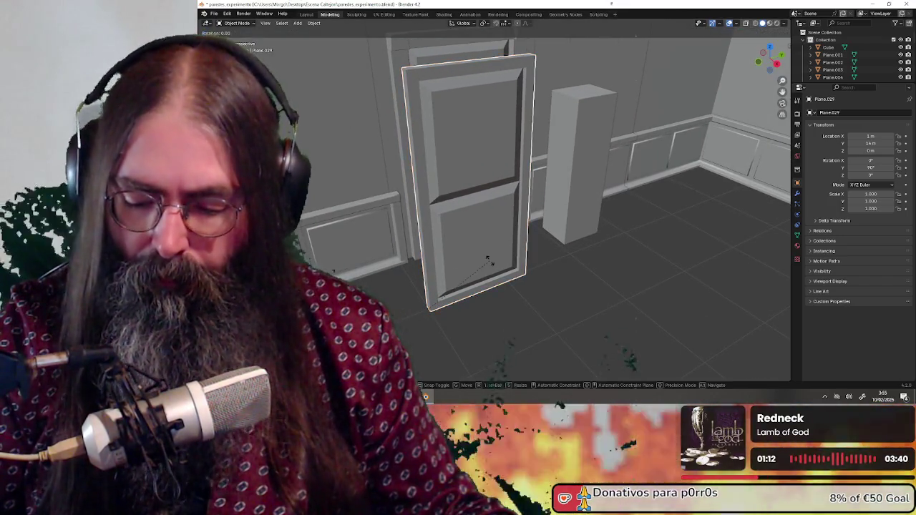
key(z)
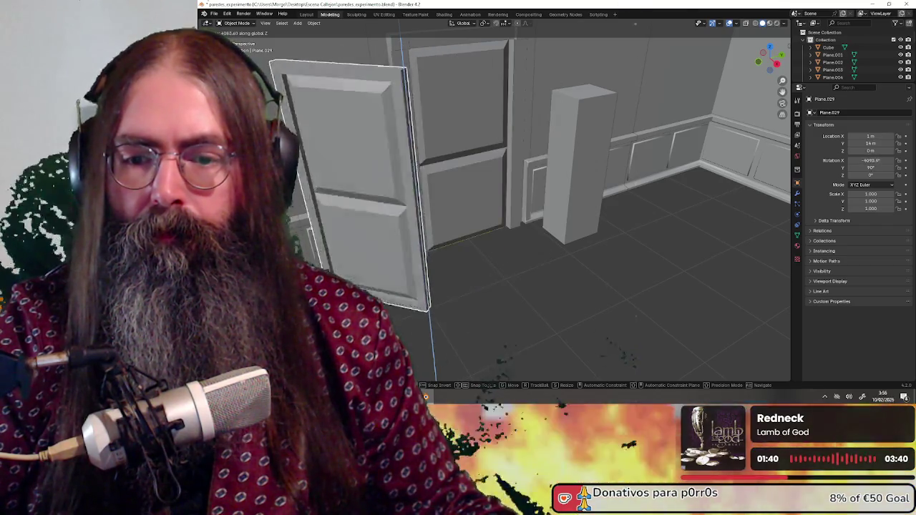
key(Escape)
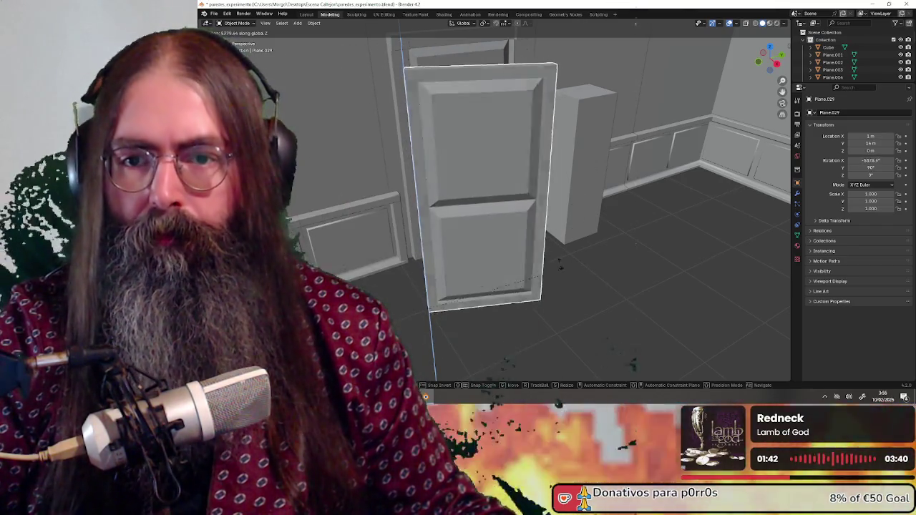
scroll(544, 267, down, 2)
scroll(533, 249, up, 2)
middle_drag(533, 252, 585, 278)
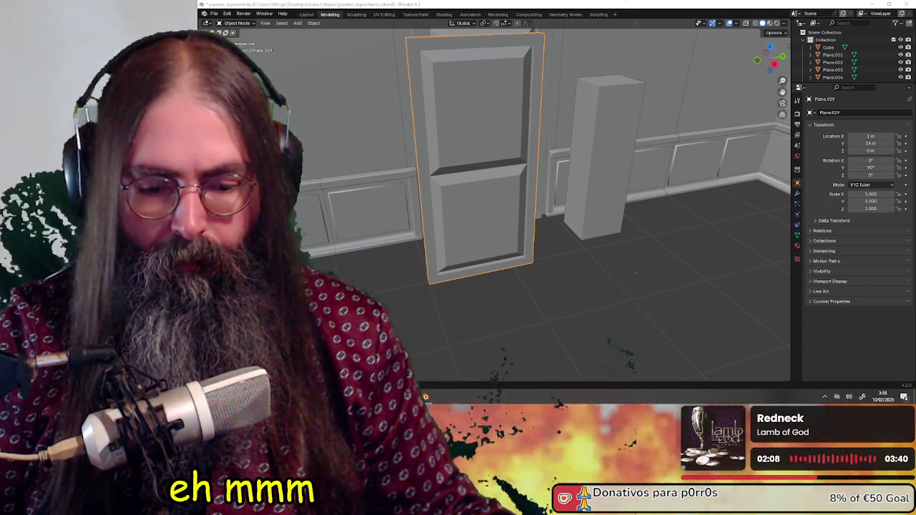
From an orthographic side view, slide the door along Y to Location Y 14.37 m.
mouse_move(523, 152)
middle_down()
mouse_move(559, 246)
mouse_move(591, 250)
mouse_move(587, 222)
mouse_move(544, 214)
middle_up()
click(779, 65)
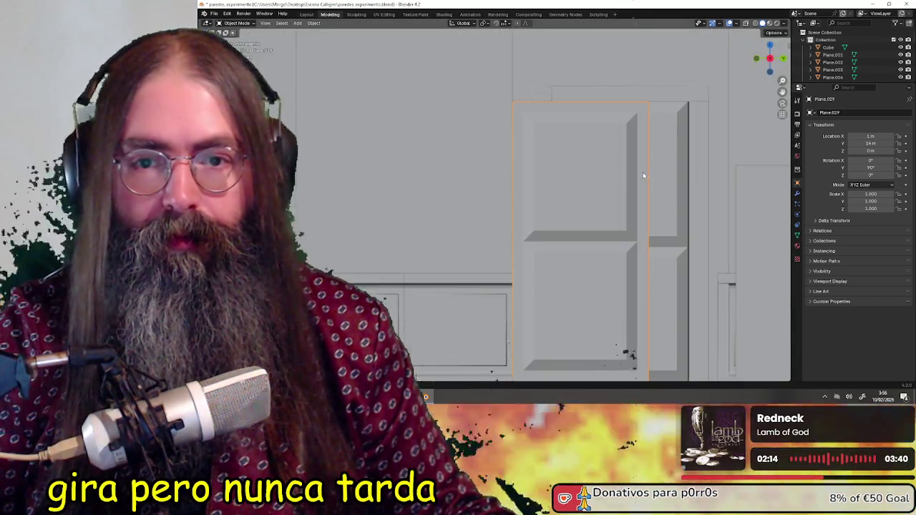
shift+middle_drag(640, 219, 564, 223)
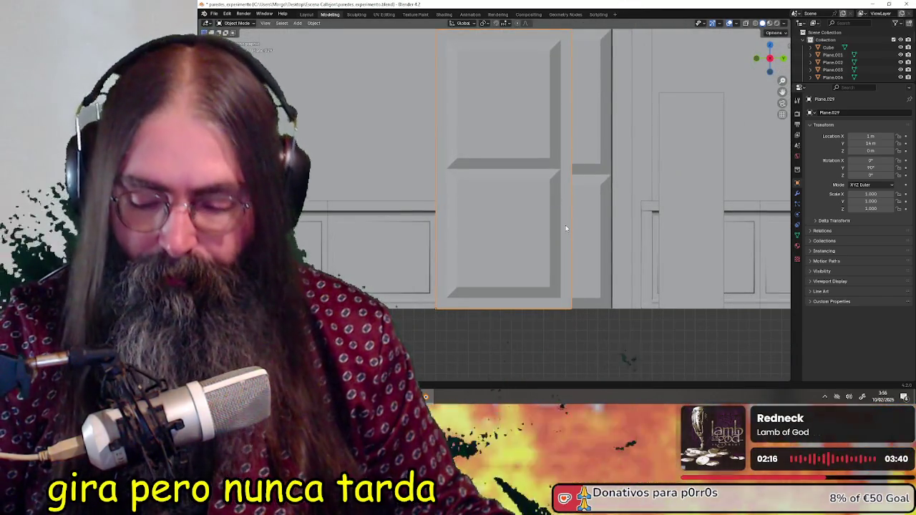
key(g)
key(y)
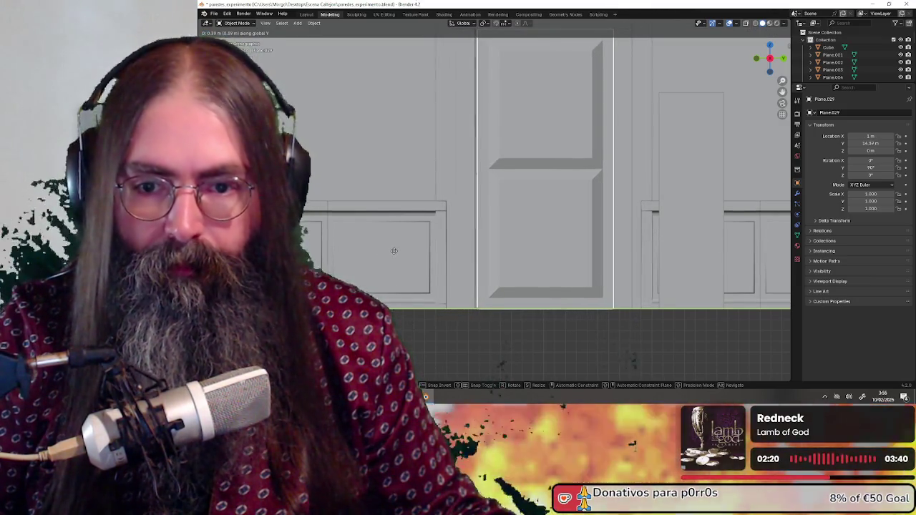
click(372, 248)
Select the smaller door and try a Y-axis move, then cancel it.
mouse_move(373, 249)
middle_down()
mouse_move(374, 155)
mouse_move(499, 176)
middle_up()
click(498, 187)
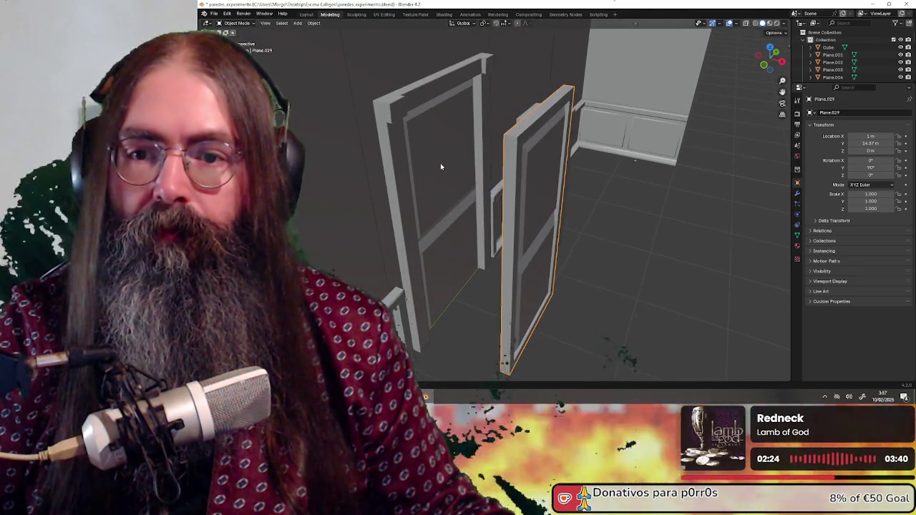
middle_drag(438, 164, 444, 188)
mouse_move(440, 260)
middle_down()
mouse_move(417, 240)
mouse_move(459, 261)
mouse_move(498, 257)
middle_up()
scroll(417, 241, down, 2)
key(g)
key(y)
key(Escape)
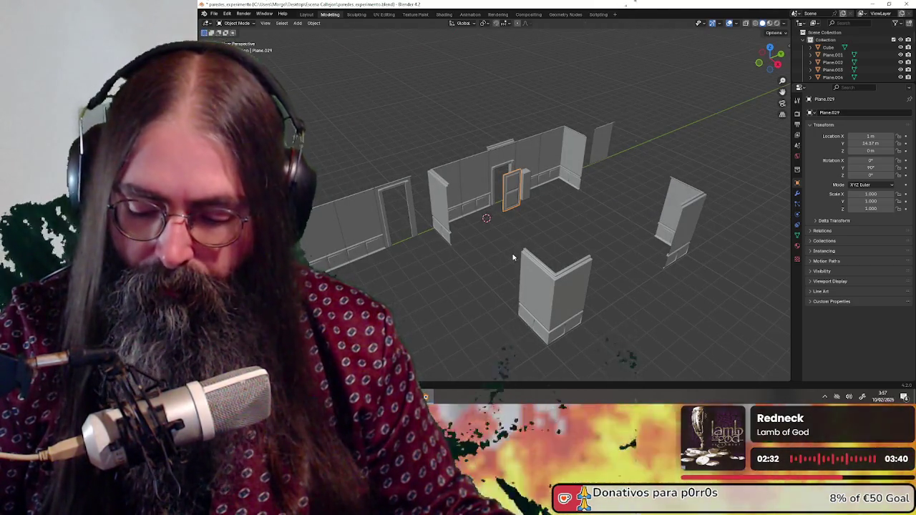
Slide the door along Y again and place it inside the doorway opening.
key(g)
key(y)
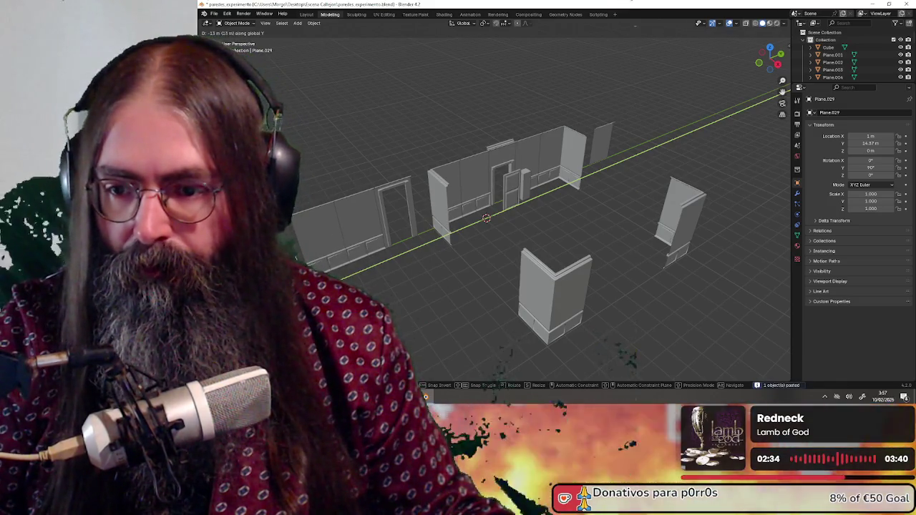
key(Return)
scroll(530, 188, up, 2)
middle_drag(489, 216, 490, 236)
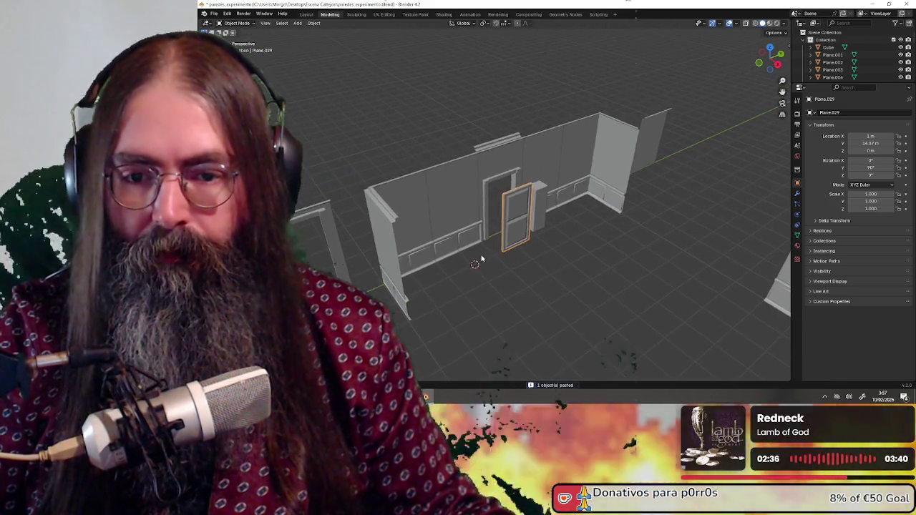
scroll(489, 236, up, 2)
key(g)
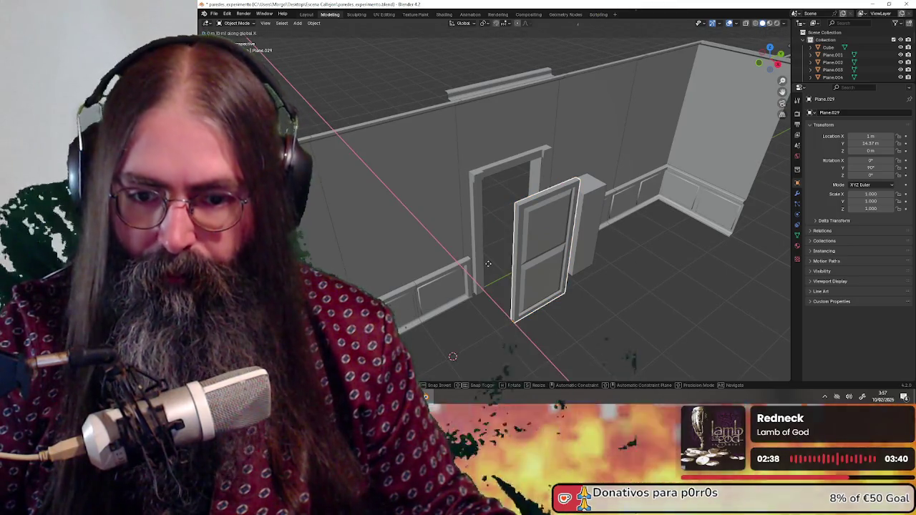
click(538, 287)
Swing the door open around Z to test it, then undo so it stands closed.
mouse_move(564, 246)
middle_down()
mouse_move(489, 209)
mouse_move(554, 213)
mouse_move(545, 202)
mouse_move(519, 216)
middle_up()
scroll(545, 202, up, 3)
scroll(476, 209, up, 1)
click(519, 217)
key(r)
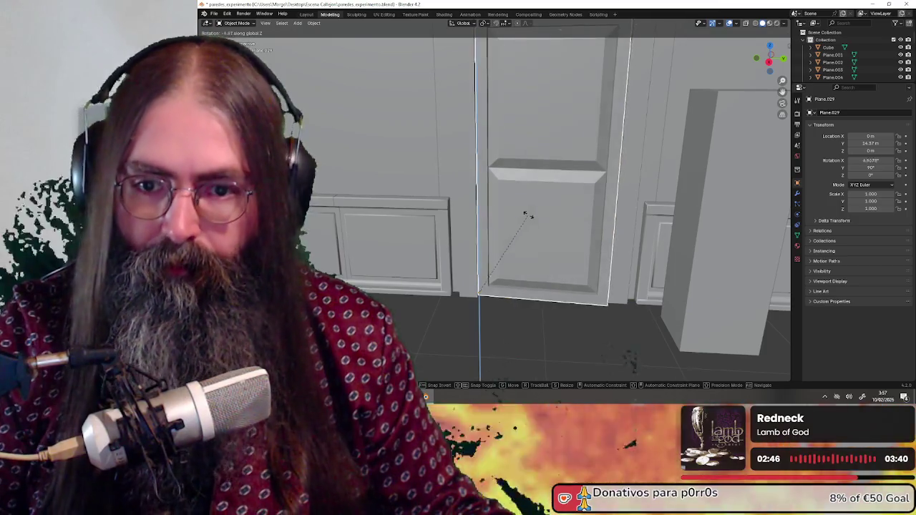
key(z)
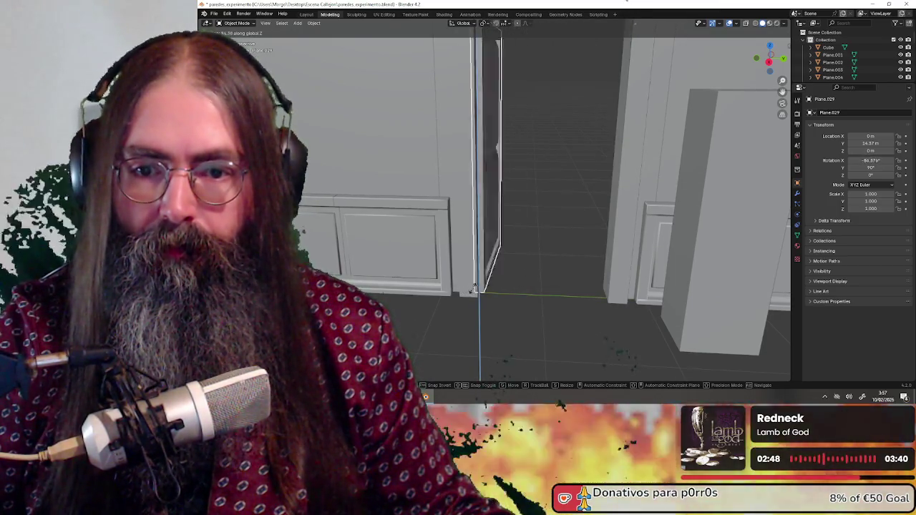
click(469, 285)
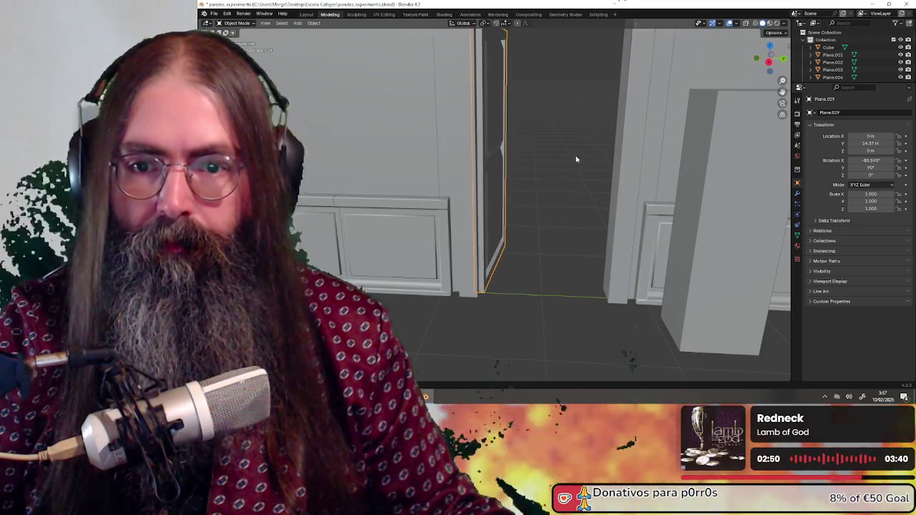
middle_drag(575, 158, 445, 170)
scroll(485, 180, down, 5)
mouse_move(555, 199)
middle_down()
mouse_move(536, 192)
mouse_move(532, 172)
mouse_move(567, 181)
mouse_move(471, 184)
mouse_move(522, 265)
middle_up()
scroll(541, 191, up, 5)
scroll(542, 201, up, 2)
scroll(527, 172, down, 2)
key(ctrl+z)
scroll(449, 183, up, 3)
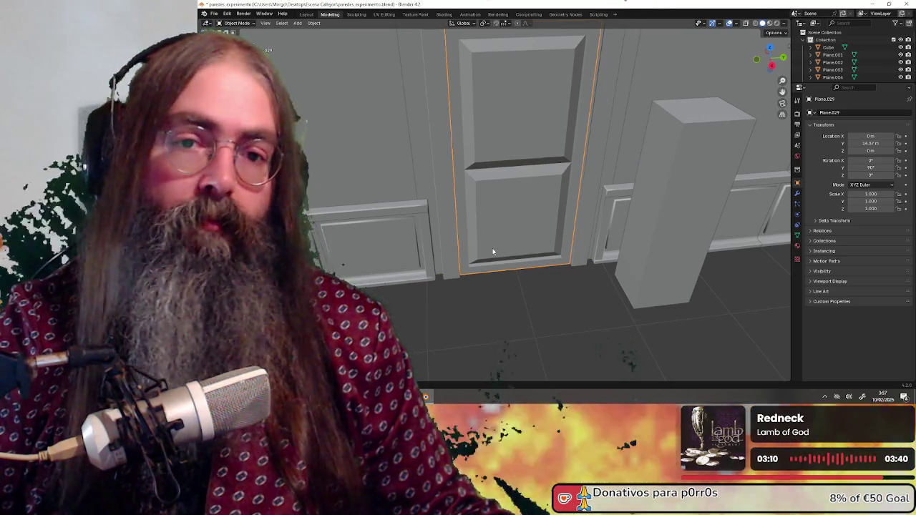
Test-rotate the door open around Z once more, then undo to keep it closed.
mouse_move(493, 252)
middle_down()
mouse_move(612, 244)
mouse_move(494, 239)
mouse_move(530, 220)
mouse_move(453, 221)
mouse_move(577, 231)
mouse_move(491, 289)
mouse_move(608, 288)
mouse_move(478, 283)
middle_up()
scroll(614, 247, down, 5)
key(r)
key(z)
click(516, 220)
key(ctrl+z)
scroll(547, 244, down, 3)
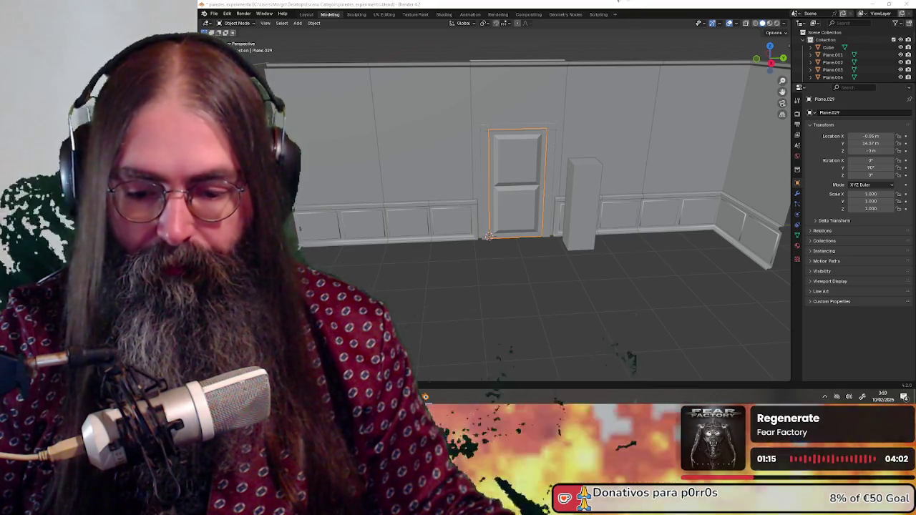
Save paredes_experimento.blend with Ctrl+S.
key(alt+Tab)
key(alt+Tab)
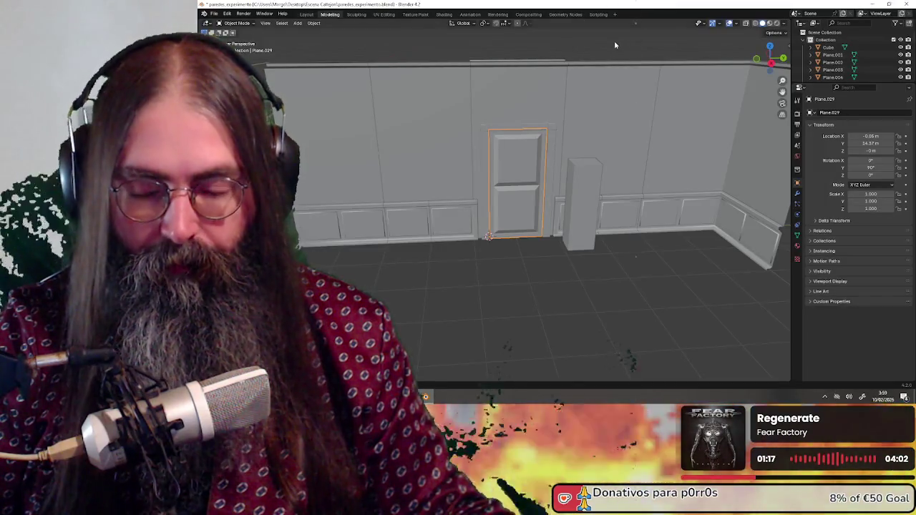
mouse_move(527, 167)
middle_down()
mouse_move(574, 271)
mouse_move(573, 258)
mouse_move(522, 259)
mouse_move(533, 264)
middle_up()
key(ctrl+s)
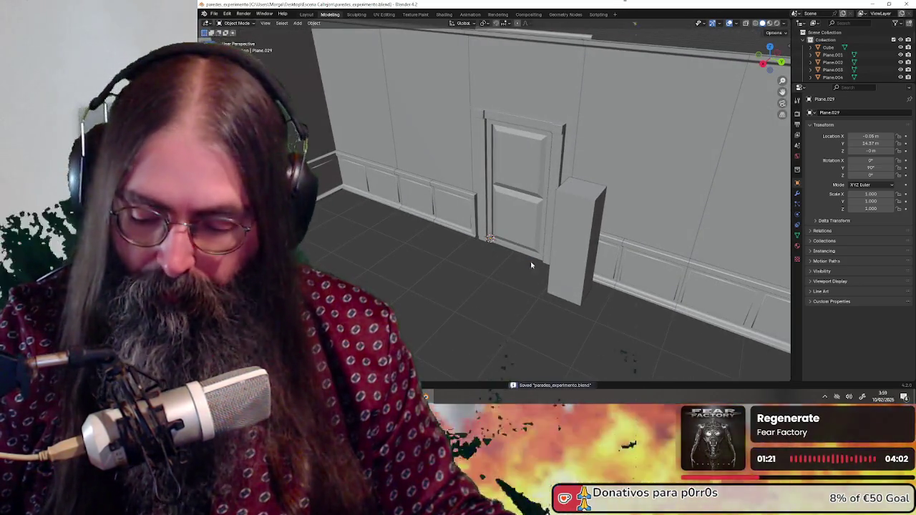
mouse_move(423, 274)
middle_down()
mouse_move(562, 258)
mouse_move(542, 259)
middle_up()
scroll(506, 266, up, 2)
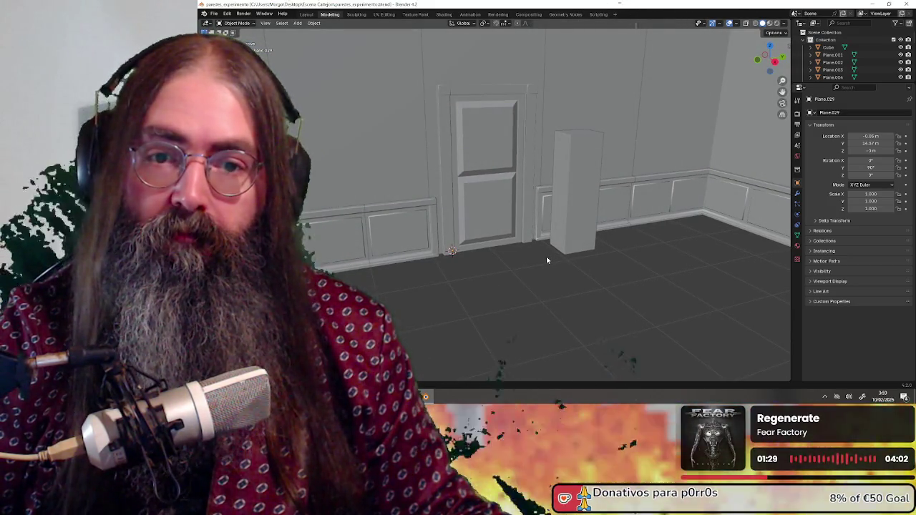
Lower the top face of the pillar Cube in face select mode to shorten it.
mouse_move(546, 260)
middle_down()
mouse_move(537, 255)
mouse_move(562, 255)
middle_up()
click(583, 160)
middle_drag(579, 158, 543, 257)
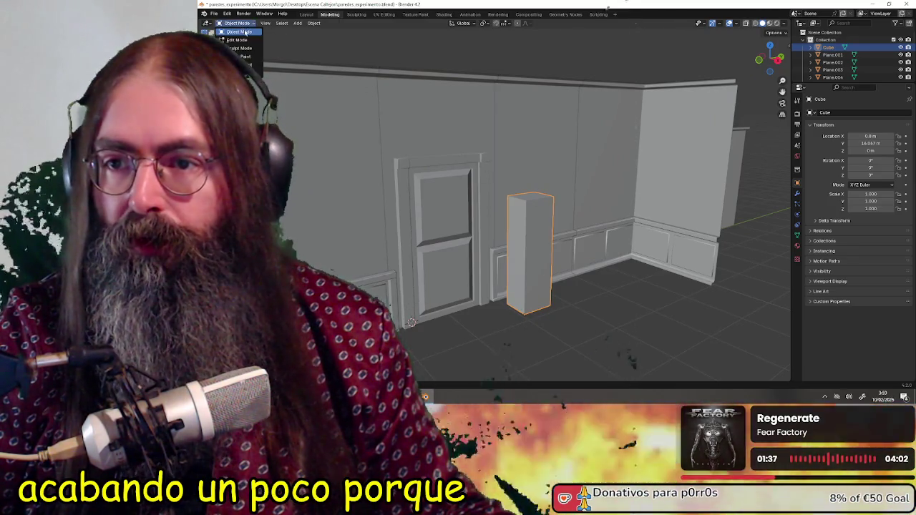
click(238, 40)
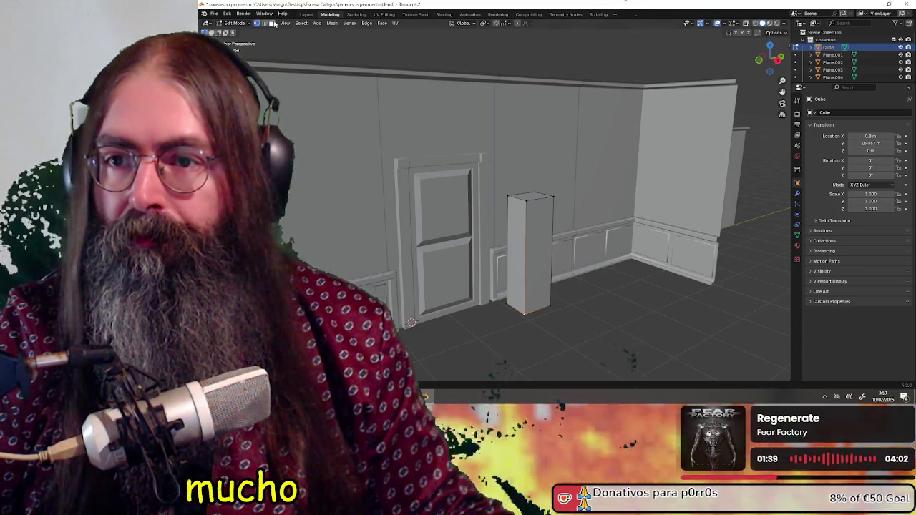
click(271, 23)
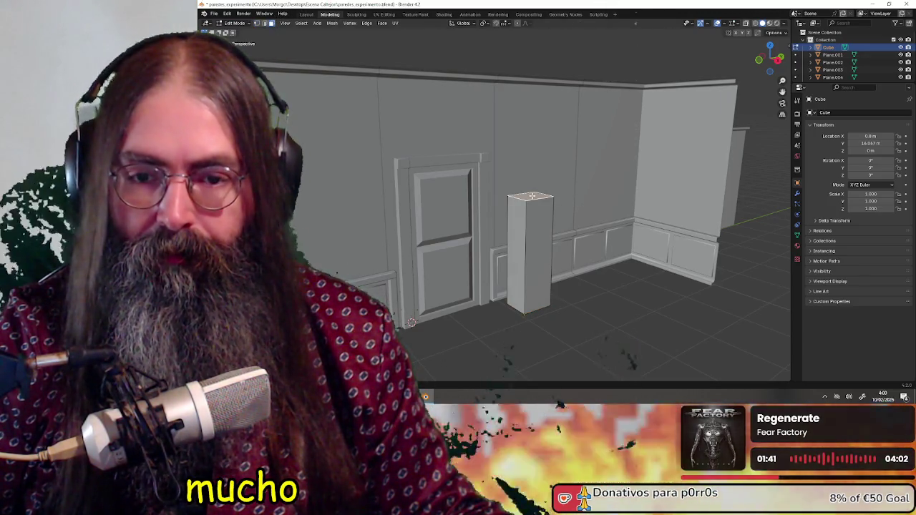
key(z)
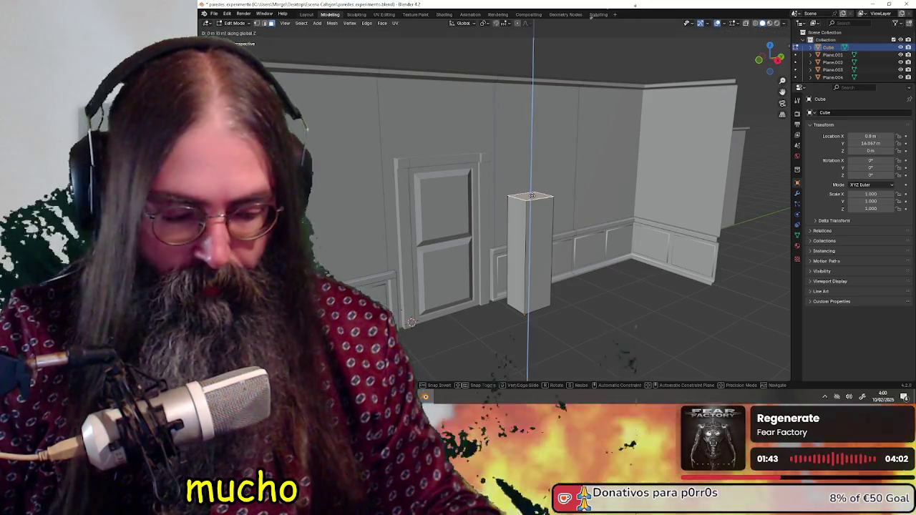
key(Escape)
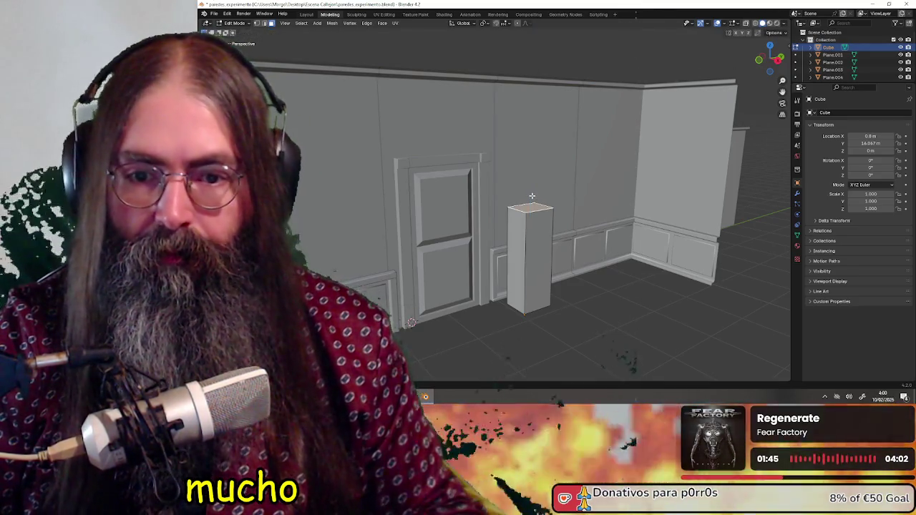
click(239, 31)
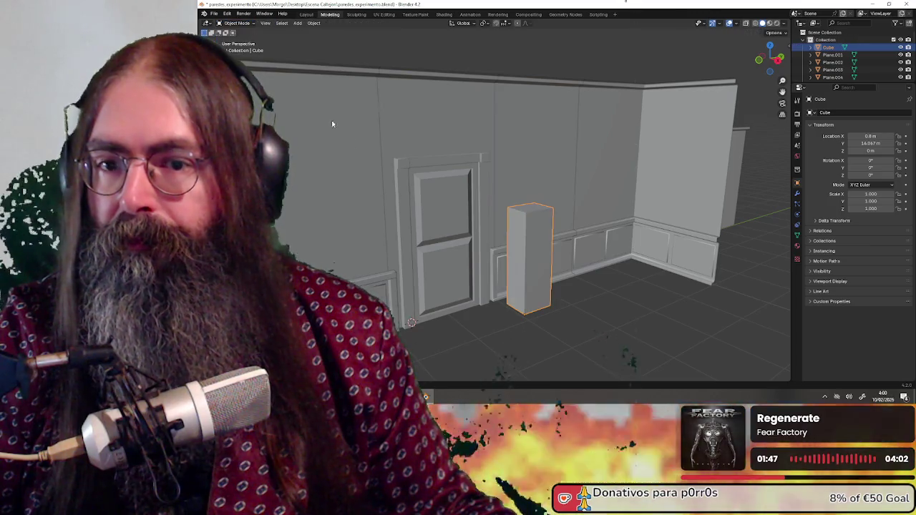
Face the door and wall squarely and start sliding the pillar along Y.
click(610, 317)
mouse_move(611, 317)
middle_down()
mouse_move(552, 322)
mouse_move(542, 210)
mouse_move(534, 236)
mouse_move(556, 205)
mouse_move(563, 231)
mouse_move(551, 236)
mouse_move(568, 229)
mouse_move(537, 237)
mouse_move(546, 240)
middle_up()
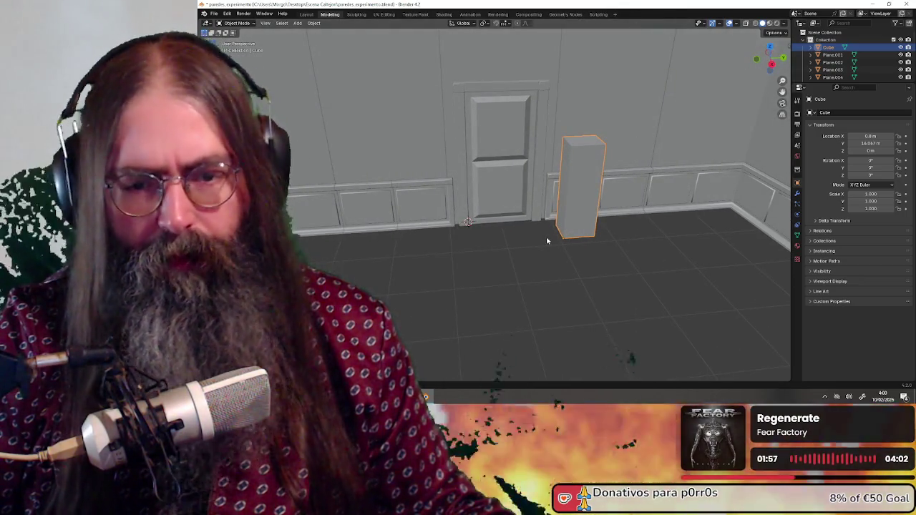
key(g)
key(y)
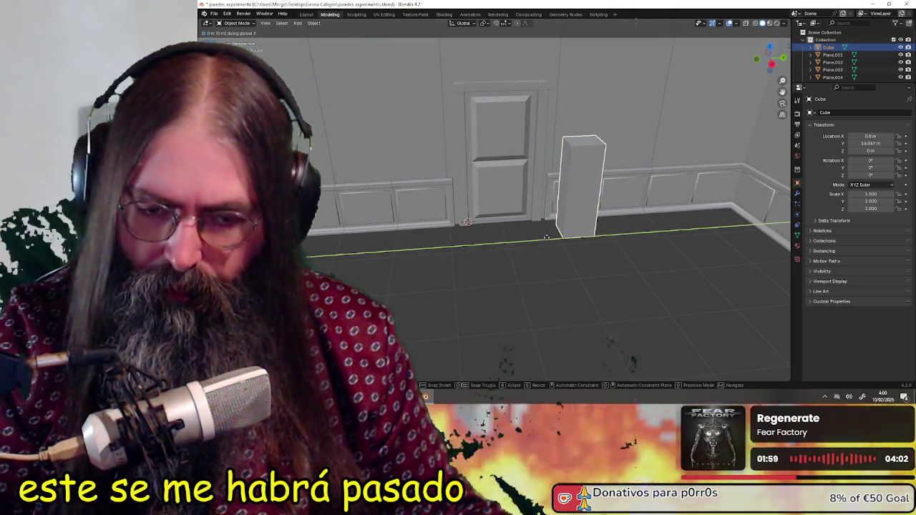
Set the pillar down in front of the door at Location Y 14.787 m.
click(475, 244)
mouse_move(475, 243)
middle_down()
mouse_move(530, 302)
mouse_move(526, 285)
mouse_move(551, 301)
mouse_move(520, 275)
mouse_move(542, 281)
mouse_move(642, 266)
mouse_move(613, 268)
mouse_move(614, 279)
mouse_move(709, 268)
mouse_move(711, 276)
mouse_move(606, 281)
mouse_move(587, 296)
mouse_move(547, 259)
middle_up()
scroll(542, 281, up, 3)
scroll(542, 282, up, 2)
mouse_move(533, 212)
middle_down()
mouse_move(529, 240)
mouse_move(513, 239)
middle_up()
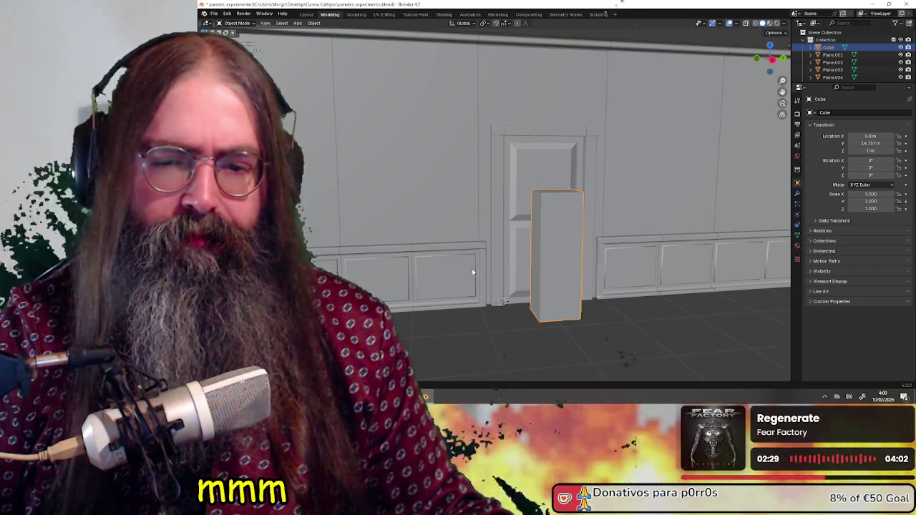
Copy the wall panel left of the door and place the duplicate higher up the wall.
click(463, 268)
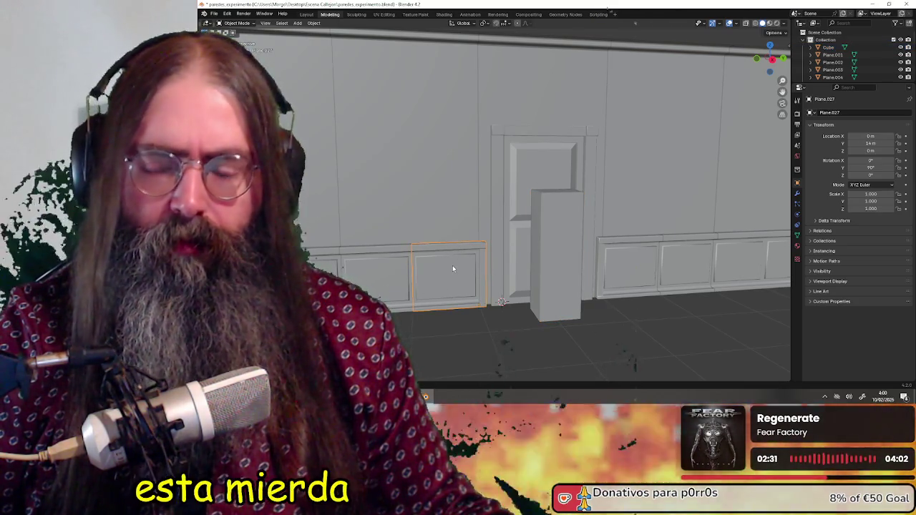
key(ctrl+c)
key(ctrl+v)
key(z)
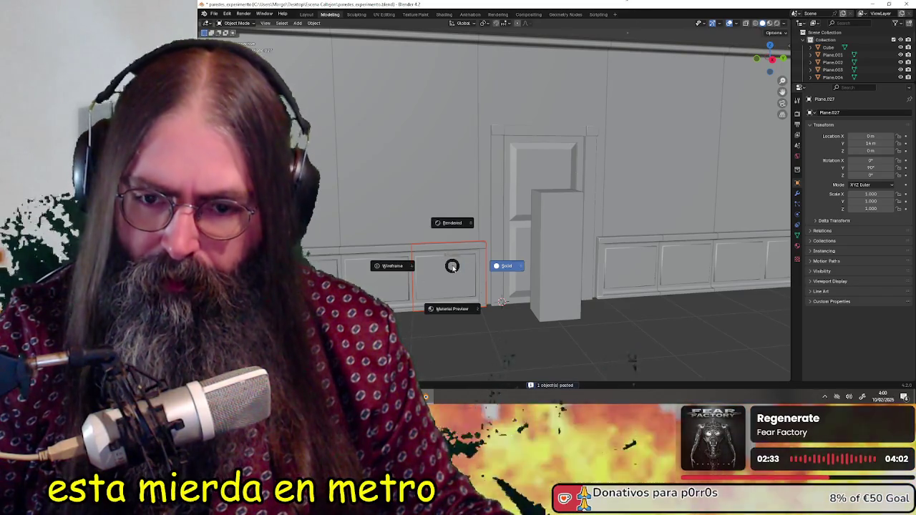
key(g)
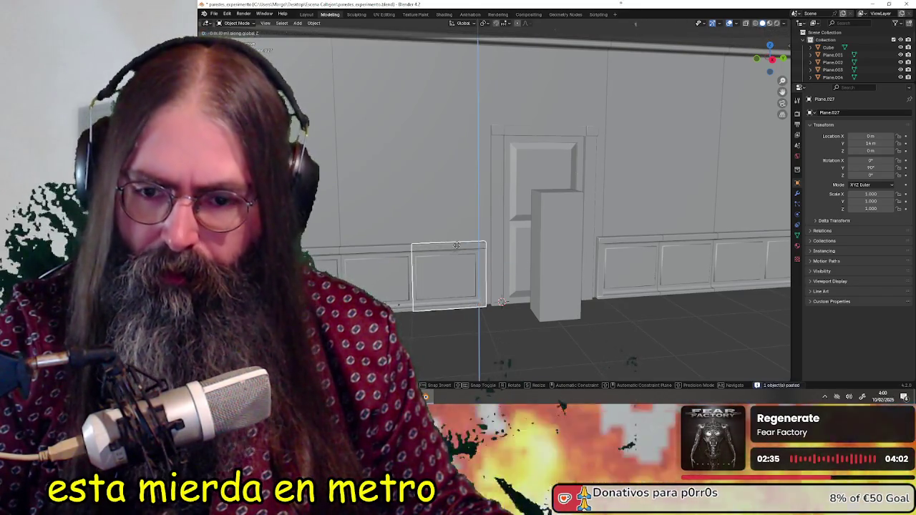
click(460, 203)
shift+middle_drag(449, 249, 476, 257)
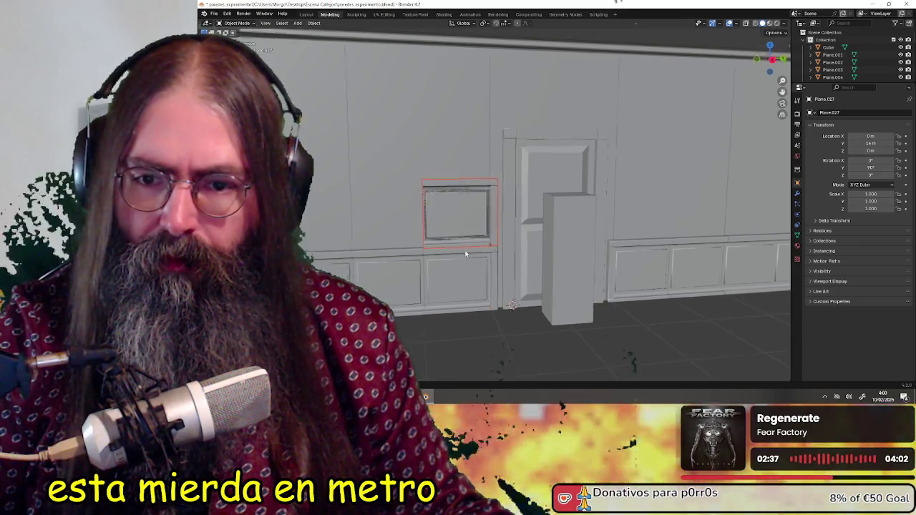
key(g)
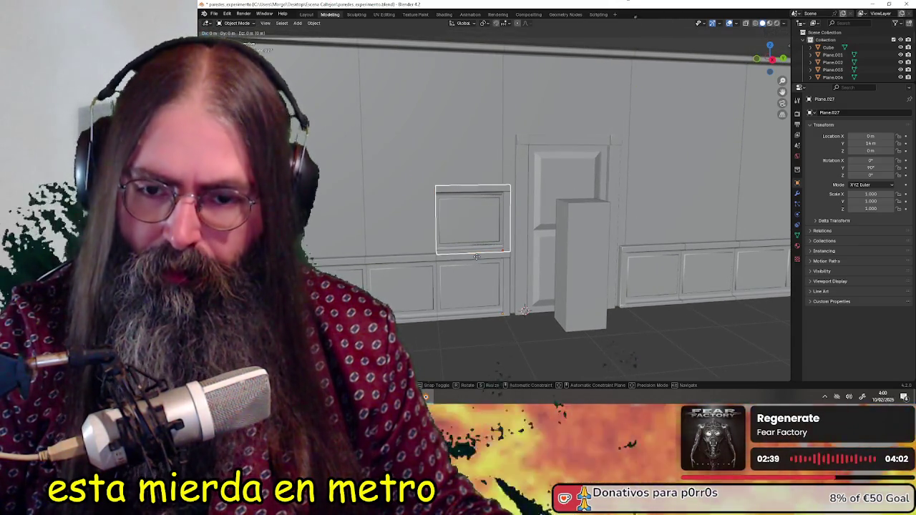
click(477, 256)
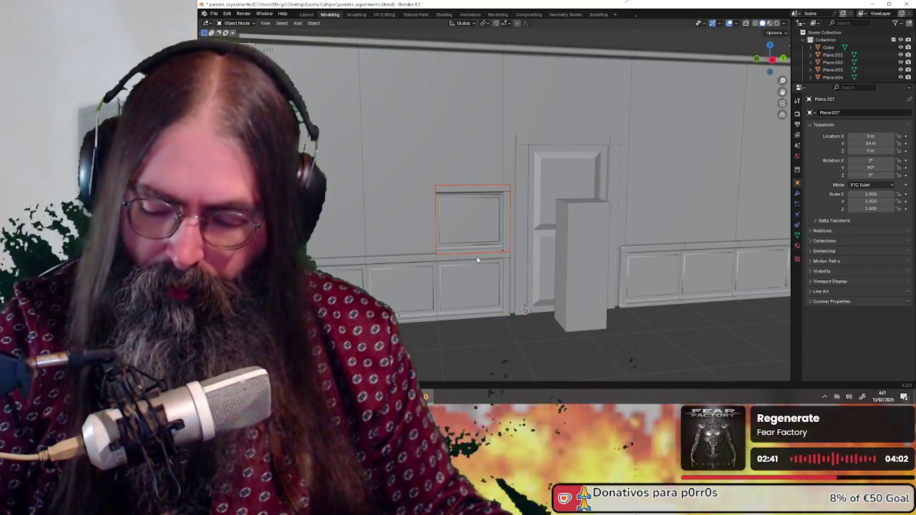
Paste another panel copy, stack it above, and adjust its height along Z.
key(ctrl+v)
key(g)
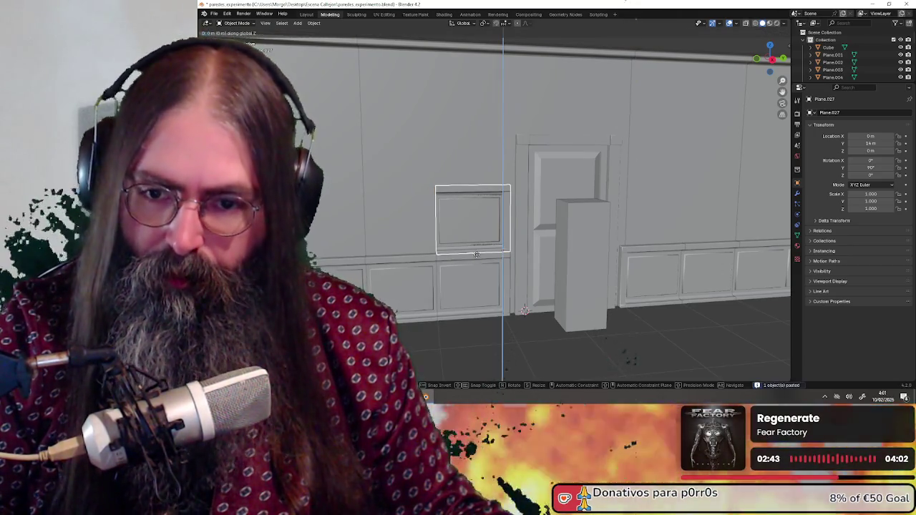
click(473, 185)
scroll(485, 282, down, 1)
middle_drag(486, 286, 479, 287)
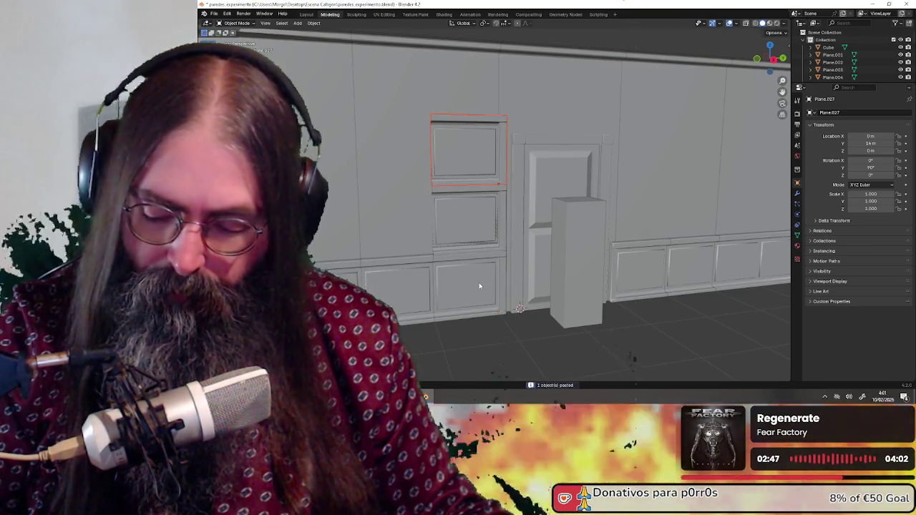
key(g)
key(z)
click(468, 210)
middle_drag(503, 282, 495, 279)
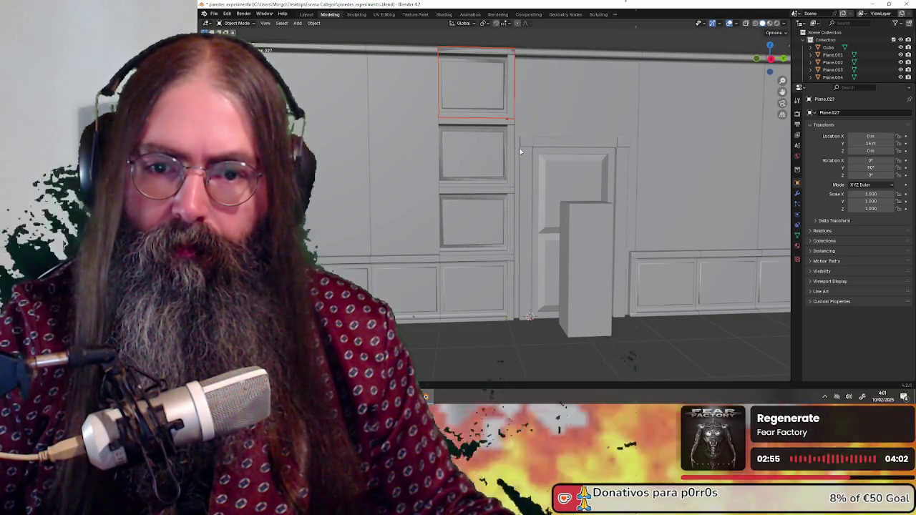
mouse_move(547, 176)
middle_down()
mouse_move(597, 238)
mouse_move(562, 213)
mouse_move(595, 224)
mouse_move(563, 230)
mouse_move(625, 230)
mouse_move(592, 236)
middle_up()
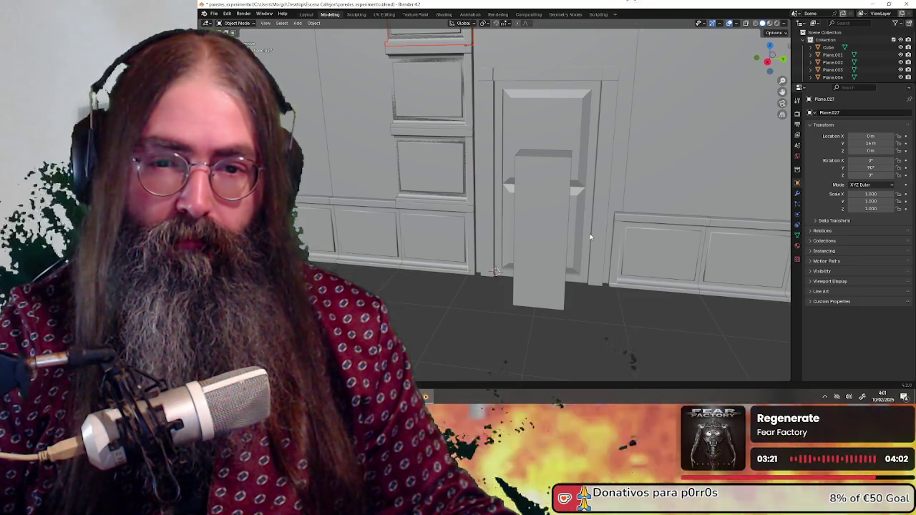
mouse_move(590, 237)
middle_down()
mouse_move(531, 241)
mouse_move(577, 251)
mouse_move(521, 249)
middle_up()
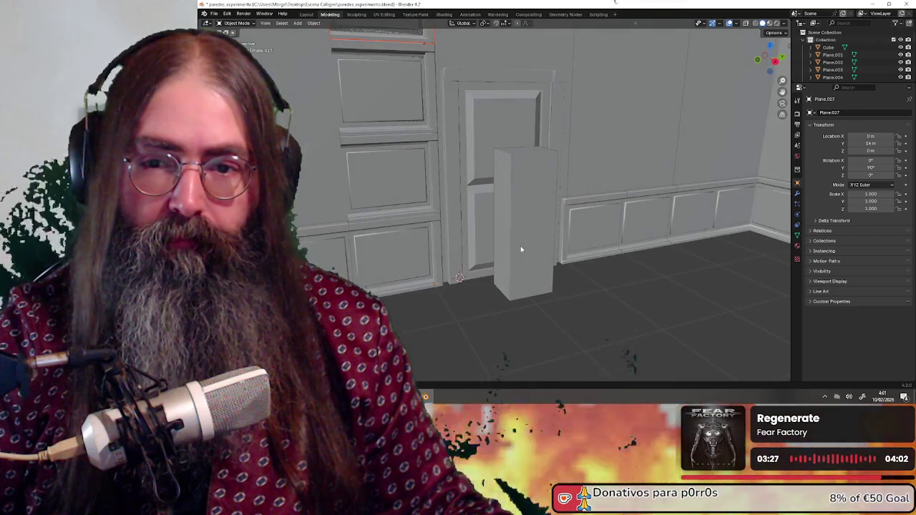
scroll(521, 249, down, 2)
scroll(521, 249, down, 1)
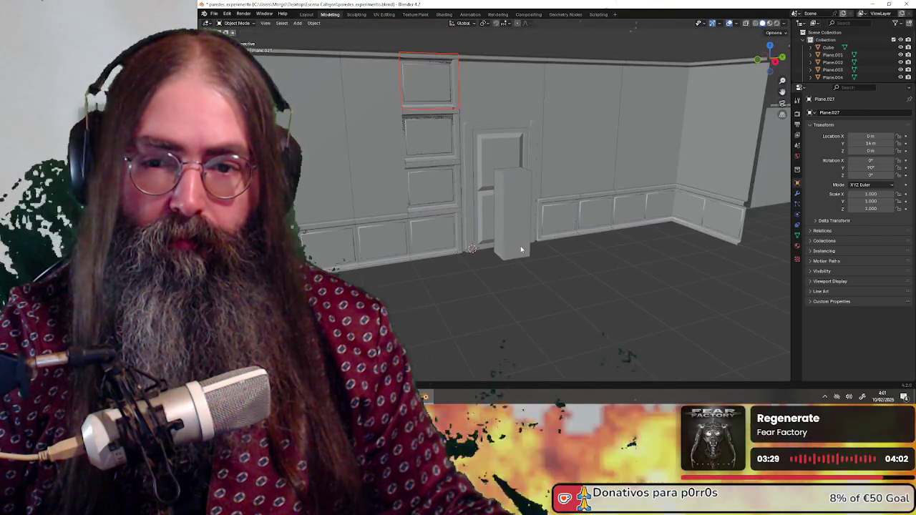
scroll(521, 249, up, 1)
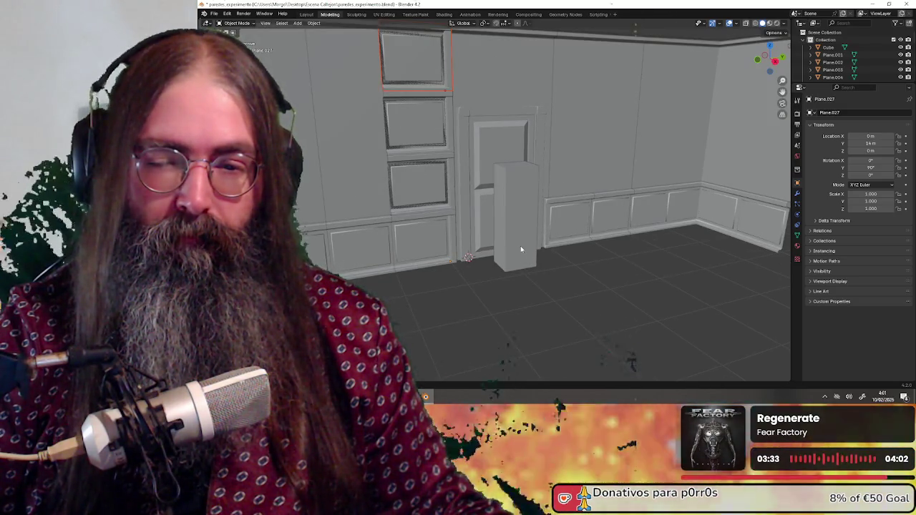
scroll(521, 249, down, 1)
scroll(521, 250, down, 1)
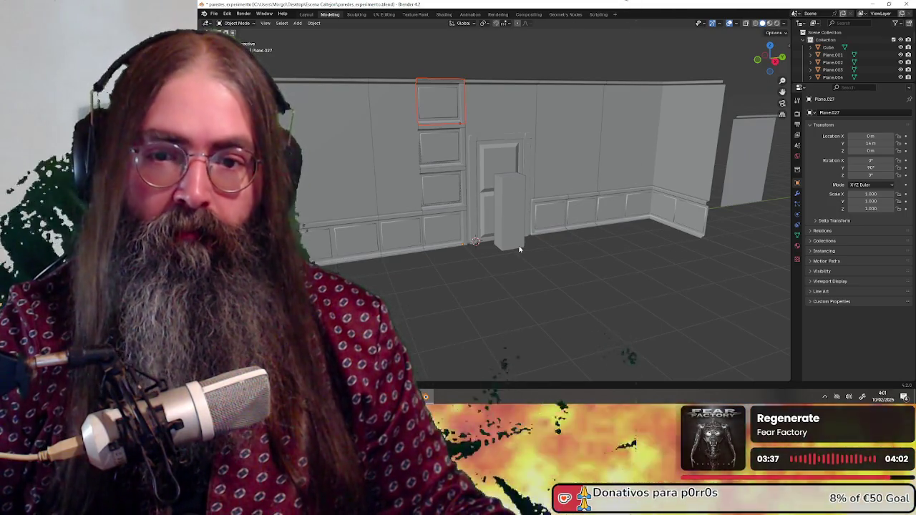
mouse_move(494, 267)
middle_down()
mouse_move(521, 272)
mouse_move(537, 257)
middle_up()
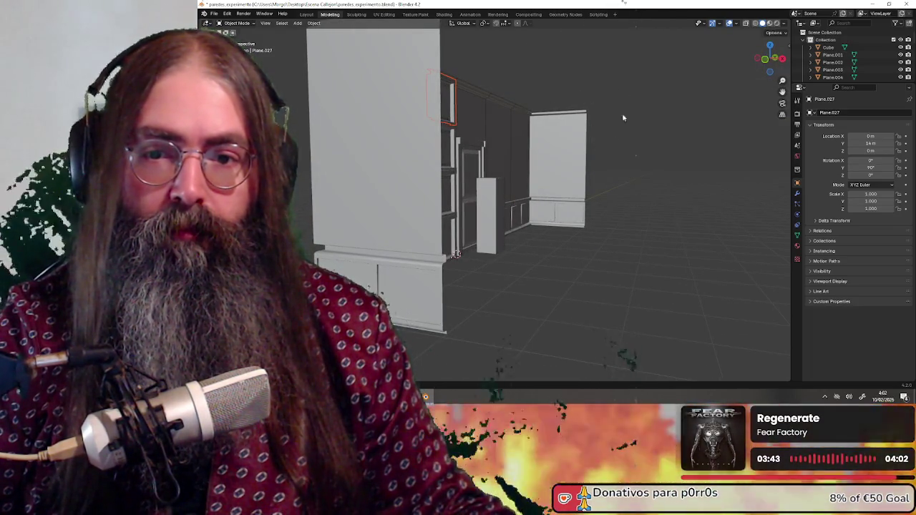
mouse_move(575, 164)
middle_down()
mouse_move(536, 265)
mouse_move(492, 276)
mouse_move(498, 262)
mouse_move(476, 268)
mouse_move(499, 276)
mouse_move(502, 254)
mouse_move(528, 268)
mouse_move(484, 284)
mouse_move(466, 279)
mouse_move(529, 272)
mouse_move(513, 258)
mouse_move(510, 275)
mouse_move(504, 269)
middle_up()
scroll(513, 258, down, 2)
scroll(511, 272, down, 2)
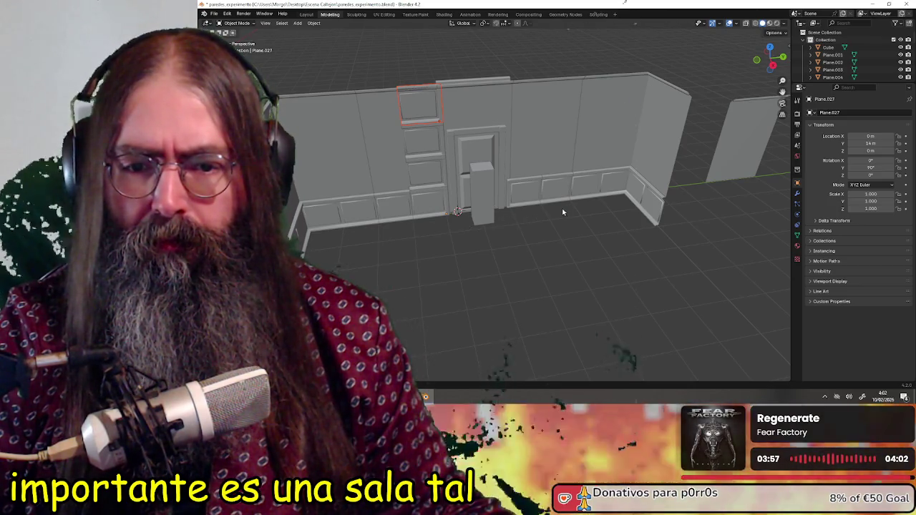
mouse_move(601, 204)
middle_down()
mouse_move(530, 236)
mouse_move(513, 265)
middle_up()
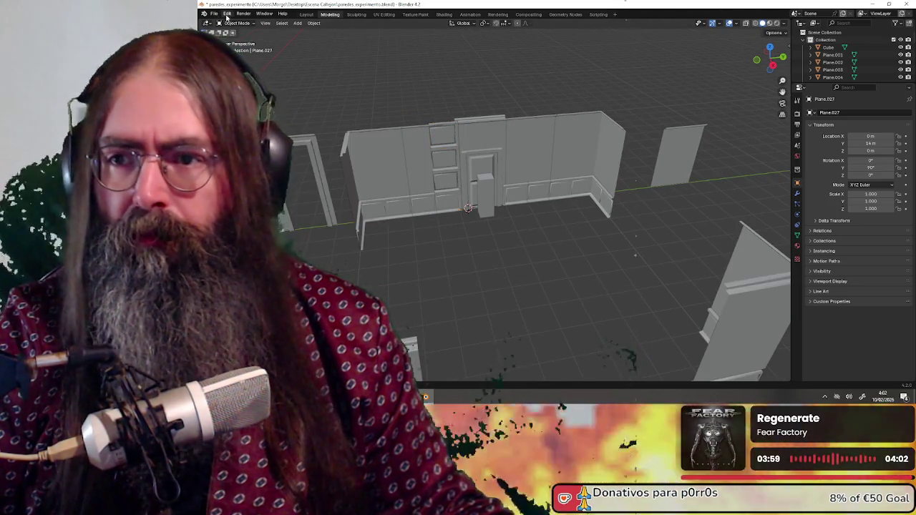
Switch the selected panel into Edit Mode and back to Object Mode.
click(236, 24)
click(243, 42)
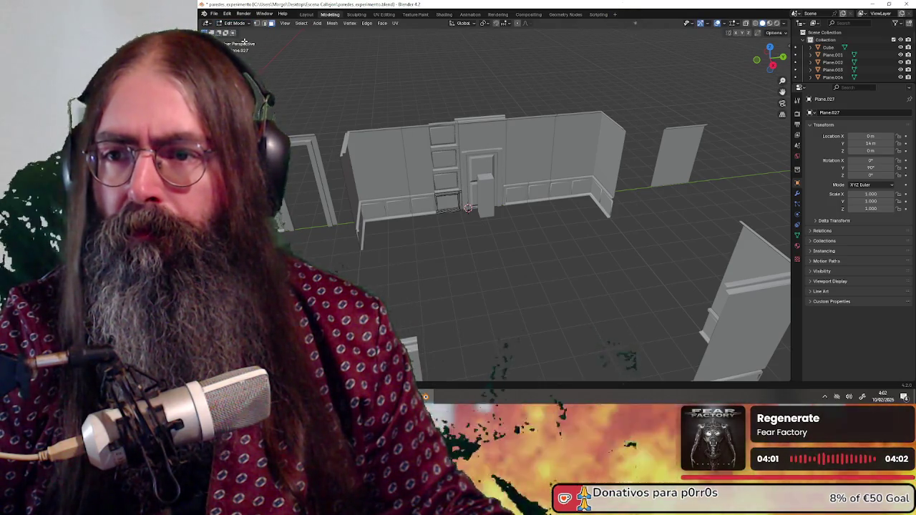
click(236, 24)
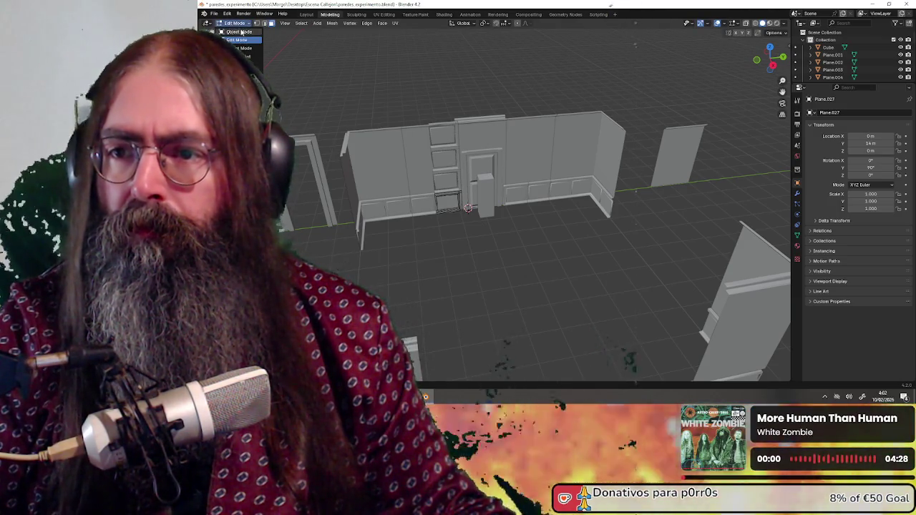
click(243, 33)
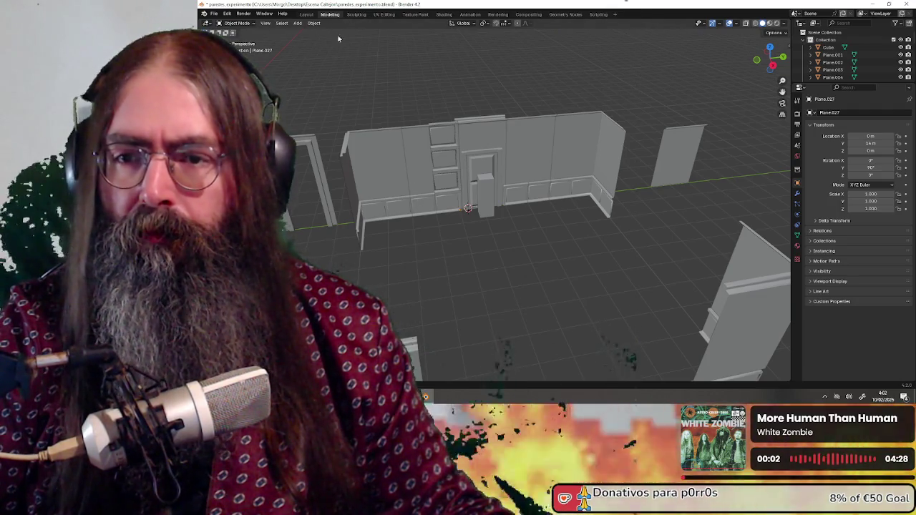
Add a new plane and scale it by 6 to cover the floor.
click(314, 24)
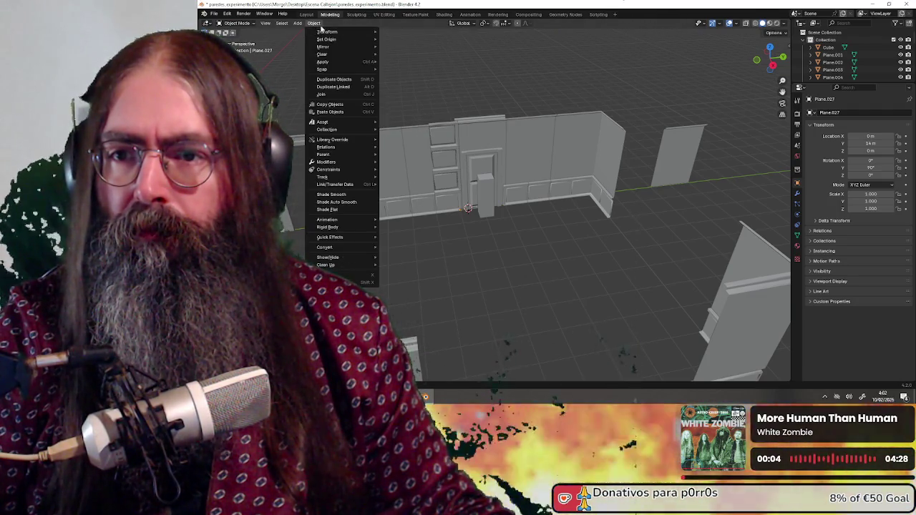
click(295, 24)
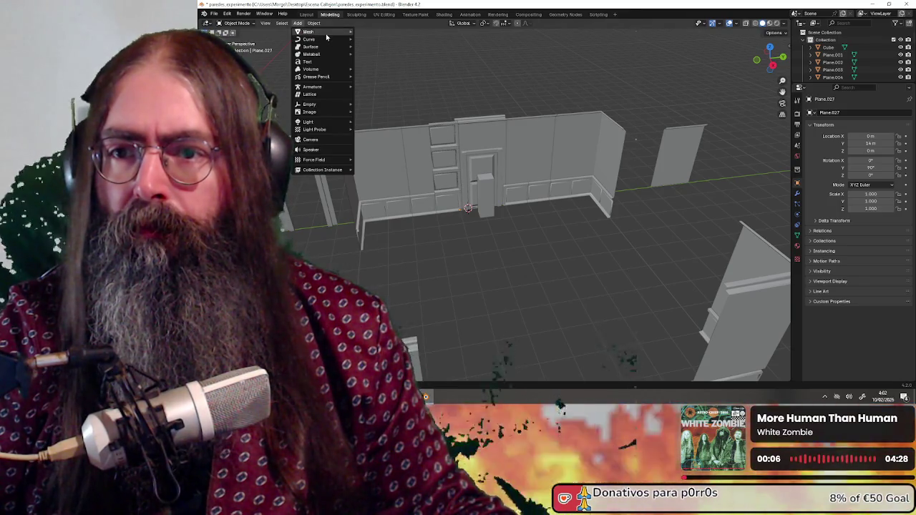
mouse_move(309, 32)
click(392, 31)
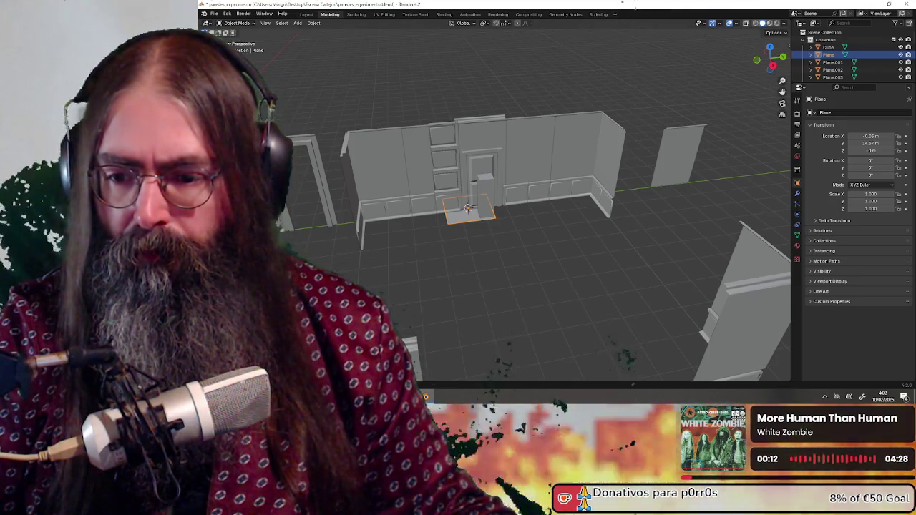
text(s6)
key(Return)
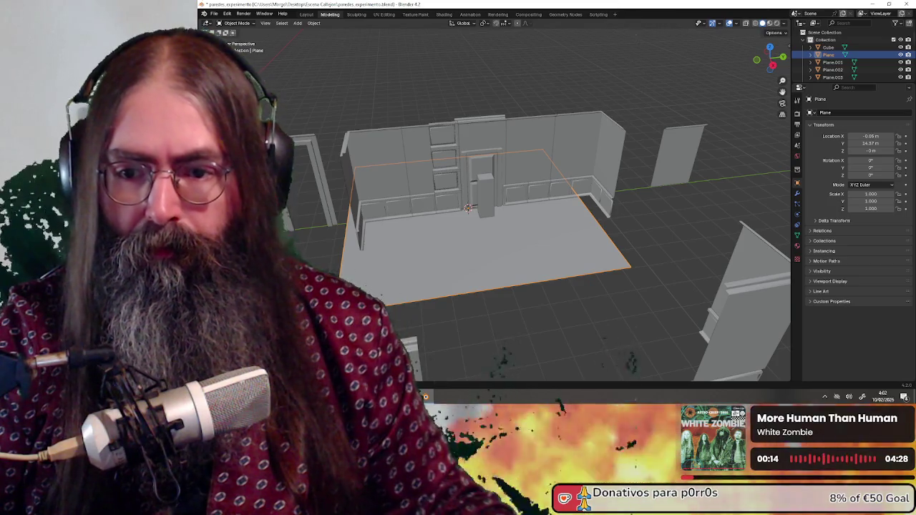
Move the floor plane on the XY plane (Shift+Z) under the walls.
middle_drag(490, 275, 578, 206)
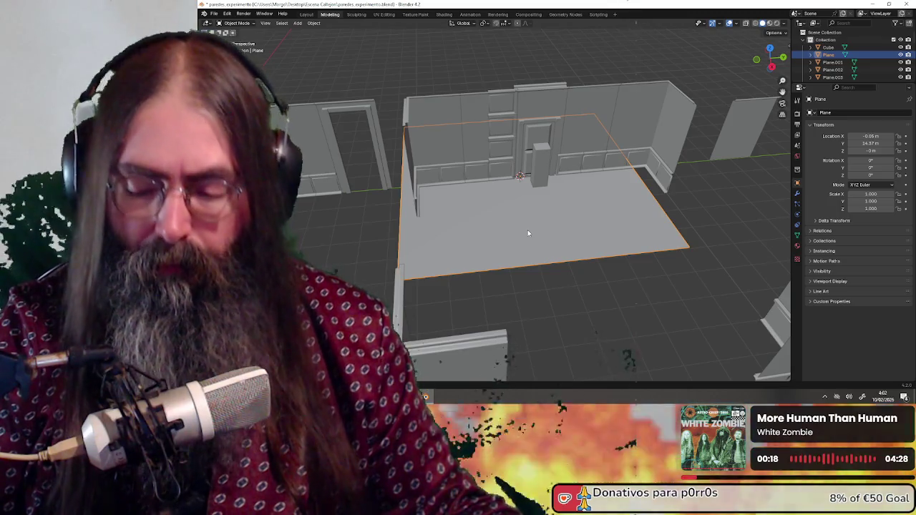
key(g)
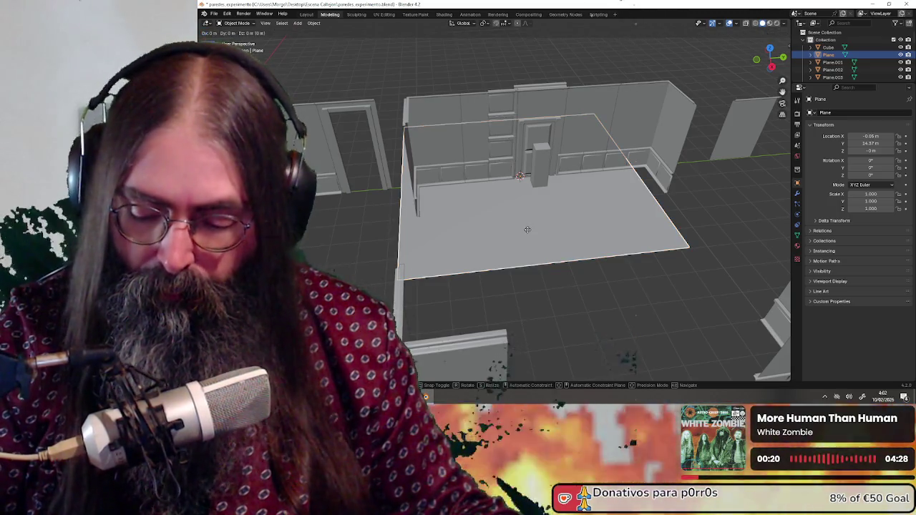
key(shift+z)
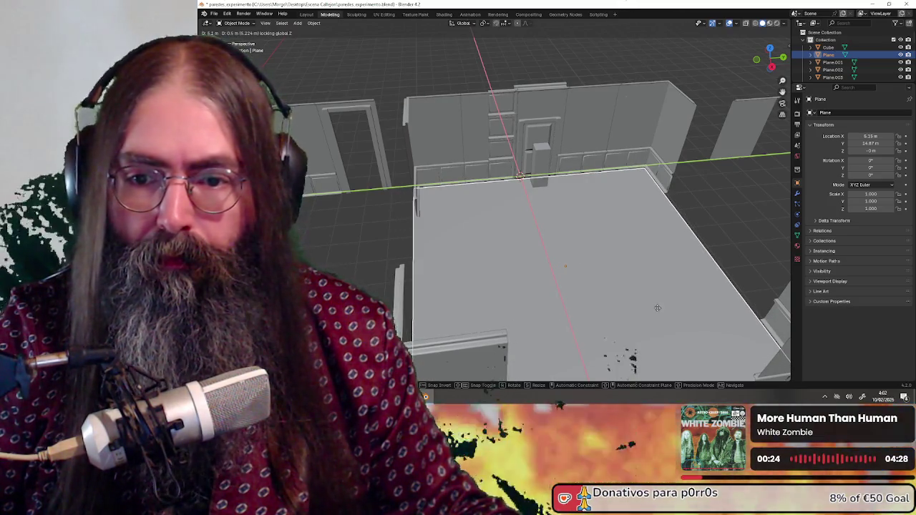
click(681, 299)
mouse_move(681, 299)
middle_down()
mouse_move(584, 247)
mouse_move(551, 242)
middle_up()
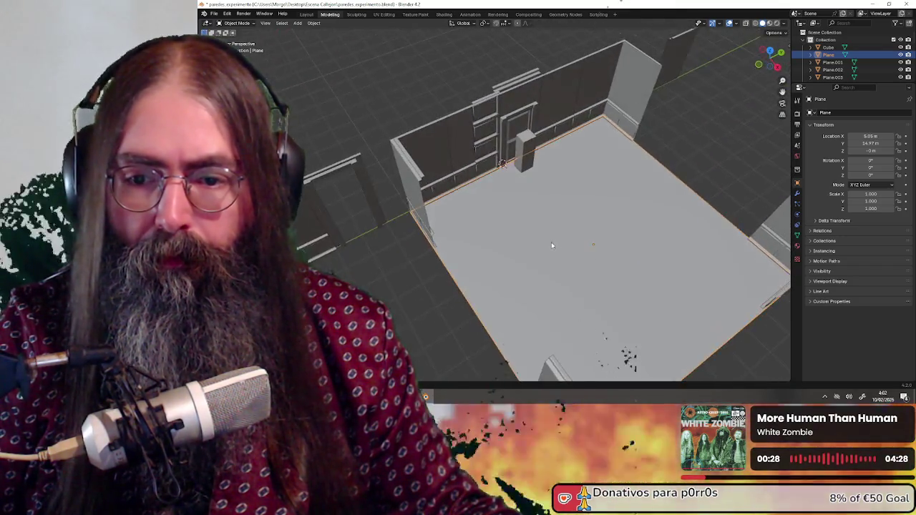
scroll(551, 242, up, 3)
mouse_move(483, 252)
middle_down()
mouse_move(562, 232)
mouse_move(535, 225)
mouse_move(578, 219)
mouse_move(603, 231)
middle_up()
middle_drag(591, 212, 593, 223)
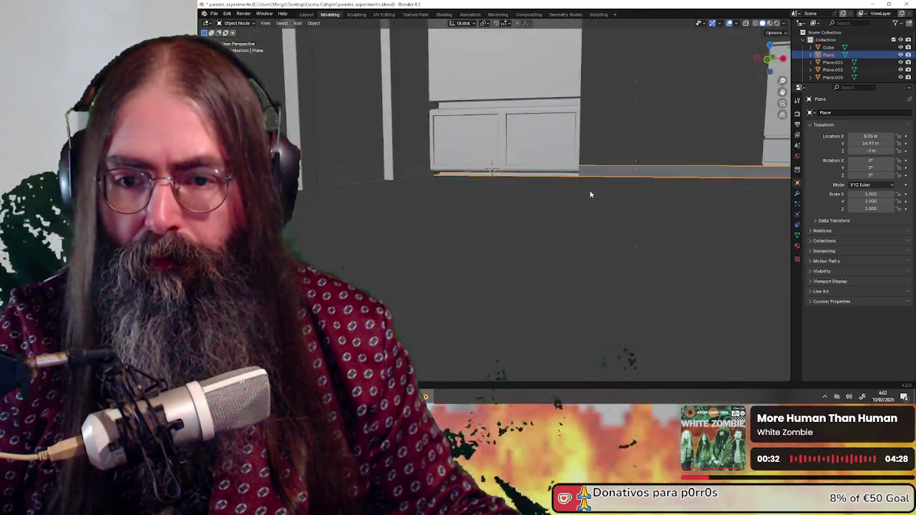
Try an X-axis move of the floor plane and cancel it, keeping it in place.
key(g)
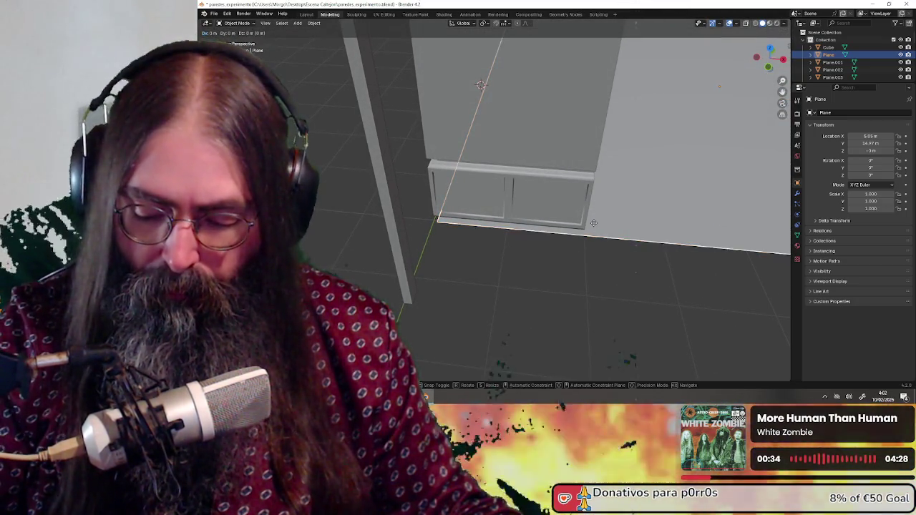
key(x)
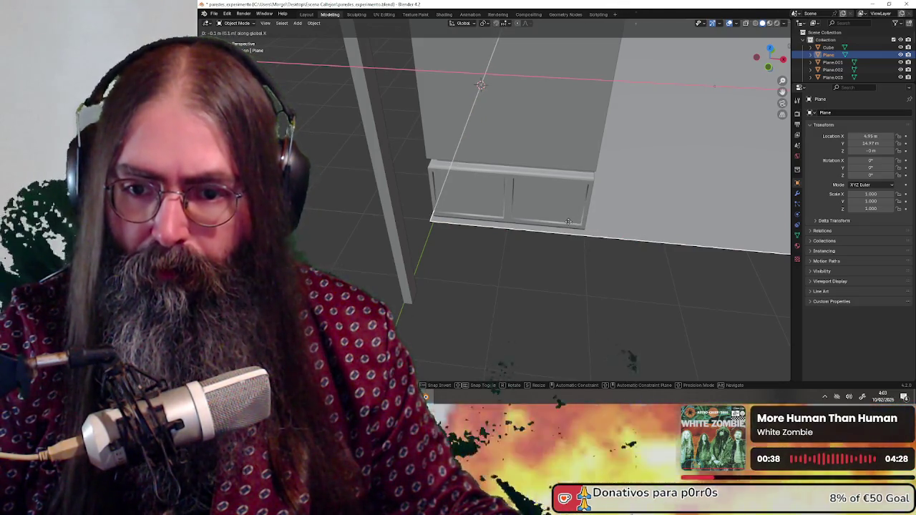
key(Escape)
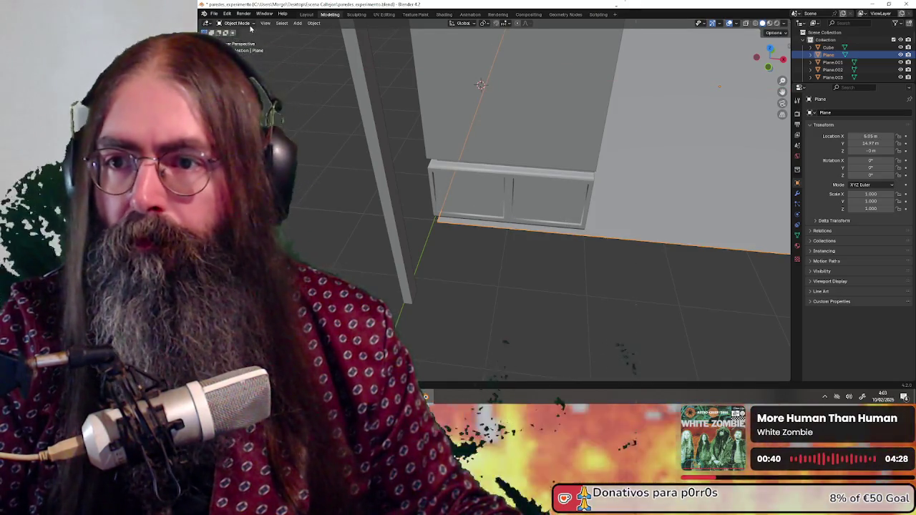
click(243, 39)
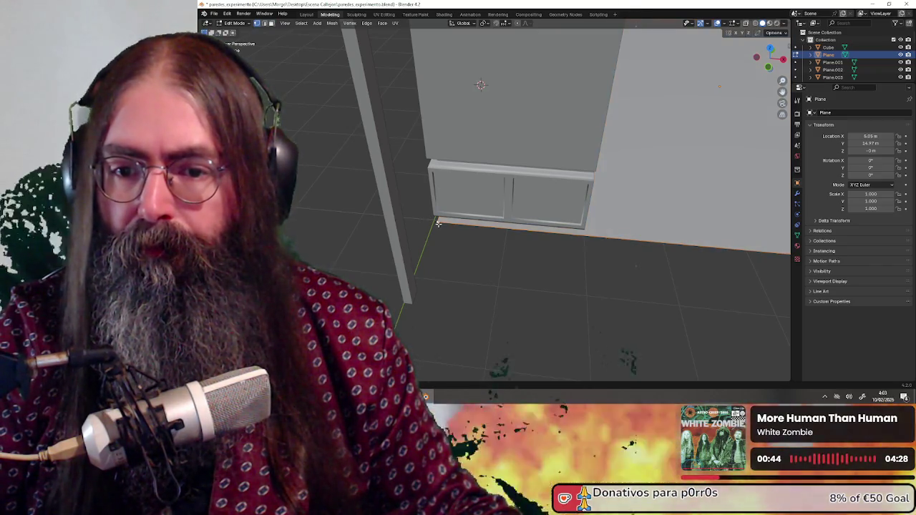
Snap the 3D cursor to the plane's selected corner and set the origin there.
key(shift+s)
click(439, 267)
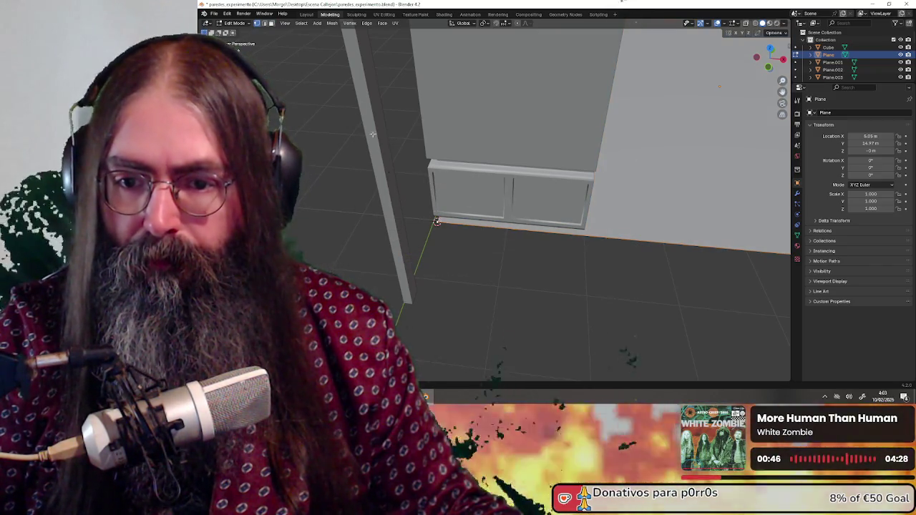
click(239, 33)
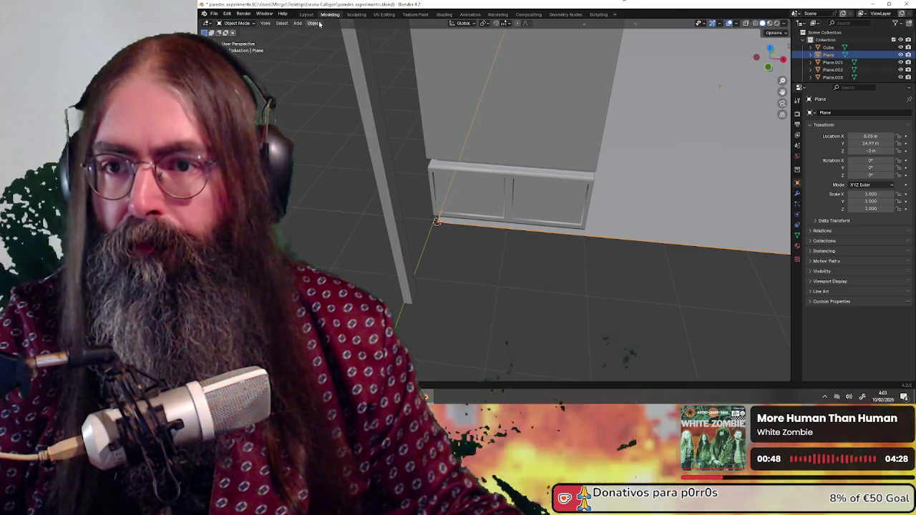
click(313, 23)
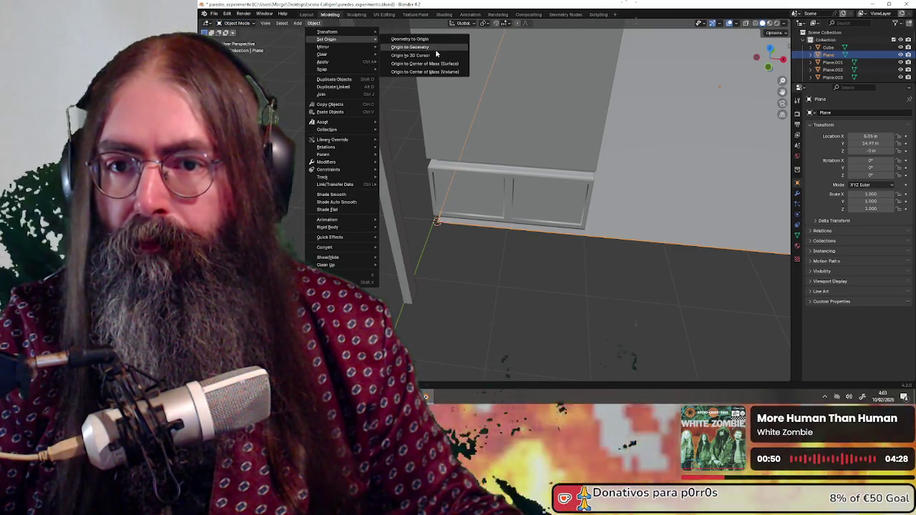
click(438, 55)
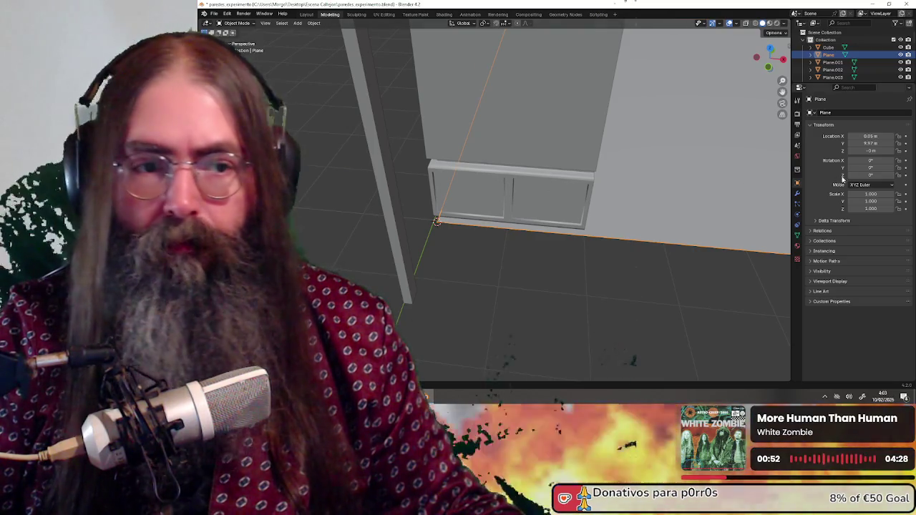
Set the floor plane's location to X 0 m, Y 10 m and check it against the room.
click(883, 142)
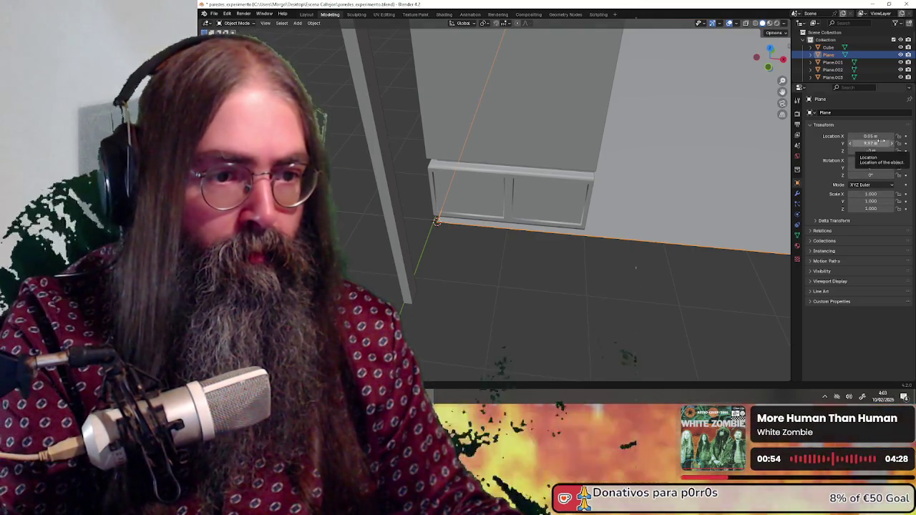
text(1)
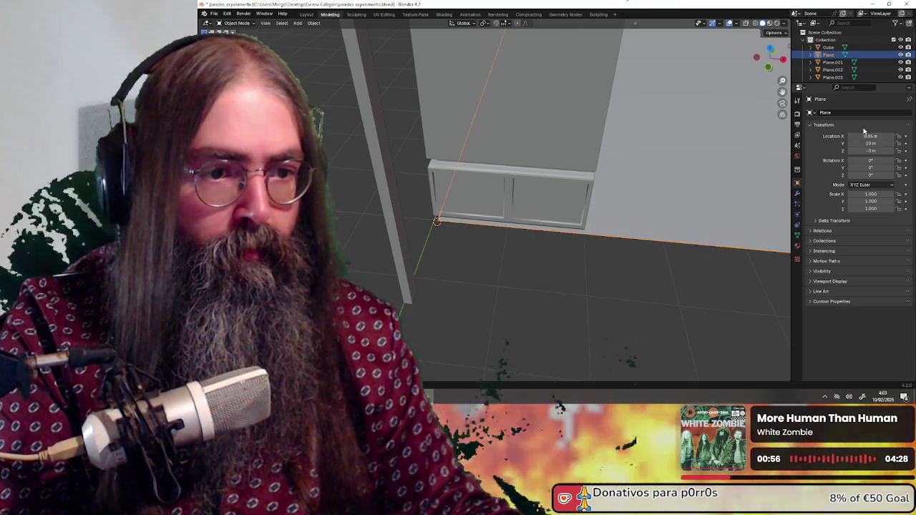
text(0)
key(Return)
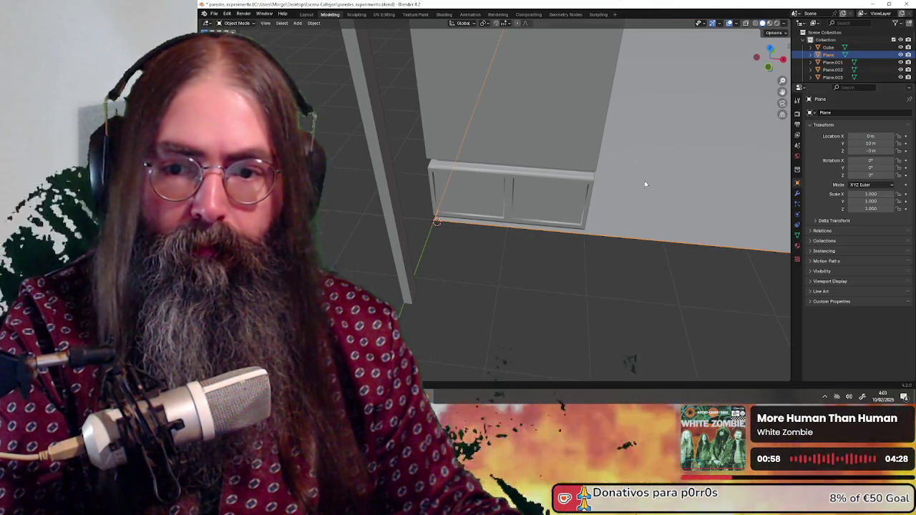
scroll(614, 208, down, 3)
mouse_move(614, 208)
middle_down()
mouse_move(569, 230)
mouse_move(593, 219)
mouse_move(614, 254)
middle_up()
mouse_move(484, 215)
middle_down()
mouse_move(523, 183)
mouse_move(542, 199)
mouse_move(522, 192)
middle_up()
scroll(522, 191, up, 3)
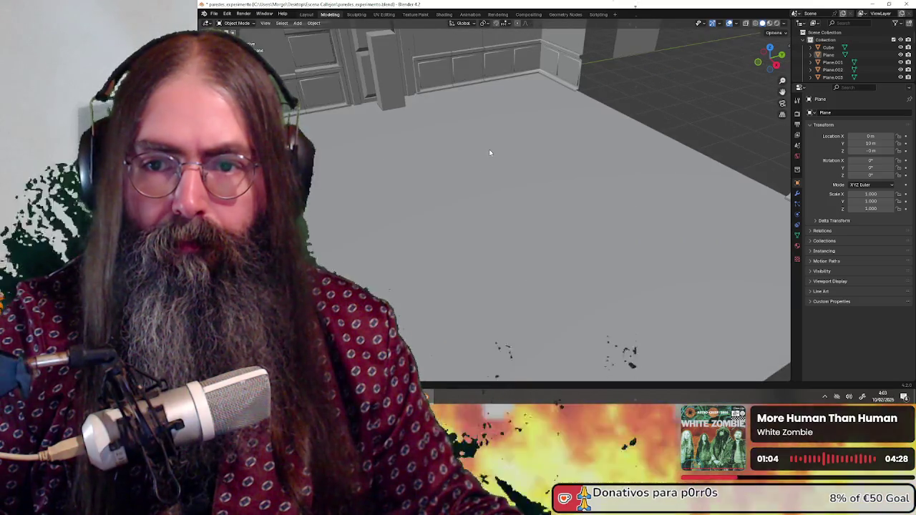
middle_drag(491, 153, 563, 311)
mouse_move(515, 256)
middle_down()
mouse_move(544, 277)
mouse_move(581, 268)
middle_up()
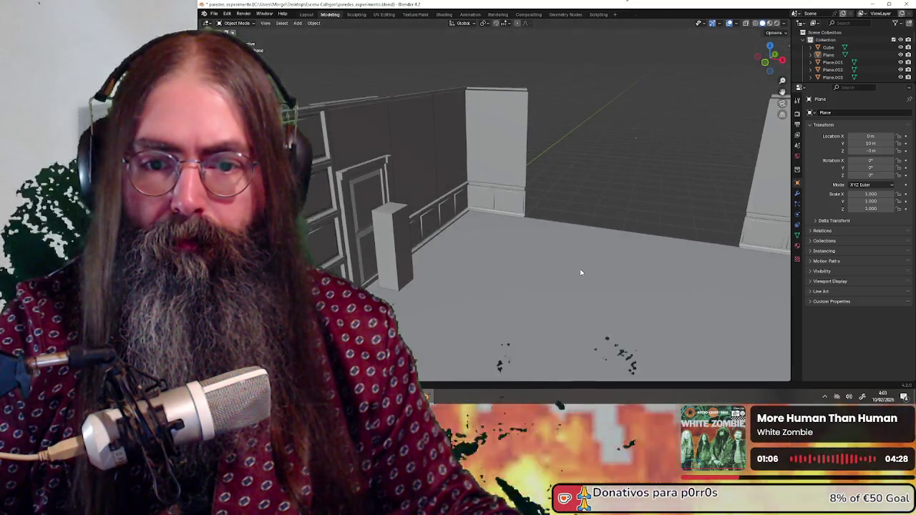
scroll(580, 268, down, 3)
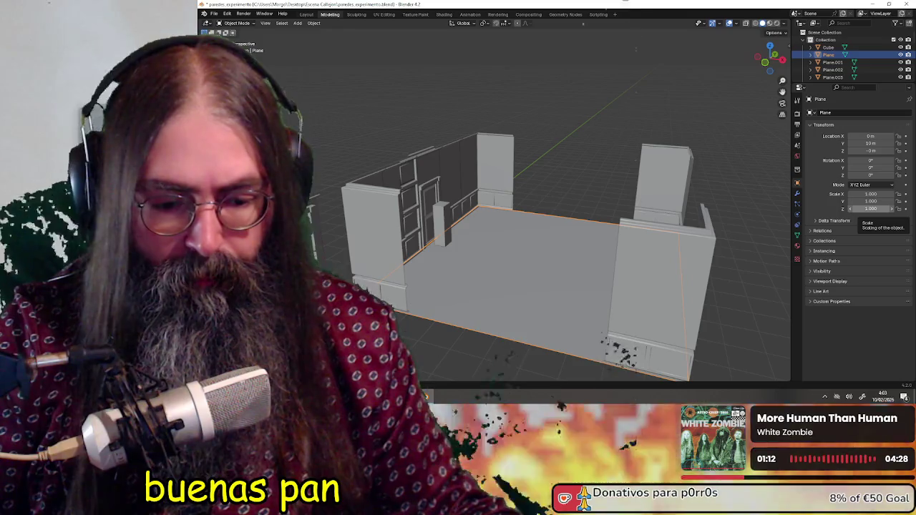
key(alt+Tab)
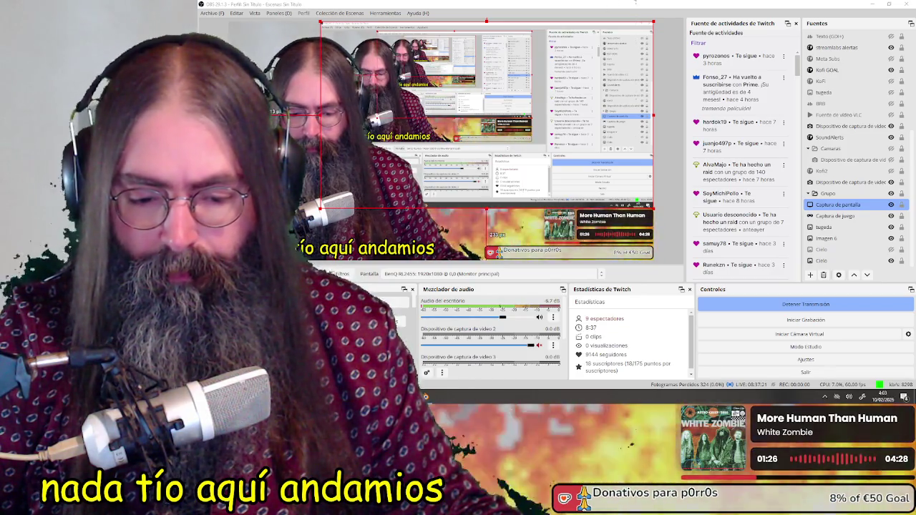
key(alt+Tab)
middle_drag(606, 225, 593, 235)
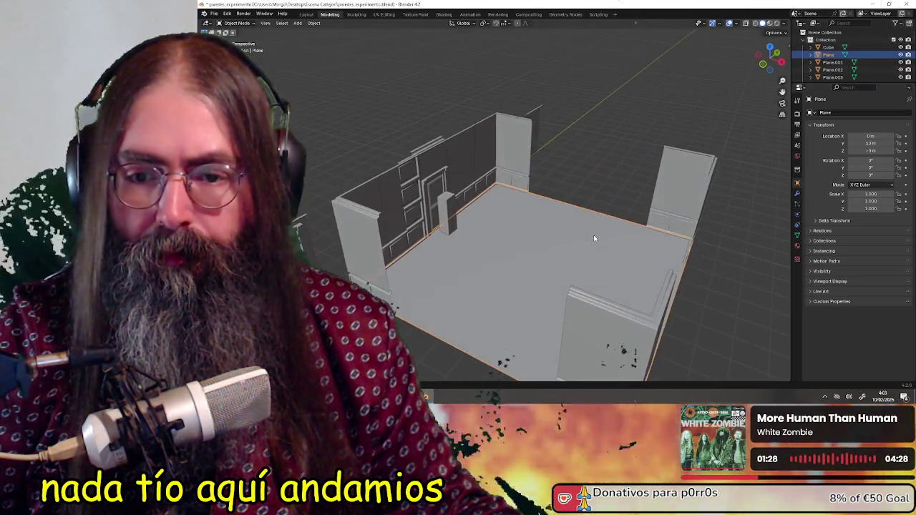
Paste a copy of the floor plane, raise it 3 m and rotate it 180° about Y as the ceiling.
key(g)
key(Escape)
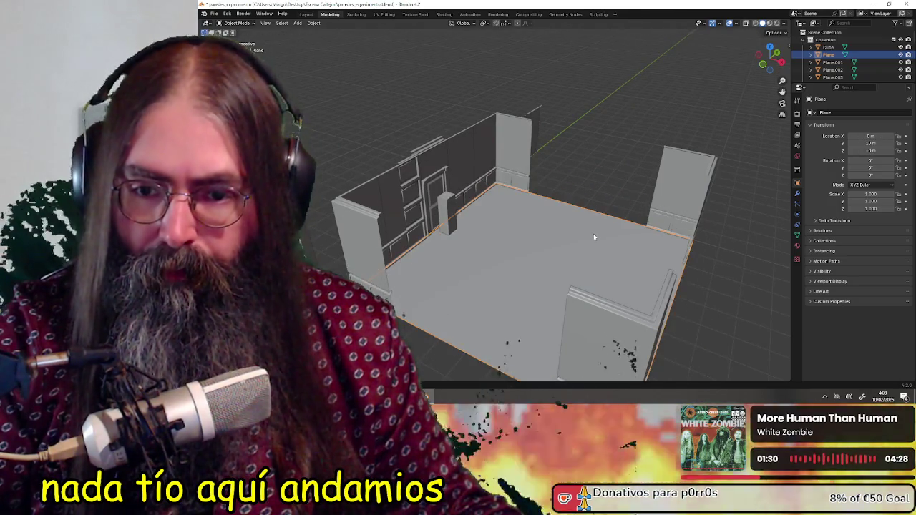
key(ctrl+v)
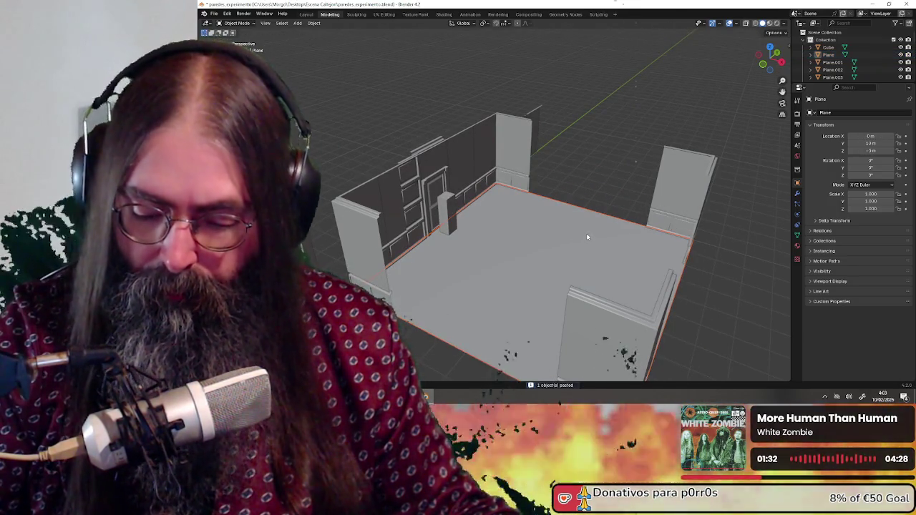
key(g)
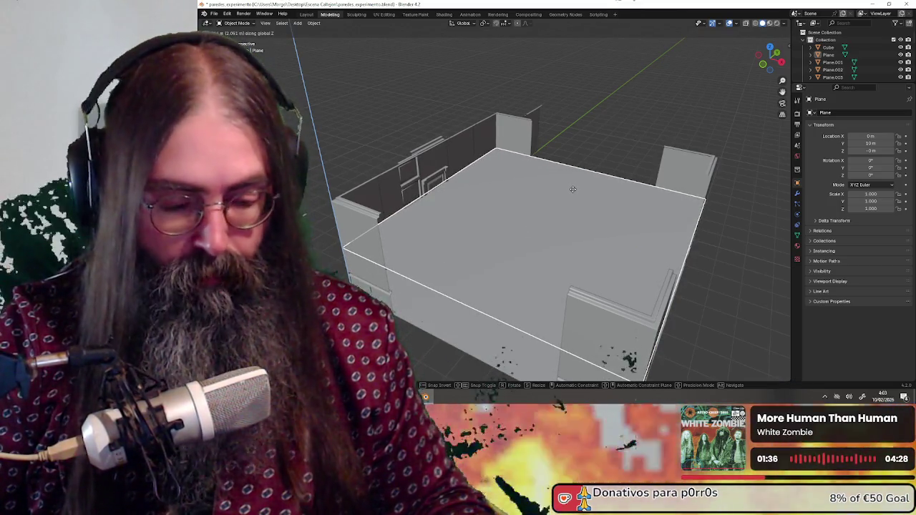
text(3)
key(Return)
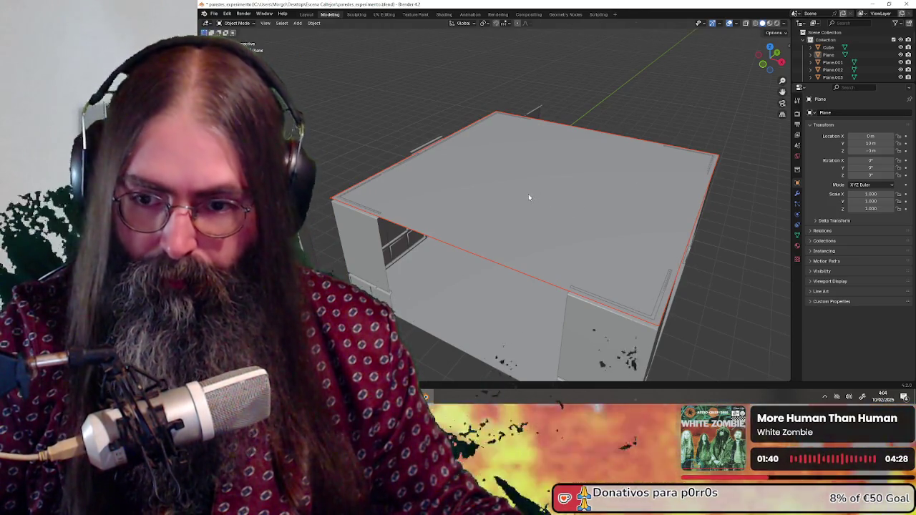
text(ry)
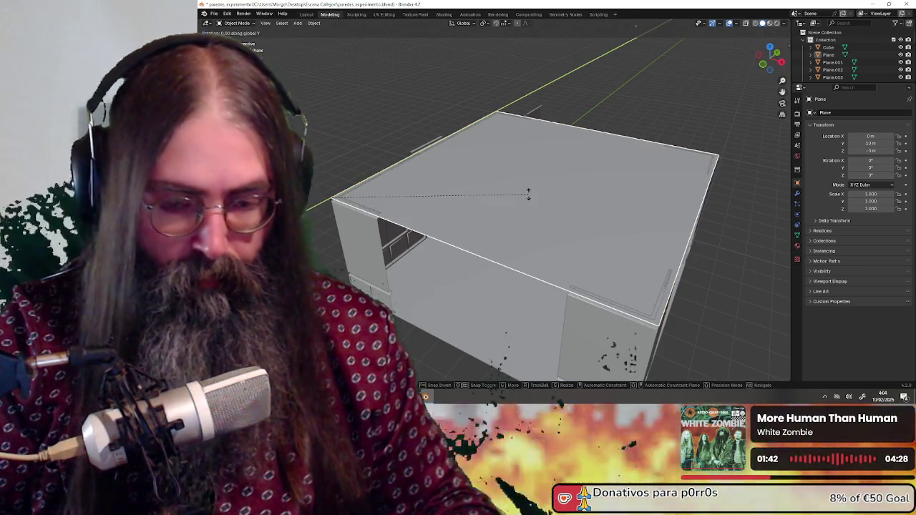
text(180)
key(Return)
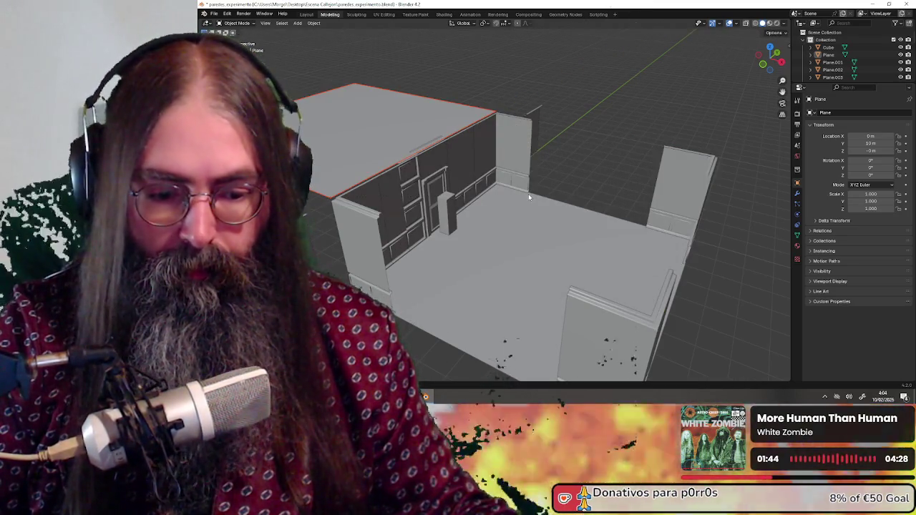
From a top view, slide the plane along global X into its new position.
mouse_move(606, 241)
middle_down()
mouse_move(639, 236)
mouse_move(627, 242)
middle_up()
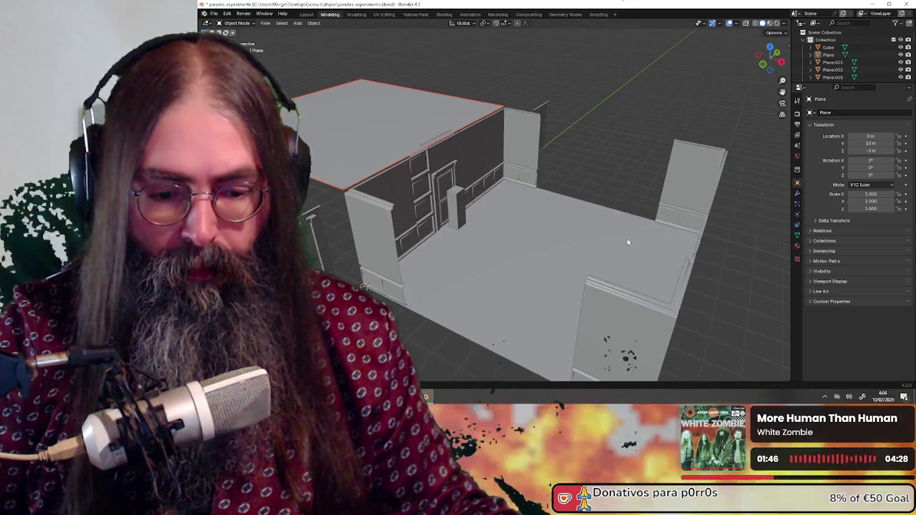
mouse_move(690, 280)
middle_down()
mouse_move(543, 274)
mouse_move(509, 255)
mouse_move(722, 90)
middle_up()
click(771, 47)
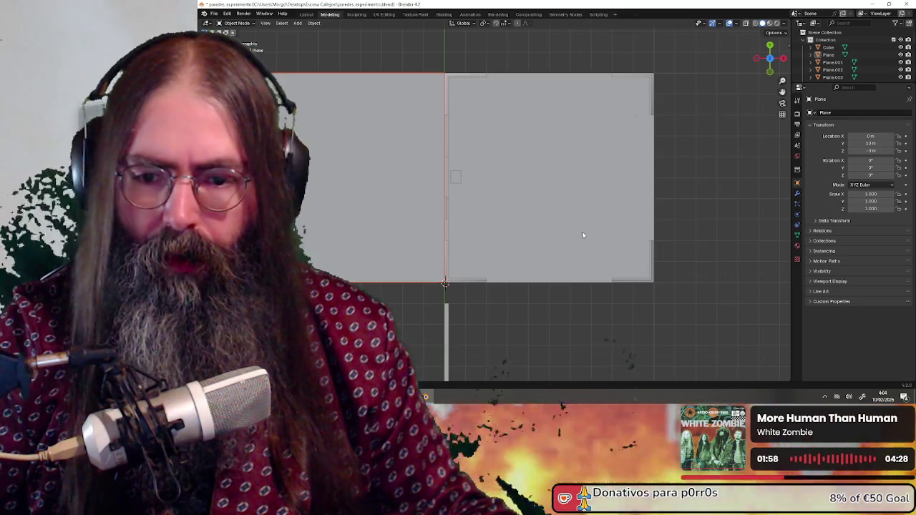
shift+middle_drag(575, 238, 540, 258)
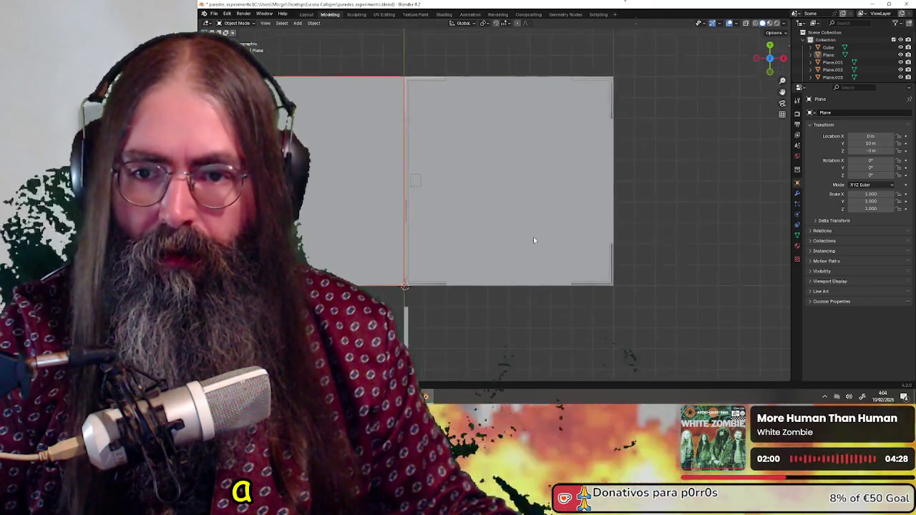
key(g)
key(x)
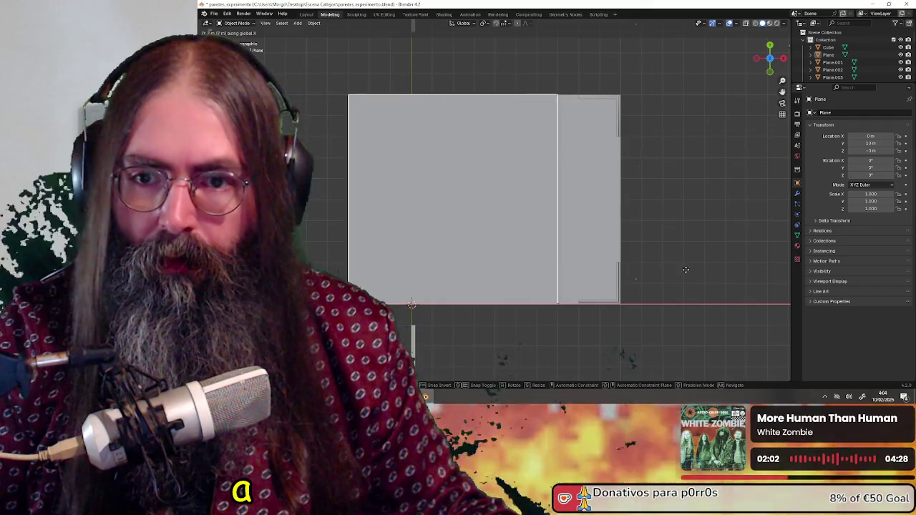
click(716, 265)
mouse_move(714, 262)
middle_down()
mouse_move(632, 198)
mouse_move(680, 194)
mouse_move(652, 193)
middle_up()
mouse_move(703, 240)
middle_down()
mouse_move(527, 206)
mouse_move(587, 205)
mouse_move(548, 199)
mouse_move(621, 236)
mouse_move(558, 219)
middle_up()
scroll(526, 206, up, 3)
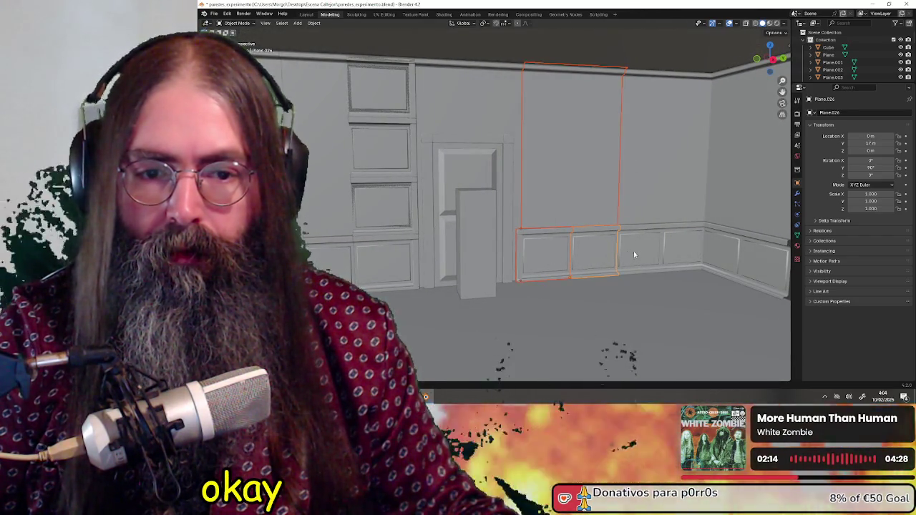
Delete the three small panels beside the door, undoing one stray deletion.
mouse_move(645, 201)
middle_down()
mouse_move(410, 233)
mouse_move(412, 254)
mouse_move(388, 251)
middle_up()
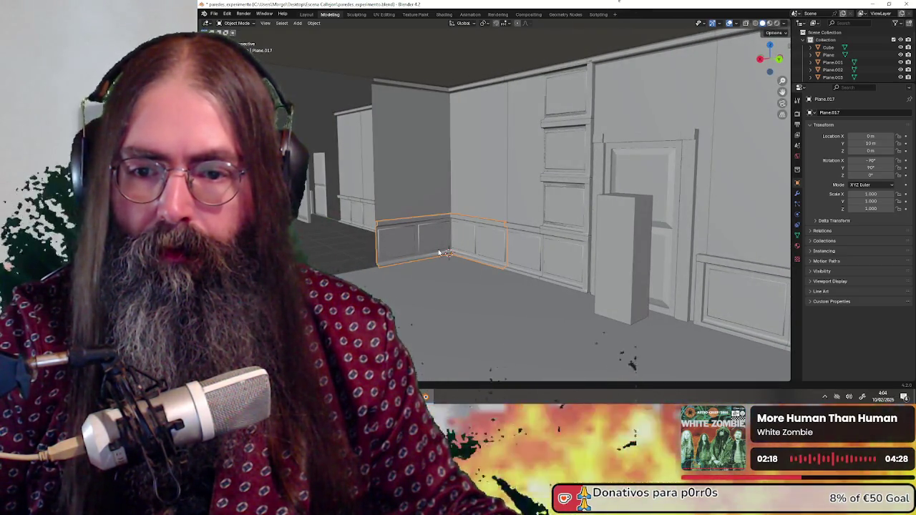
scroll(440, 252, up, 5)
scroll(550, 269, down, 5)
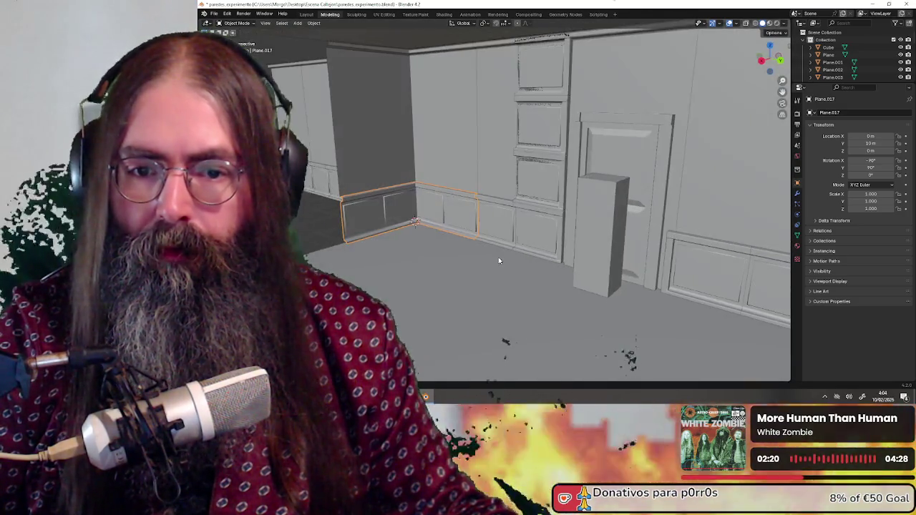
scroll(499, 261, down, 2)
mouse_move(498, 261)
middle_down()
mouse_move(573, 273)
mouse_move(515, 262)
mouse_move(493, 245)
middle_up()
scroll(482, 259, down, 3)
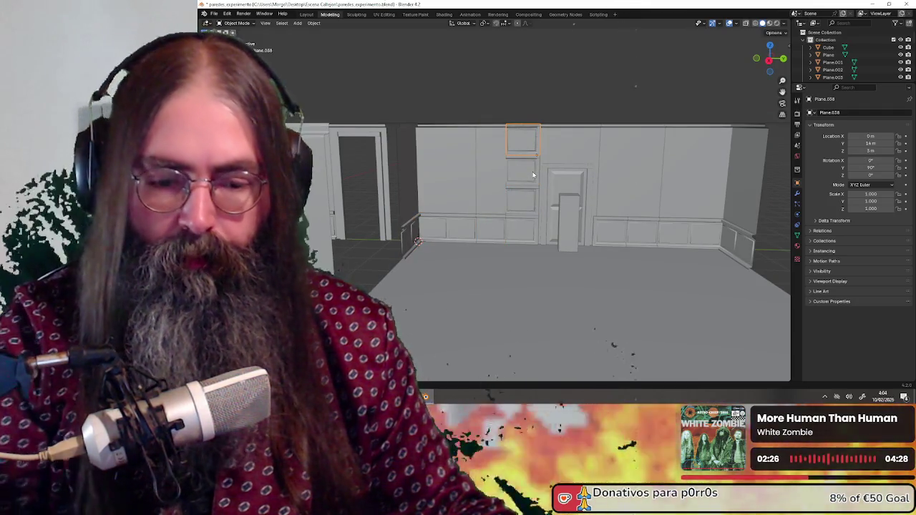
key(Delete)
scroll(532, 177, down, 1)
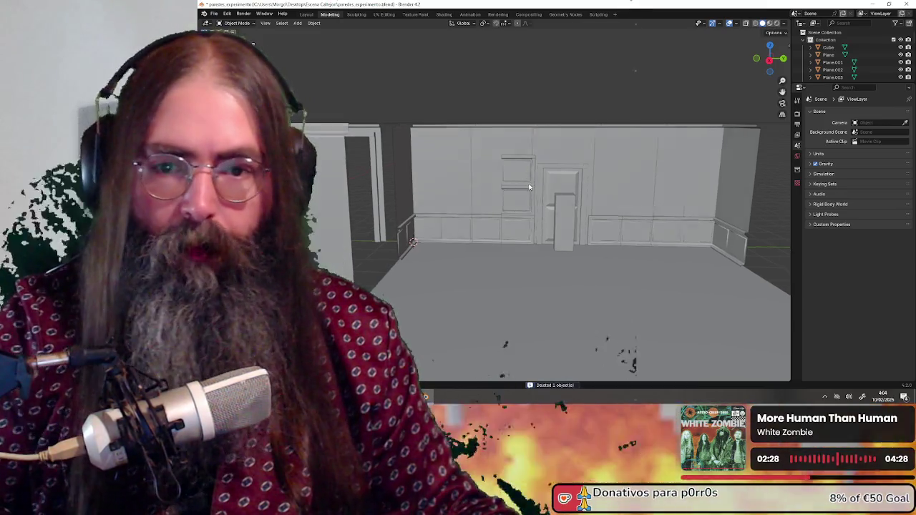
key(ctrl+z)
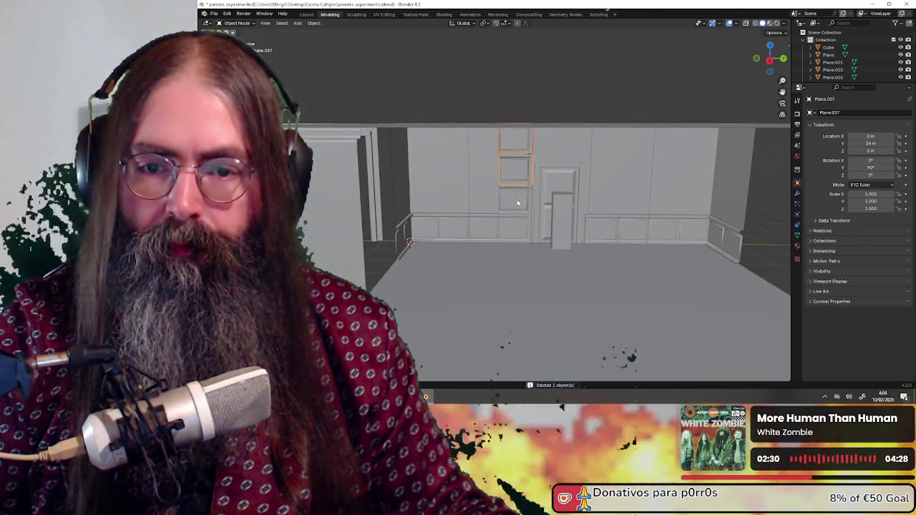
key(Delete)
Select the large back-wall panel and orbit around the walls to inspect them.
shift+middle_drag(492, 178, 520, 199)
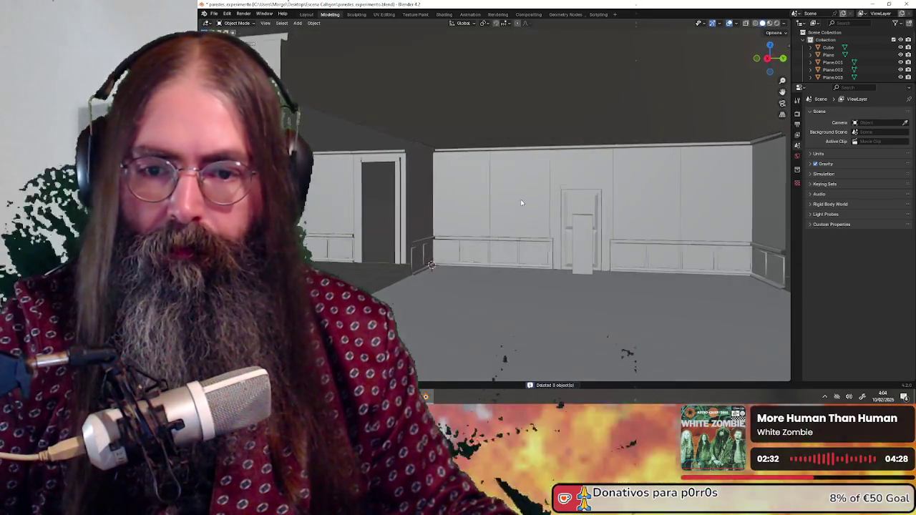
click(521, 202)
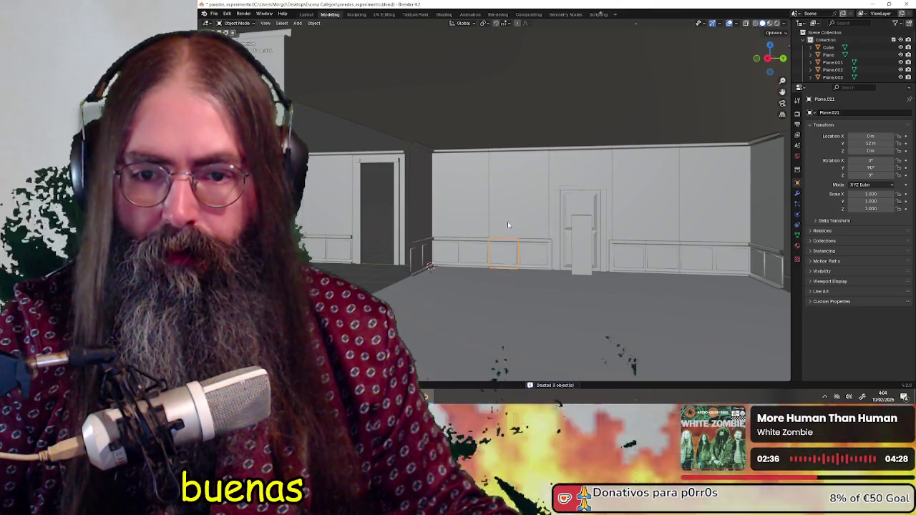
mouse_move(536, 209)
middle_down()
mouse_move(520, 228)
mouse_move(541, 219)
middle_up()
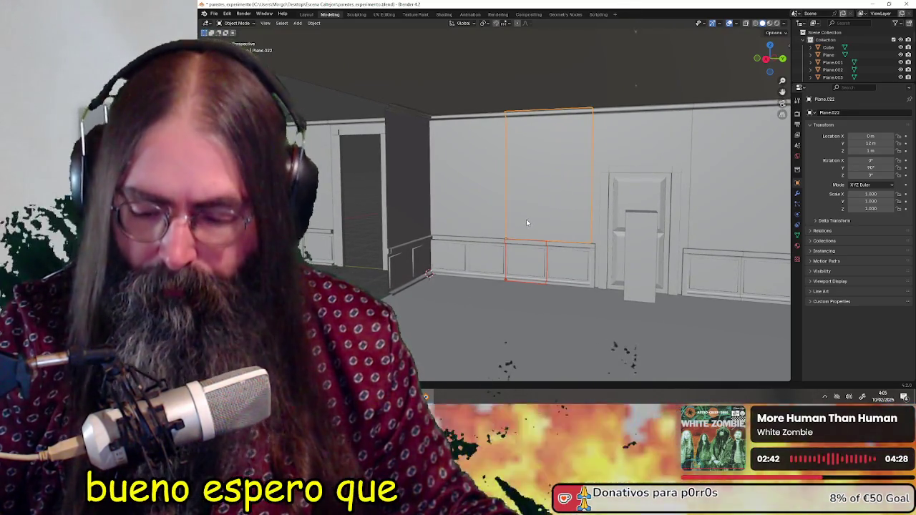
mouse_move(542, 222)
middle_down()
mouse_move(574, 229)
mouse_move(538, 248)
mouse_move(594, 245)
mouse_move(561, 245)
middle_up()
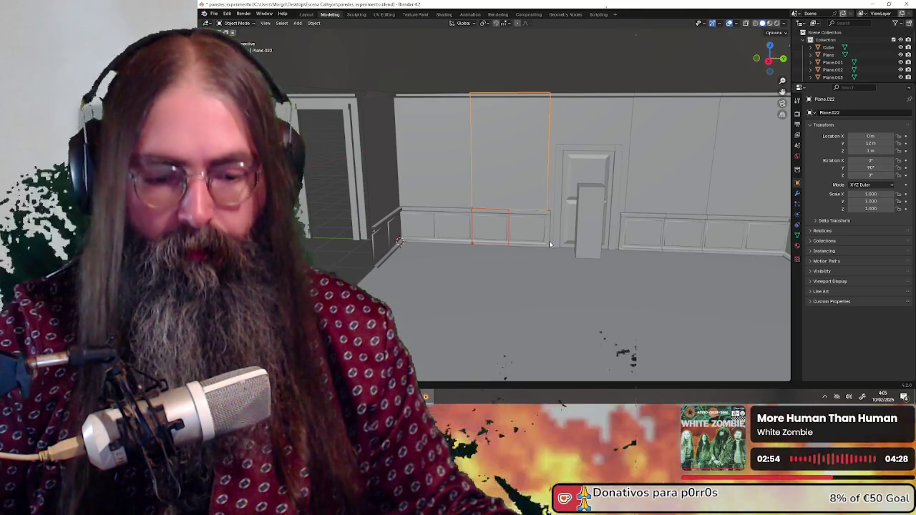
mouse_move(549, 244)
middle_down()
mouse_move(470, 239)
mouse_move(589, 253)
mouse_move(432, 273)
mouse_move(672, 306)
middle_up()
key(alt+Tab)
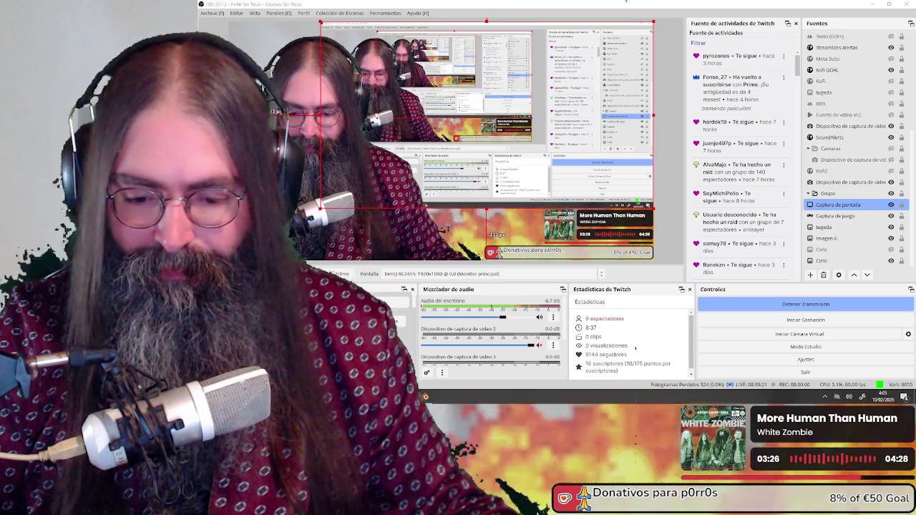
key(alt+Tab)
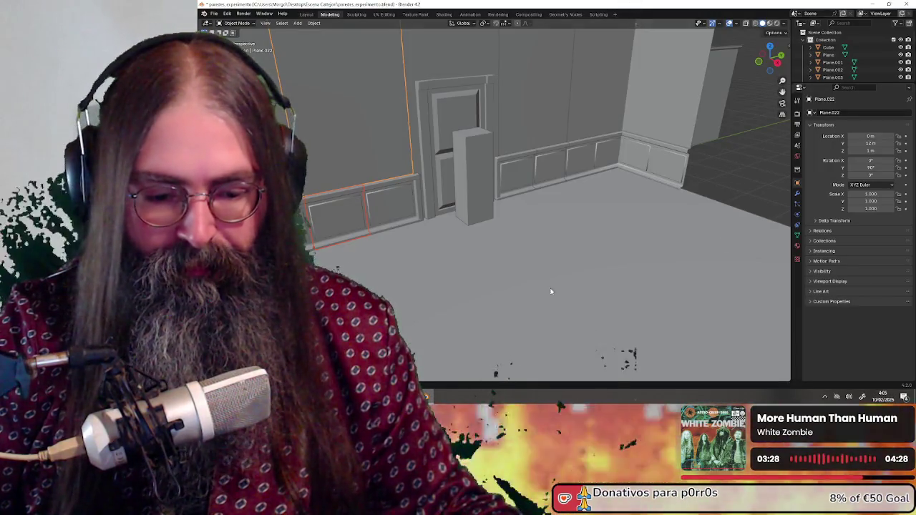
Select the tall and lower wainscot panels and move them -1 m along X.
mouse_move(550, 249)
middle_down()
mouse_move(615, 292)
mouse_move(557, 217)
middle_up()
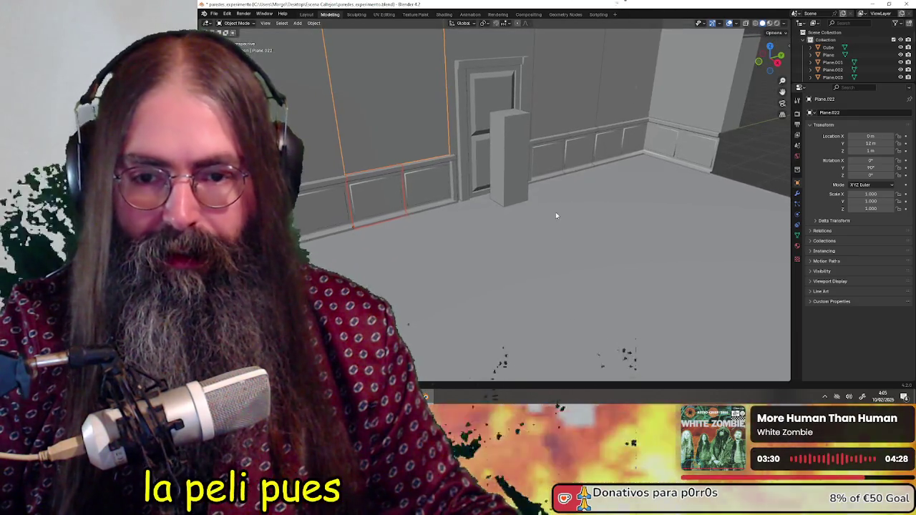
mouse_move(599, 260)
middle_down()
mouse_move(605, 266)
mouse_move(594, 254)
mouse_move(531, 250)
middle_up()
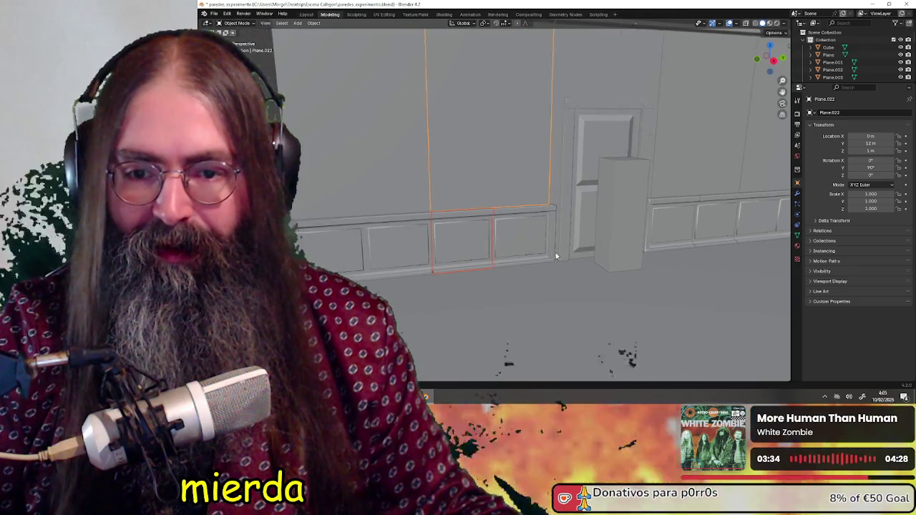
click(463, 241)
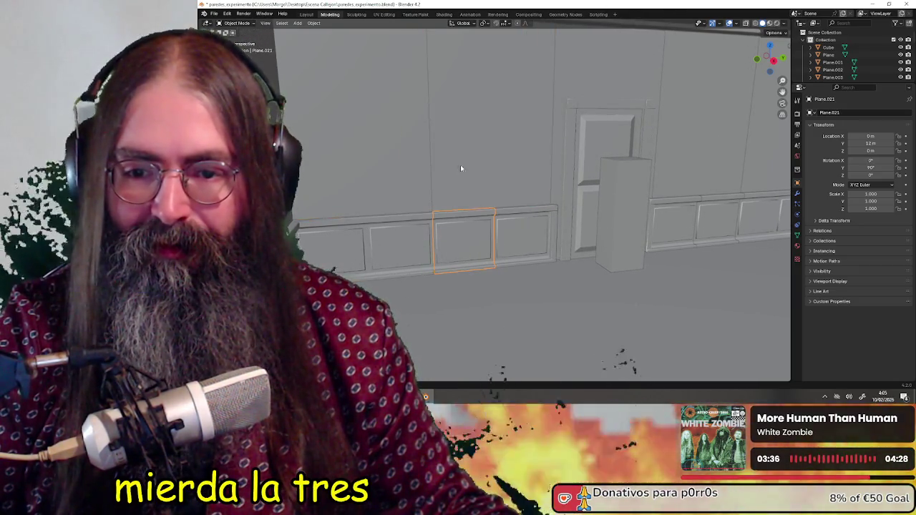
shift+click(453, 247)
key(KP_Decimal)
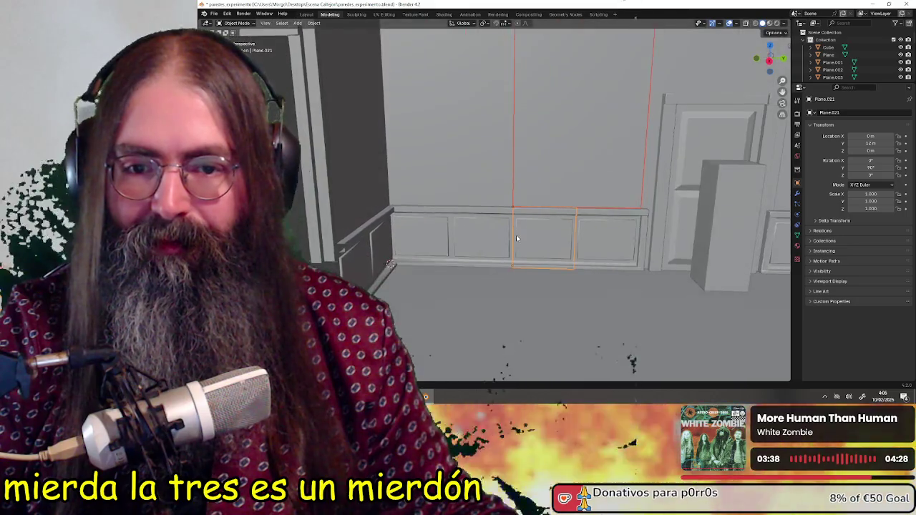
scroll(532, 264, up, 6)
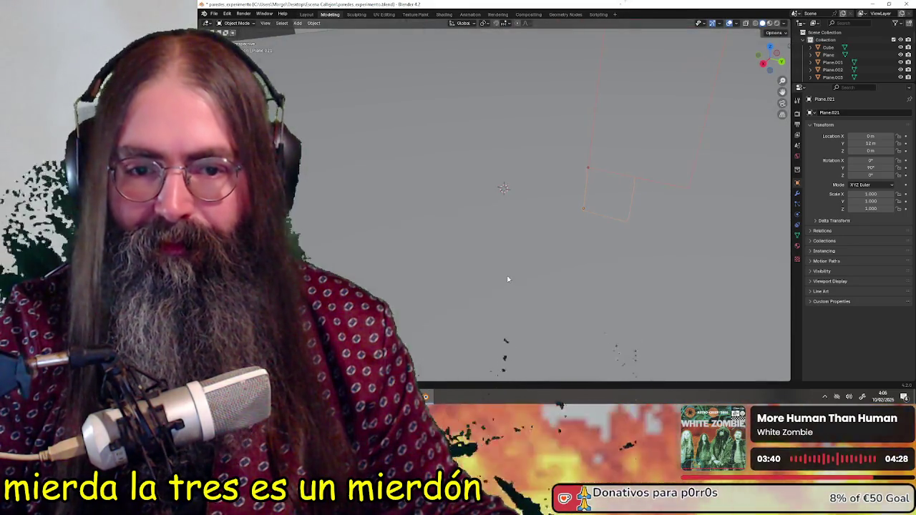
scroll(538, 272, down, 5)
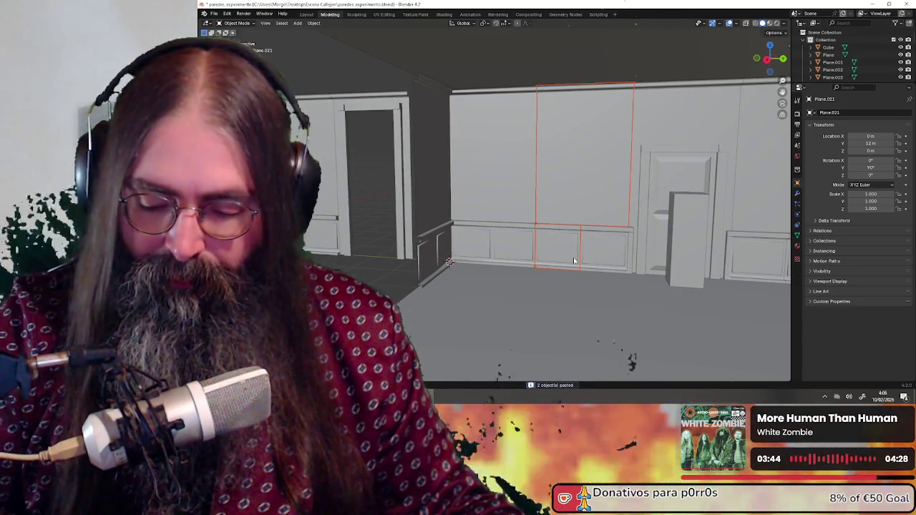
key(g)
key(x)
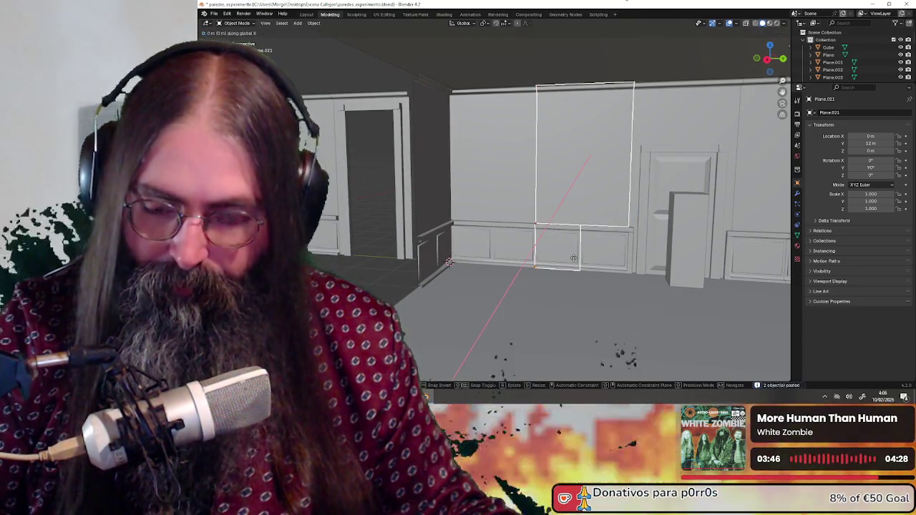
text(-1)
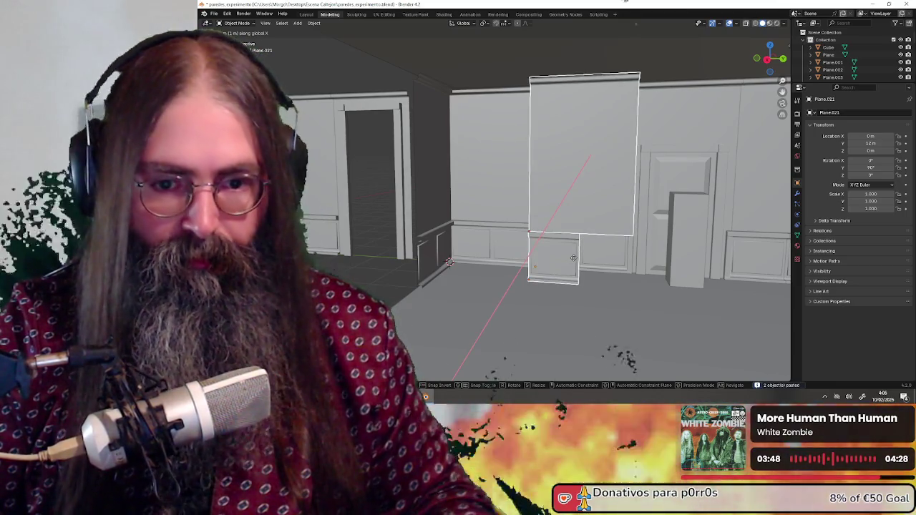
key(Return)
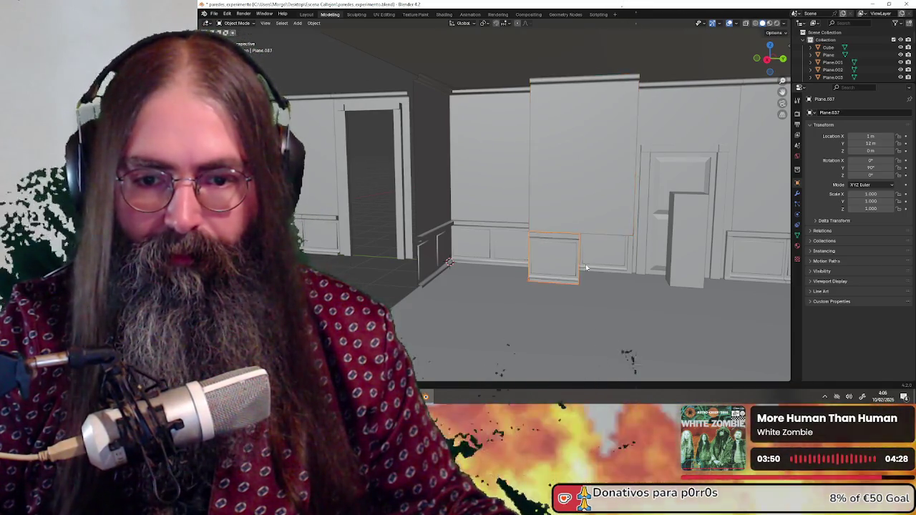
Paste a copy of the lower panel and offset it 1 m along Y.
scroll(585, 268, up, 2)
middle_drag(646, 267, 565, 242)
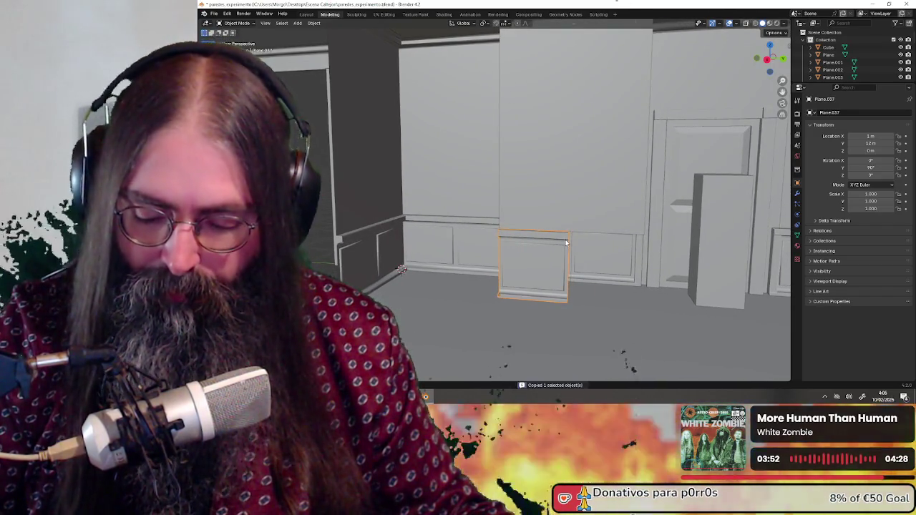
key(ctrl+v)
text(gy1)
key(Return)
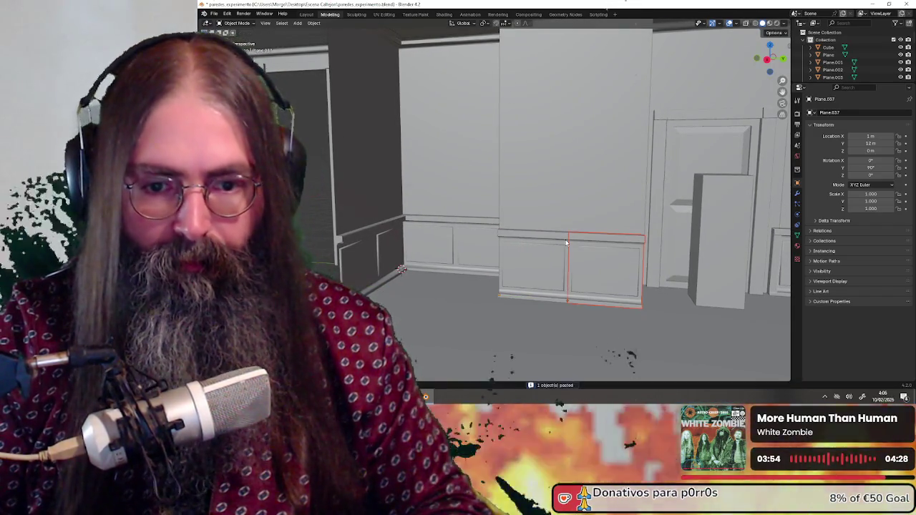
mouse_move(618, 263)
middle_down()
mouse_move(539, 243)
mouse_move(559, 250)
middle_up()
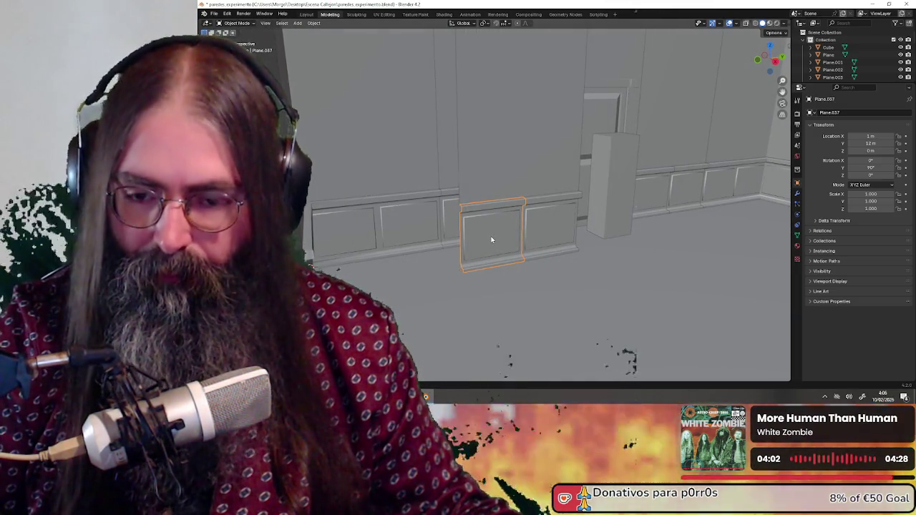
Snap the 3D cursor to the panel origin and join the tall and lower panels.
key(shift+s)
click(508, 280)
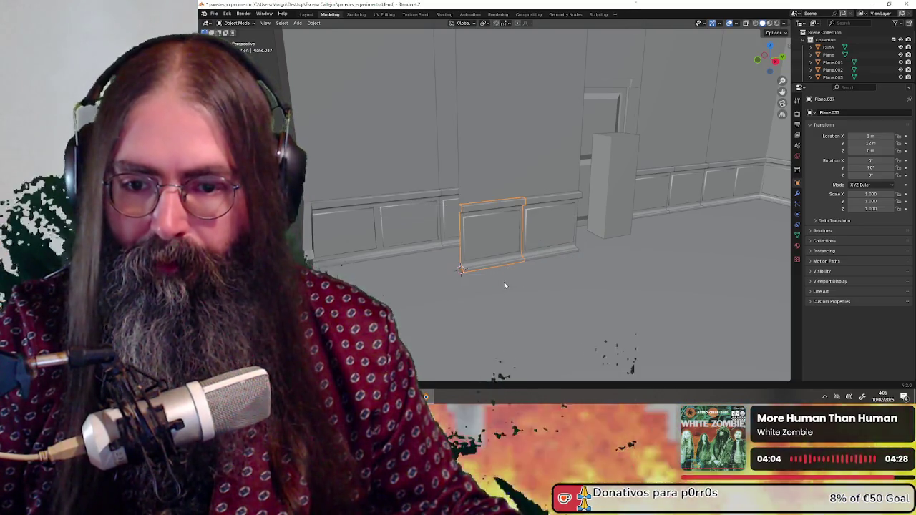
click(513, 190)
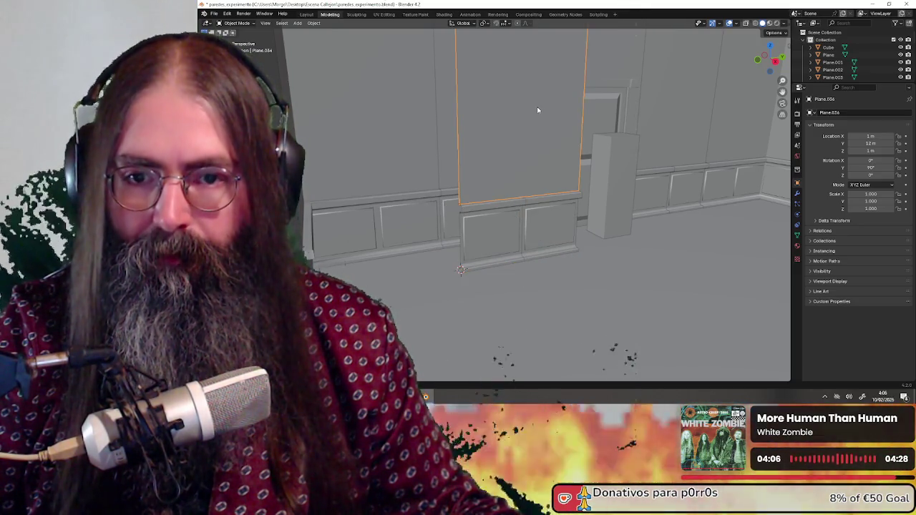
scroll(537, 109, down, 1)
shift+click(505, 211)
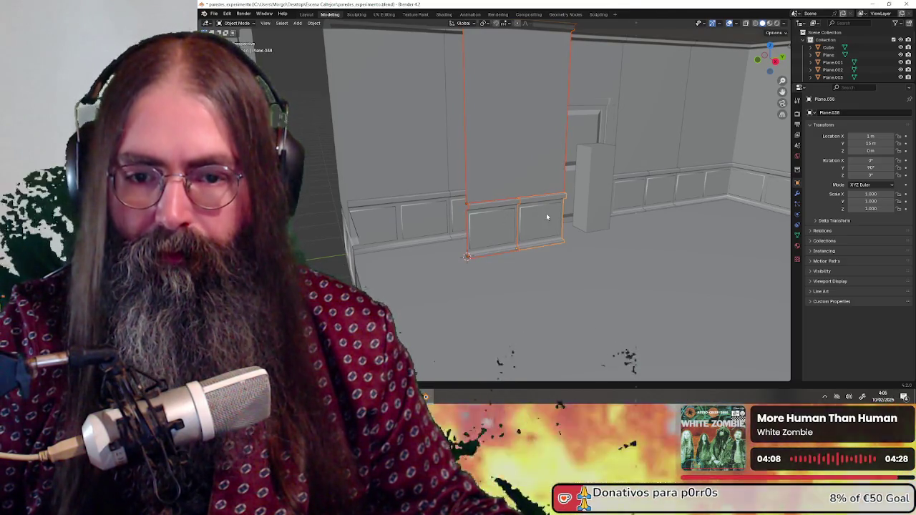
key(ctrl+j)
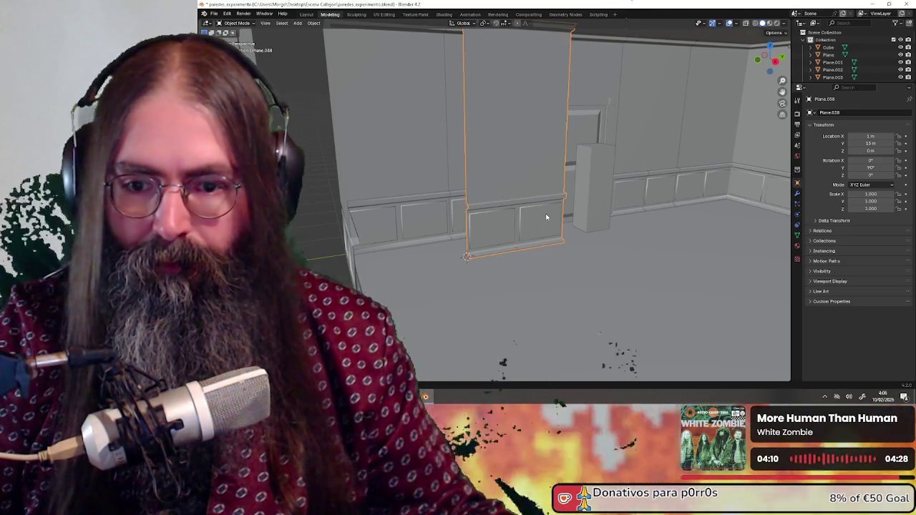
Set the joined panel's origin to the 3D cursor at its bottom corner.
scroll(483, 217, up, 2)
scroll(481, 219, up, 2)
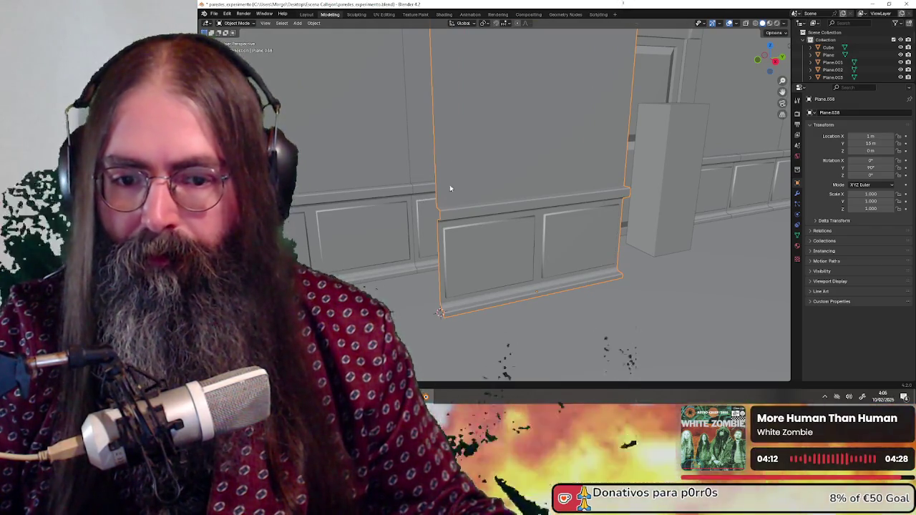
click(314, 24)
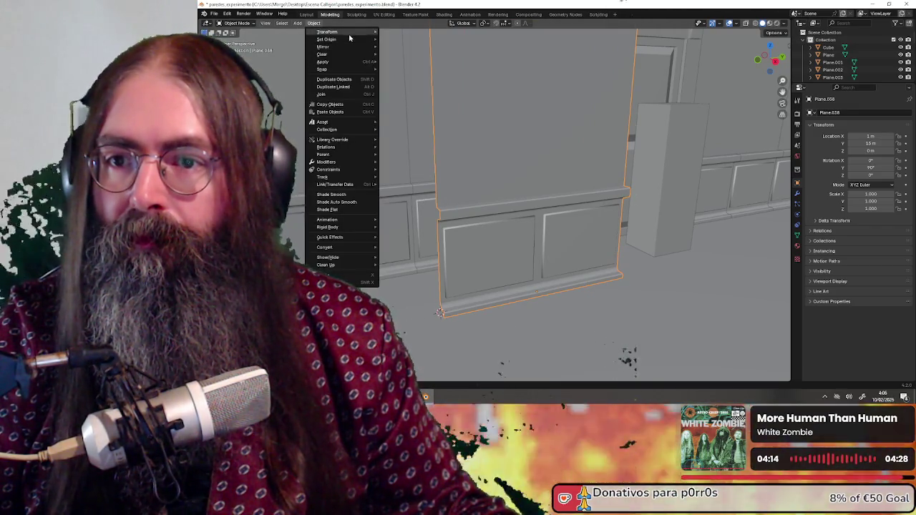
mouse_move(327, 40)
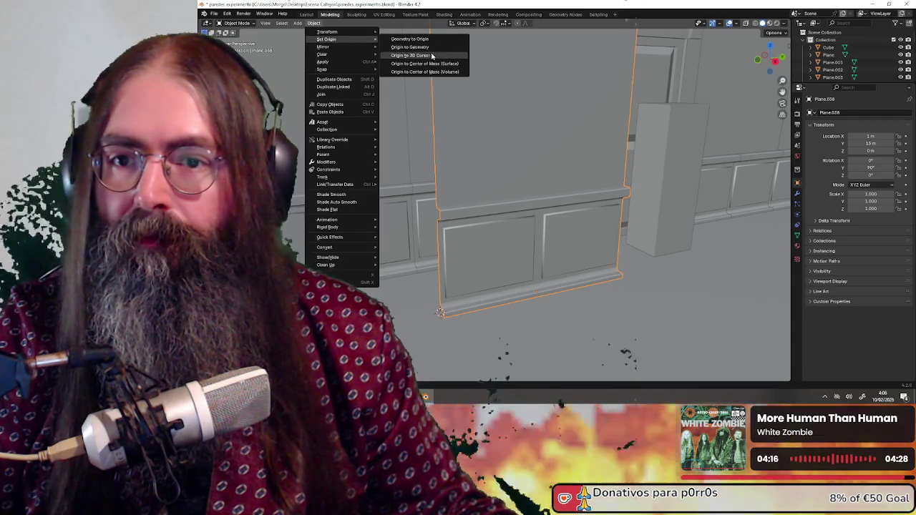
click(433, 57)
mouse_move(539, 181)
middle_down()
mouse_move(535, 198)
mouse_move(559, 218)
mouse_move(442, 200)
mouse_move(564, 221)
mouse_move(555, 208)
mouse_move(583, 232)
mouse_move(563, 225)
mouse_move(544, 243)
middle_up()
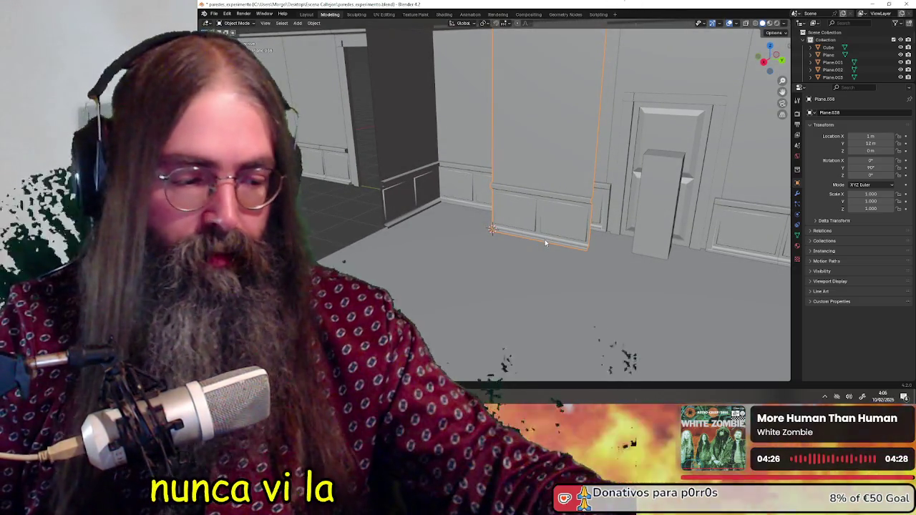
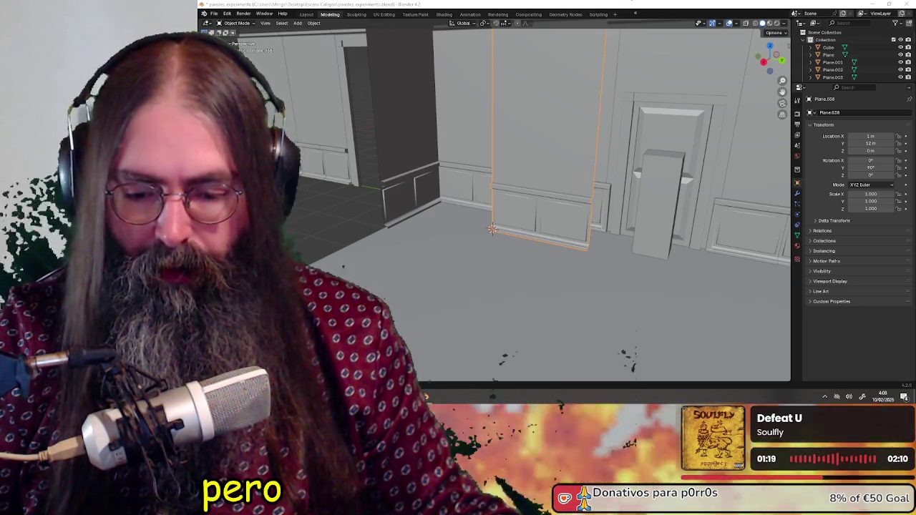
Turn the wainscot panel 90° about the vertical axis.
key(alt+Tab)
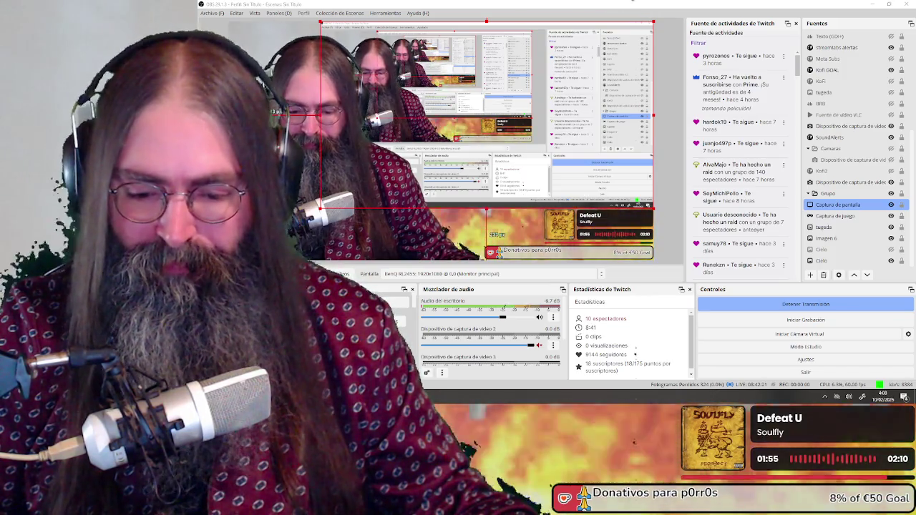
key(alt+Tab)
mouse_move(526, 179)
middle_down()
mouse_move(552, 208)
mouse_move(565, 191)
middle_up()
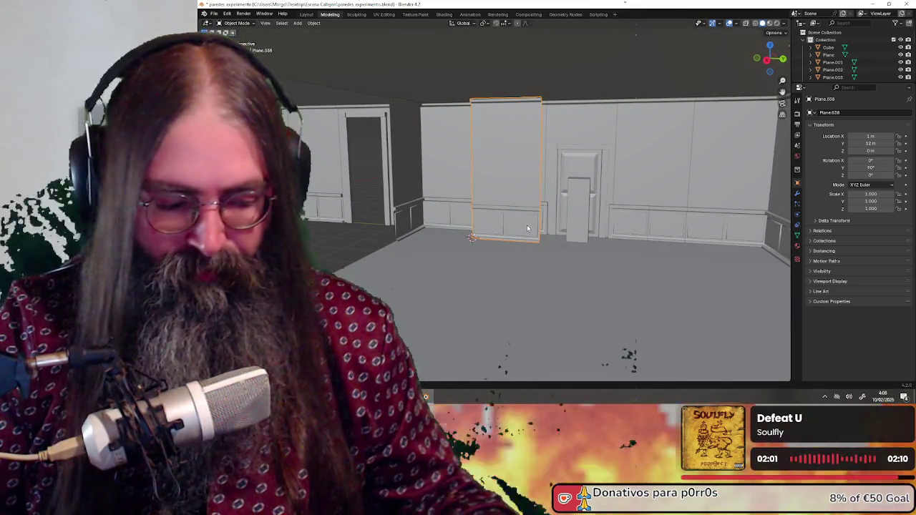
text(gz90)
key(Return)
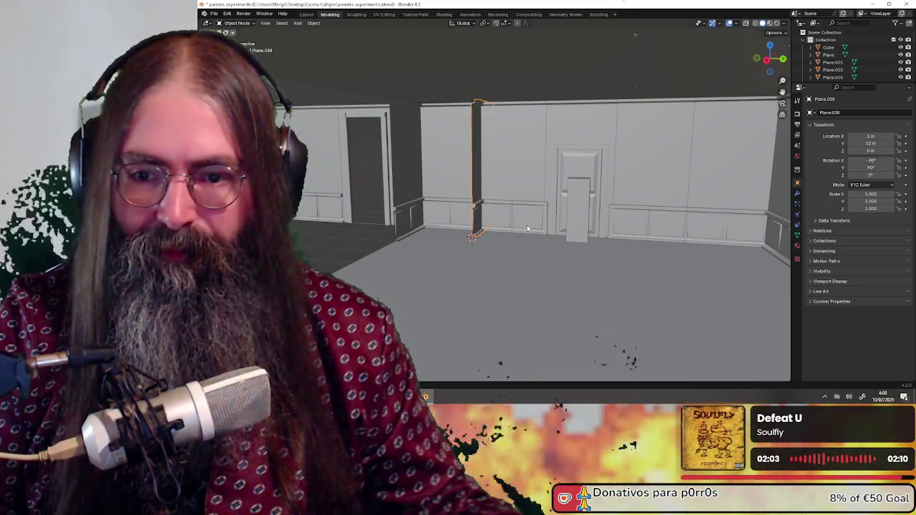
middle_drag(526, 227, 570, 235)
scroll(560, 238, down, 5)
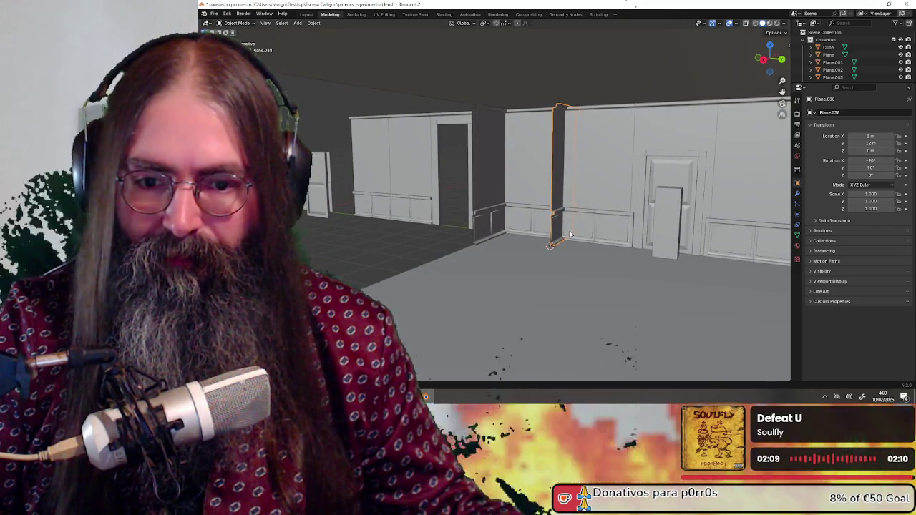
Move the rotated panel, level with the floor, to X 4 m, Y 10 m.
key(g)
key(shift+z)
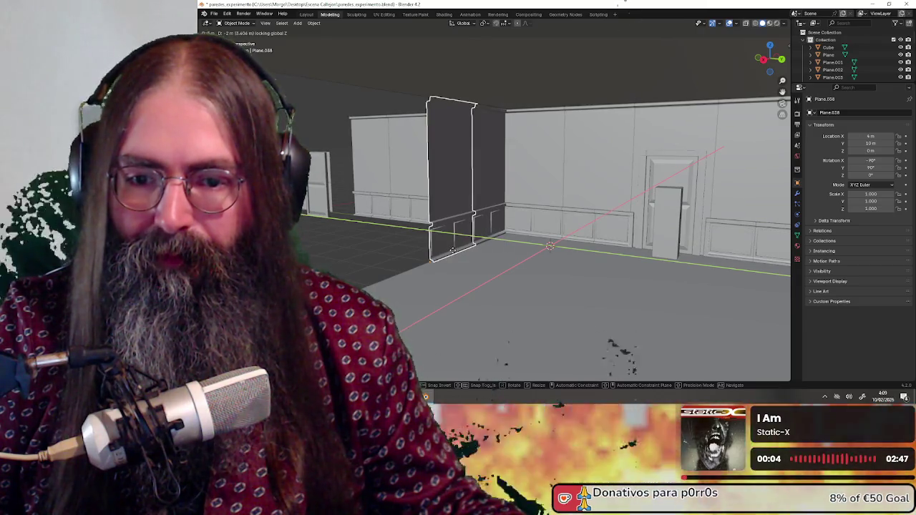
click(452, 250)
middle_drag(451, 250, 487, 268)
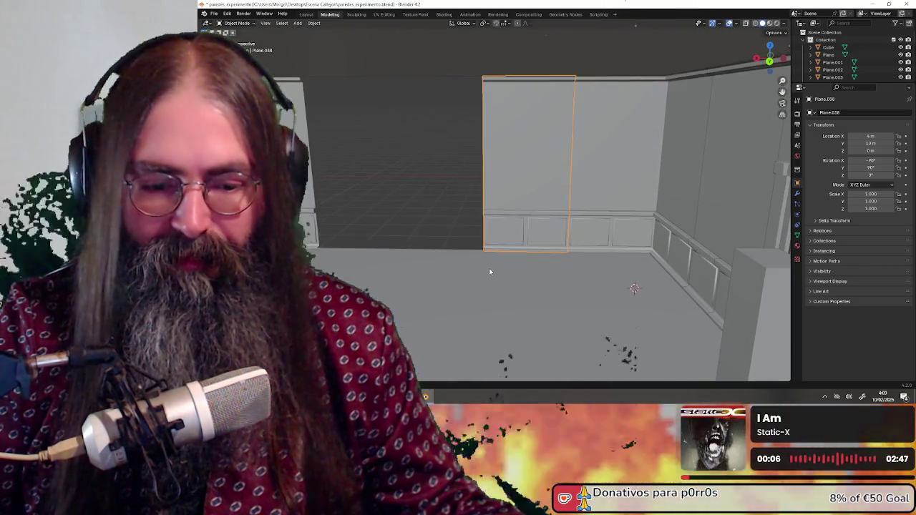
scroll(503, 277, up, 2)
scroll(506, 268, down, 3)
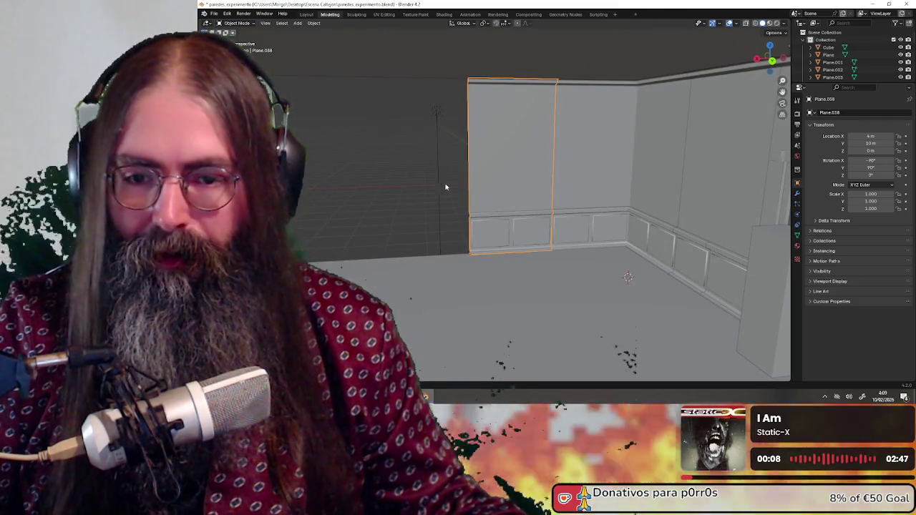
Paste a copy of the panel and slide it 2 m along the wall in X.
click(422, 181)
click(494, 184)
mouse_move(494, 184)
middle_down()
mouse_move(515, 213)
mouse_move(499, 230)
middle_up()
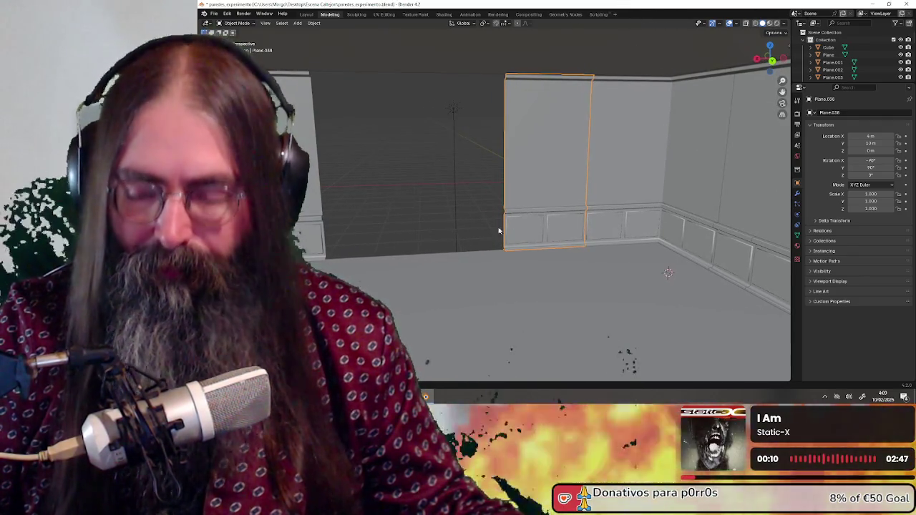
key(ctrl+v)
key(g)
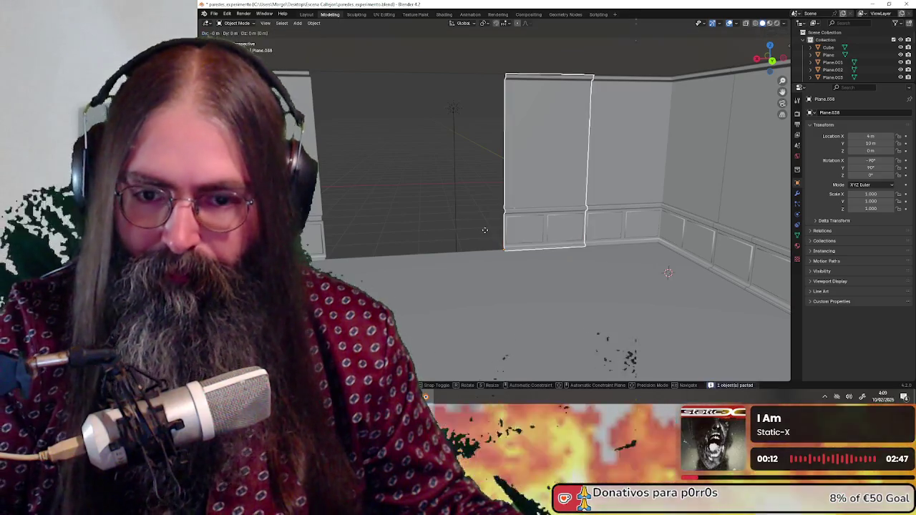
key(y)
click(433, 227)
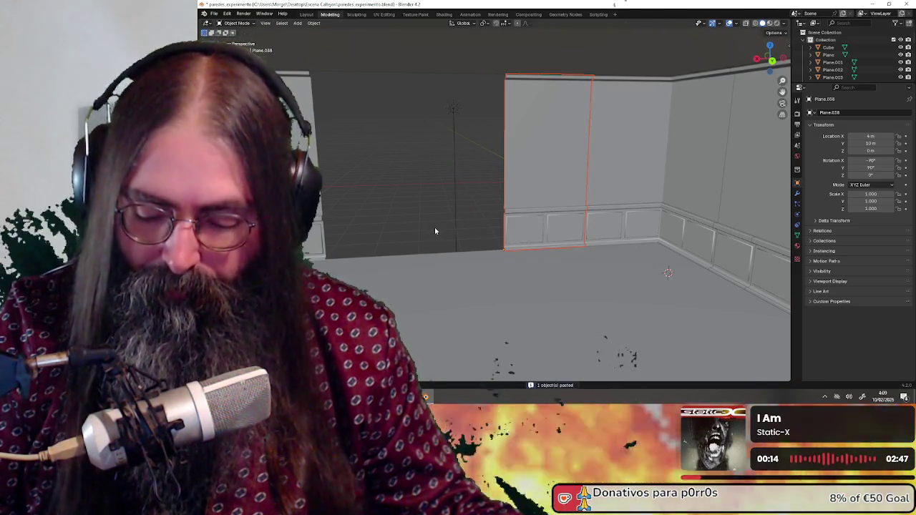
key(g)
key(x)
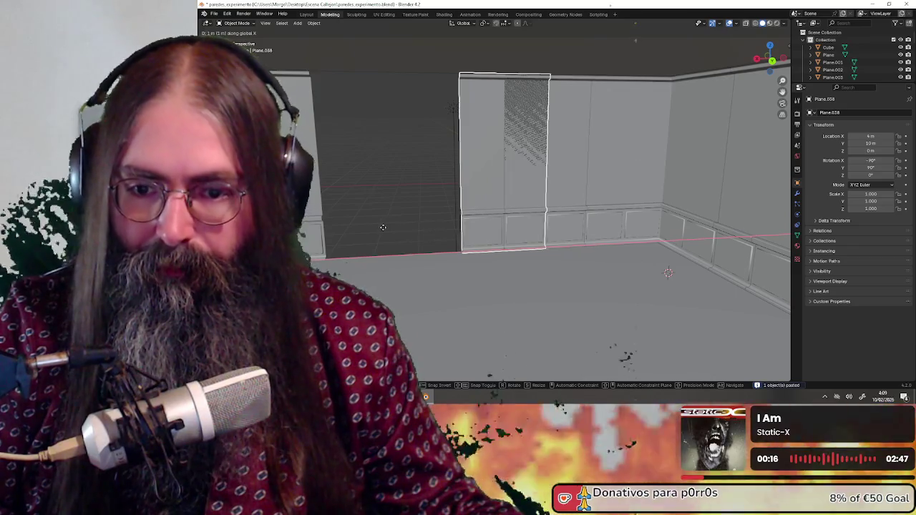
click(354, 227)
Shift the wall panel back 2 m along X and face the wall head-on.
middle_drag(393, 237, 458, 232)
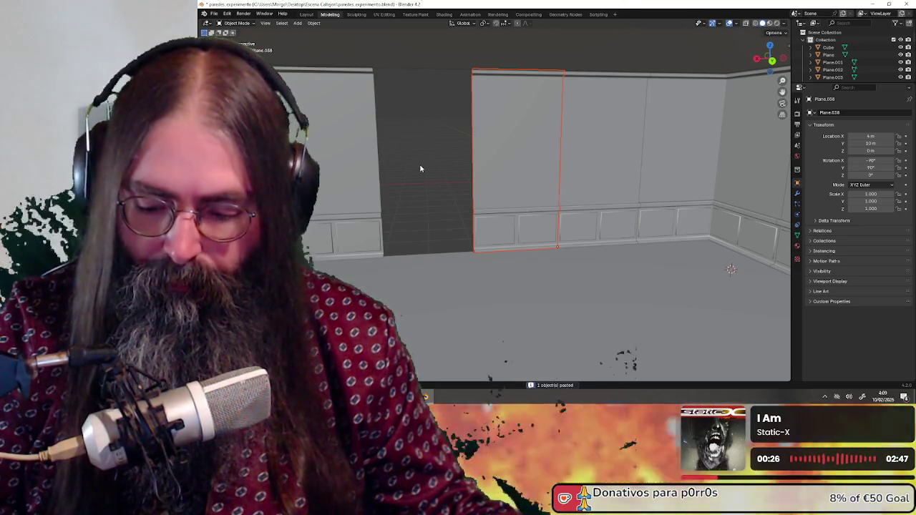
key(g)
key(x)
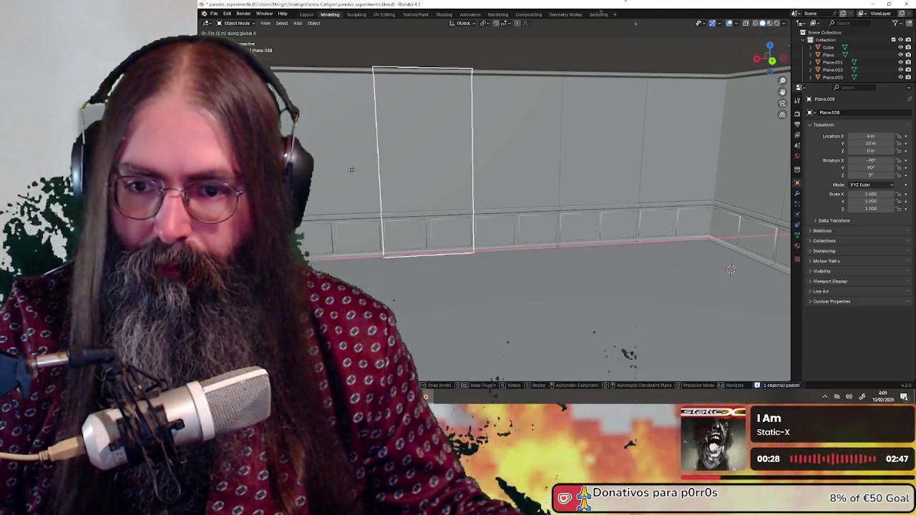
click(352, 170)
middle_drag(450, 198, 506, 228)
mouse_move(589, 228)
middle_down()
mouse_move(468, 223)
mouse_move(463, 207)
mouse_move(499, 231)
mouse_move(469, 207)
mouse_move(509, 207)
mouse_move(496, 211)
middle_up()
Rotate the pasted panel 90° around Z so it lines up with the side wall.
scroll(499, 231, down, 3)
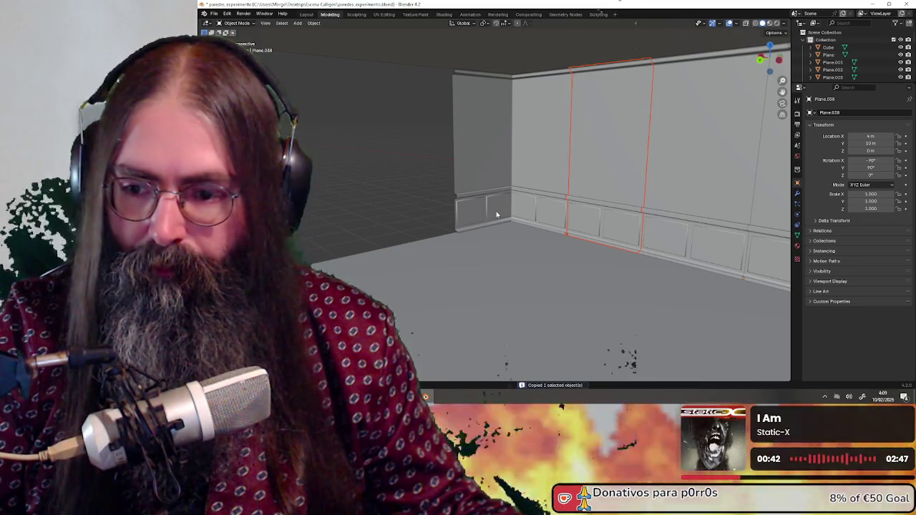
middle_drag(511, 230, 572, 232)
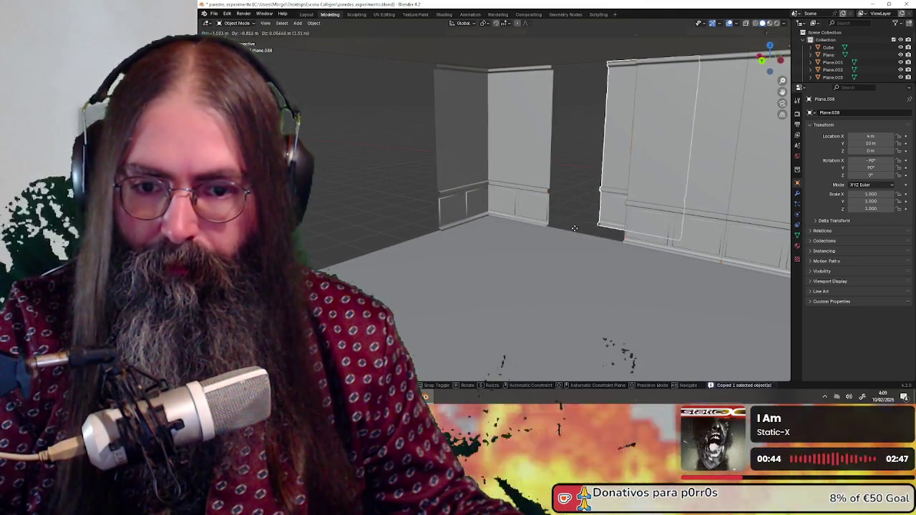
key(r)
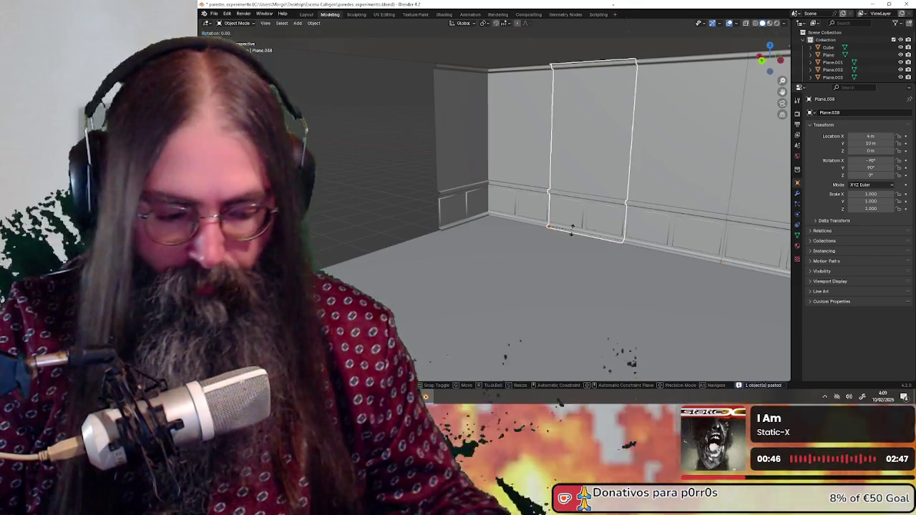
key(9)
key(0)
key(z)
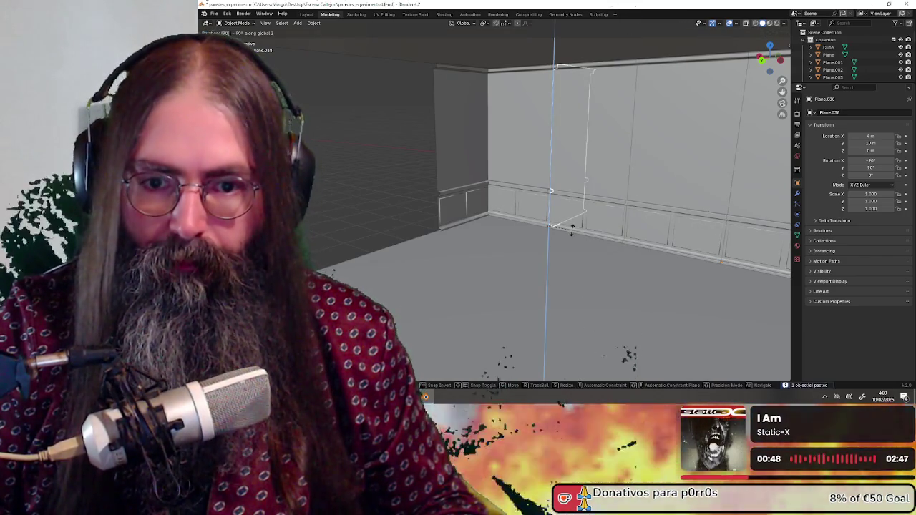
mouse_move(571, 230)
middle_down()
mouse_move(558, 233)
mouse_move(605, 253)
mouse_move(603, 237)
mouse_move(608, 268)
mouse_move(634, 280)
middle_up()
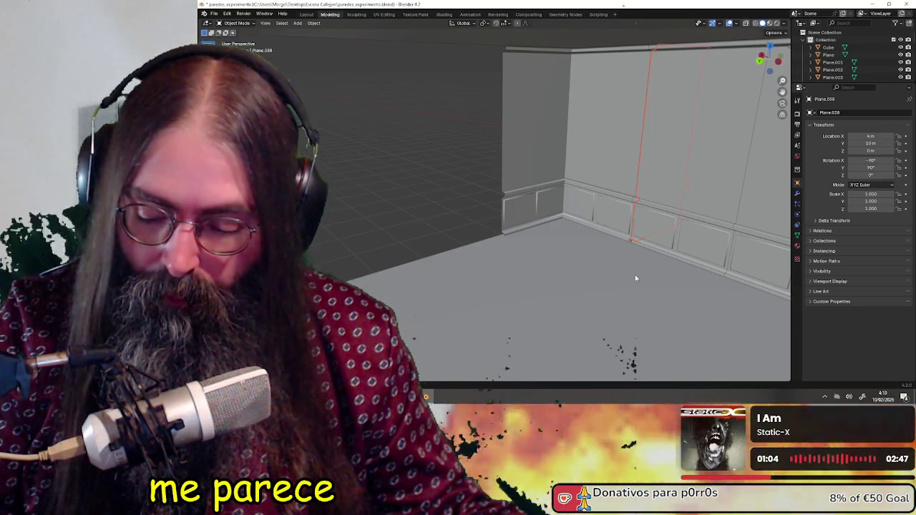
After two cancelled moves, paste another panel copy into the gap beside the doorway.
key(g)
key(shift+x)
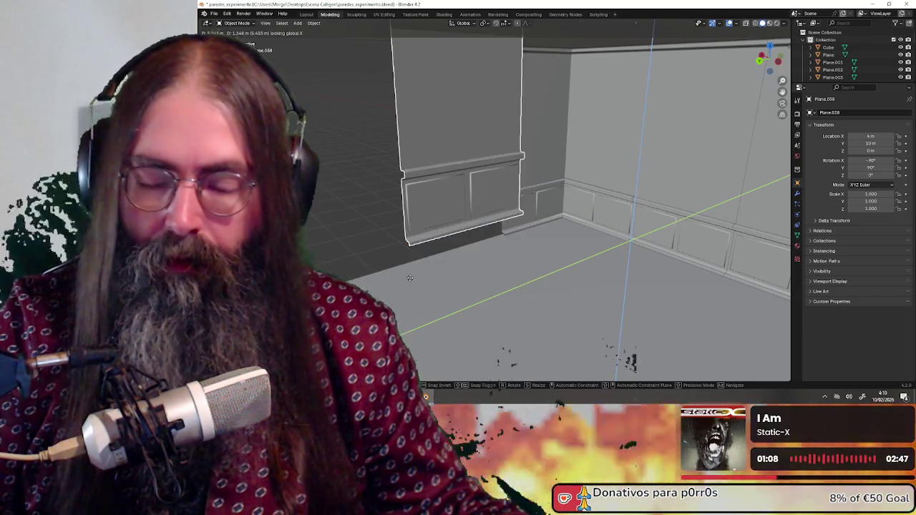
key(Escape)
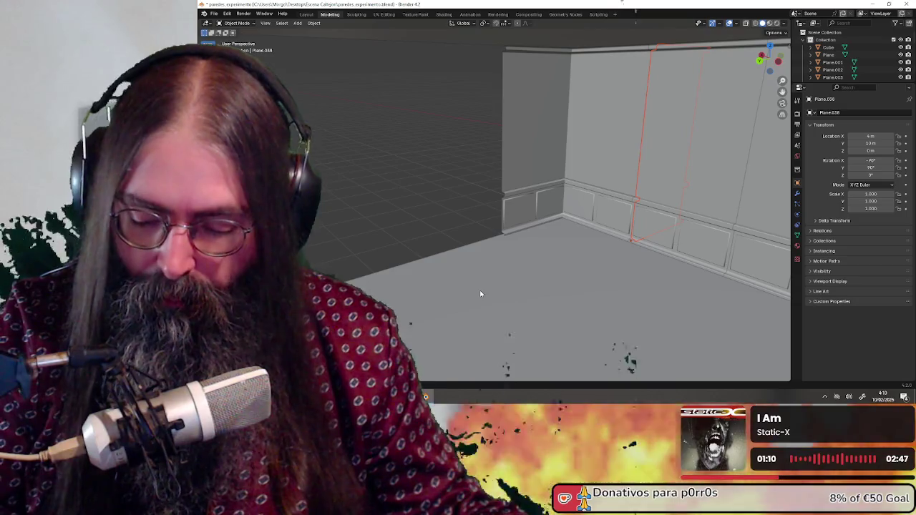
key(g)
key(shift+z)
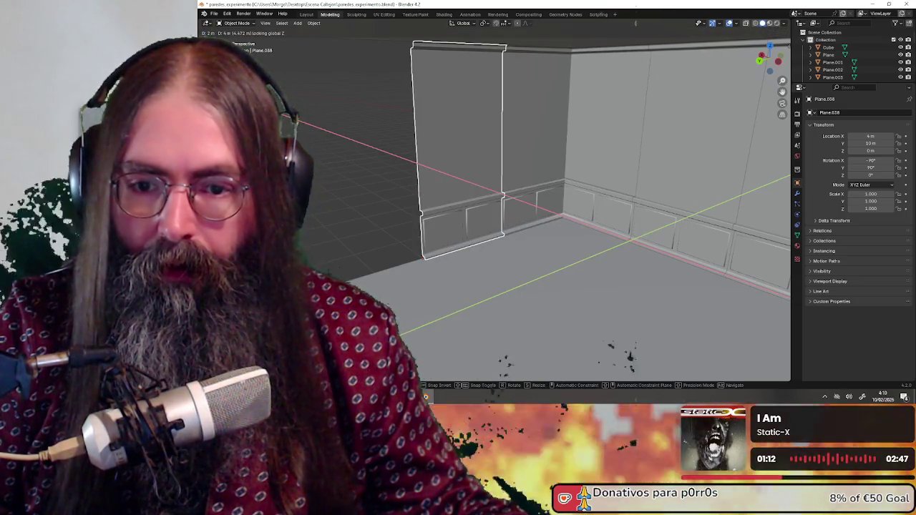
key(Escape)
middle_drag(437, 300, 552, 295)
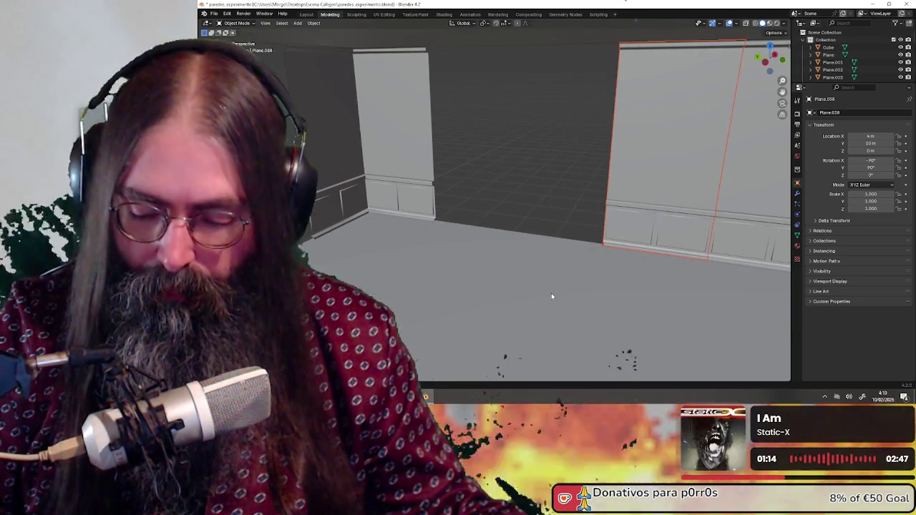
key(ctrl+v)
key(g)
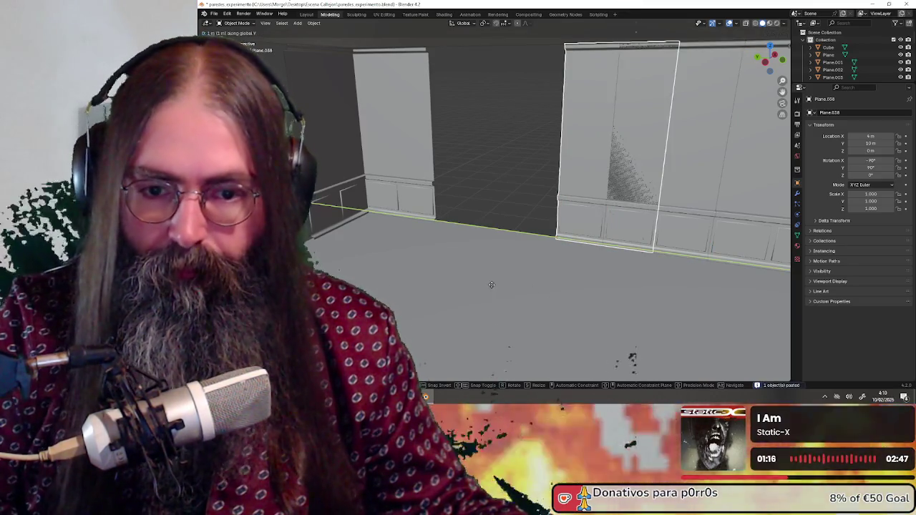
click(462, 291)
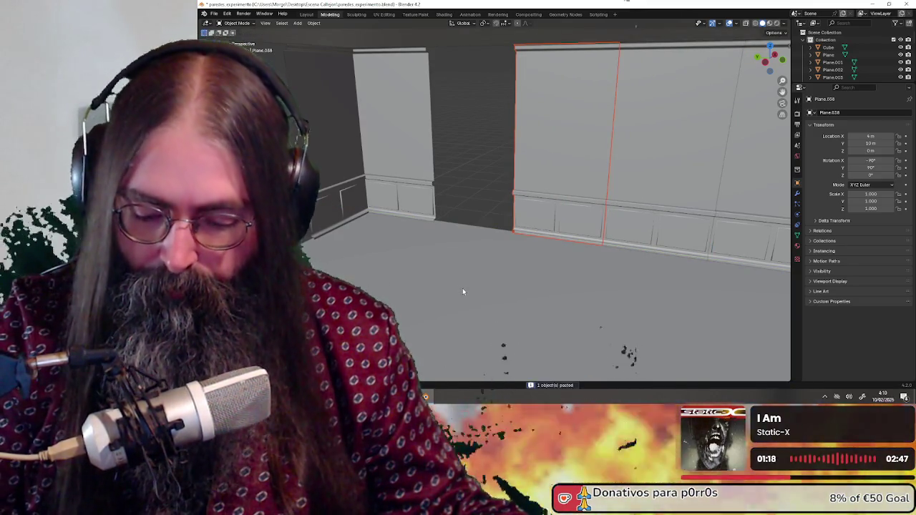
key(g)
click(489, 287)
Turn that panel 90° about Z and slide it level with the floor into place.
middle_drag(488, 287, 483, 289)
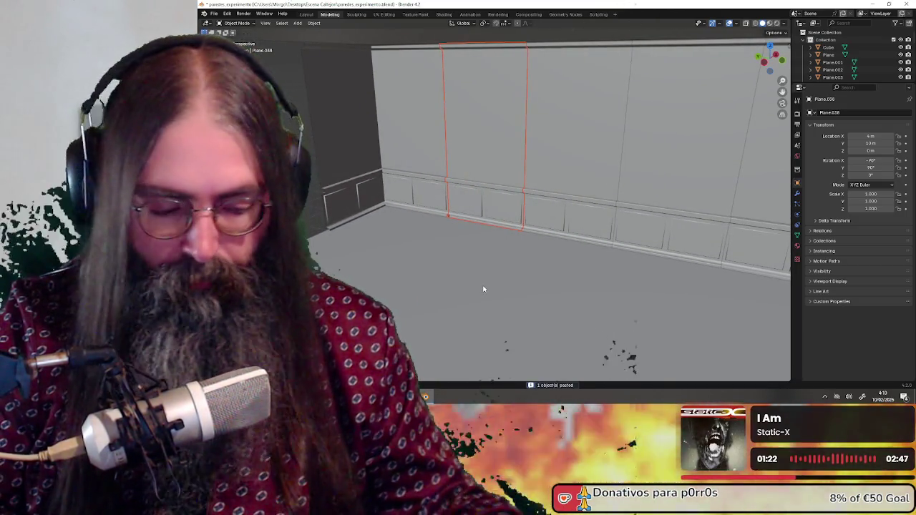
text(rz90)
key(Return)
mouse_move(483, 288)
middle_down()
mouse_move(438, 275)
mouse_move(464, 284)
mouse_move(651, 270)
mouse_move(558, 272)
mouse_move(571, 268)
mouse_move(605, 293)
mouse_move(658, 290)
mouse_move(644, 295)
middle_up()
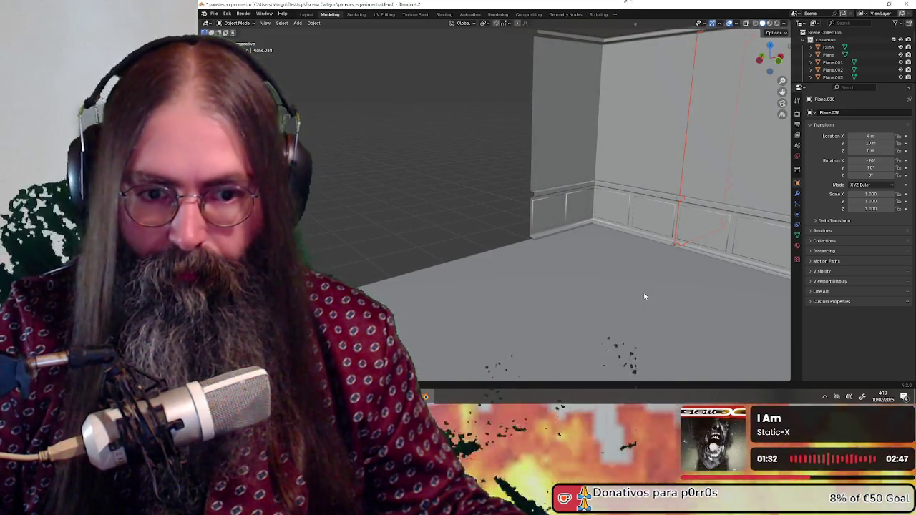
key(g)
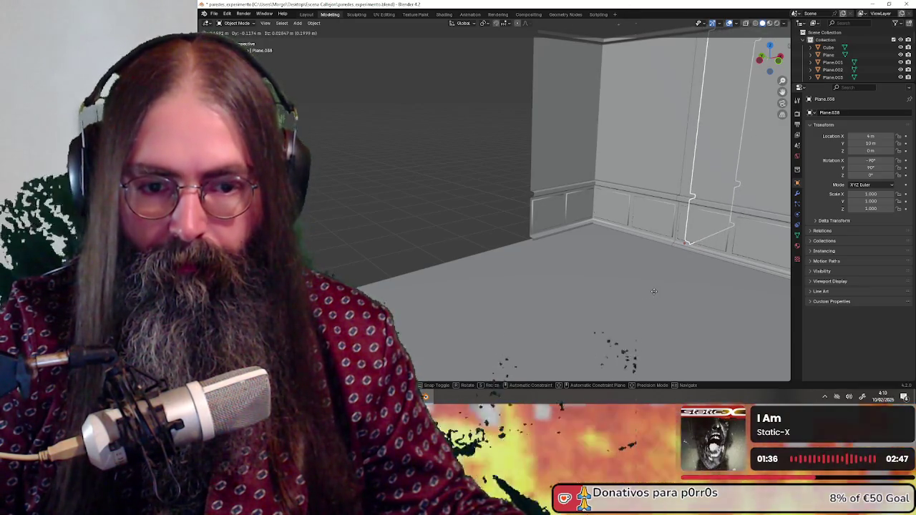
key(shift+z)
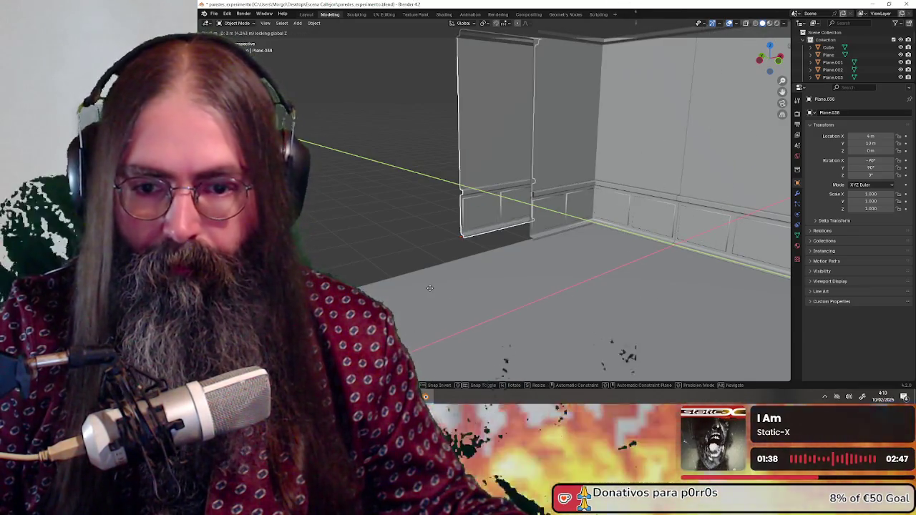
click(430, 288)
Paste another wall piece beside the other wall, then paste one more copy.
scroll(430, 317, up, 2)
scroll(508, 319, up, 2)
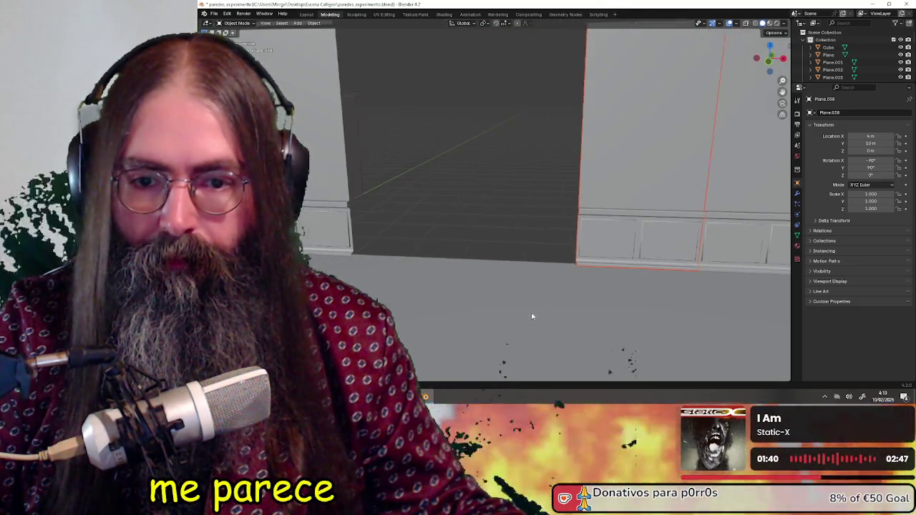
middle_drag(531, 316, 583, 315)
key(ctrl+v)
key(g)
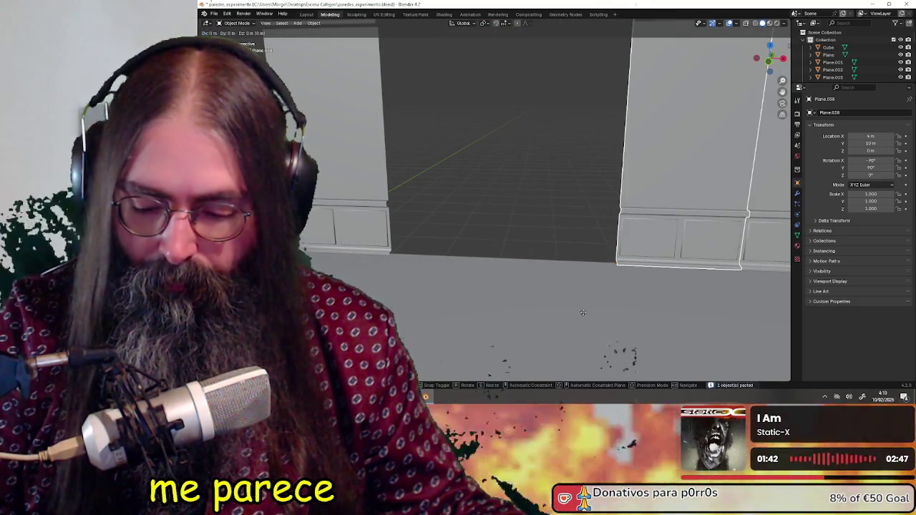
click(502, 313)
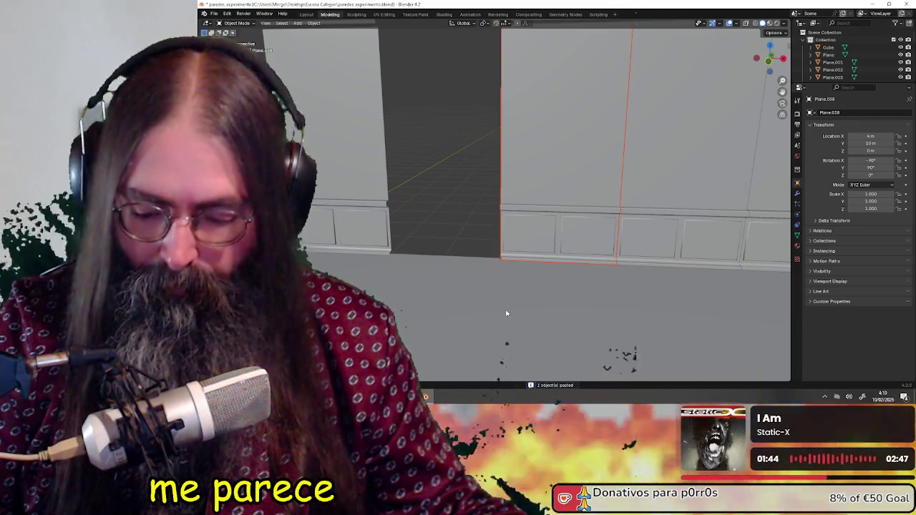
key(ctrl+v)
mouse_move(506, 313)
middle_down()
mouse_move(406, 300)
mouse_move(603, 301)
mouse_move(494, 303)
mouse_move(517, 306)
mouse_move(500, 126)
middle_up()
scroll(544, 156, down, 1)
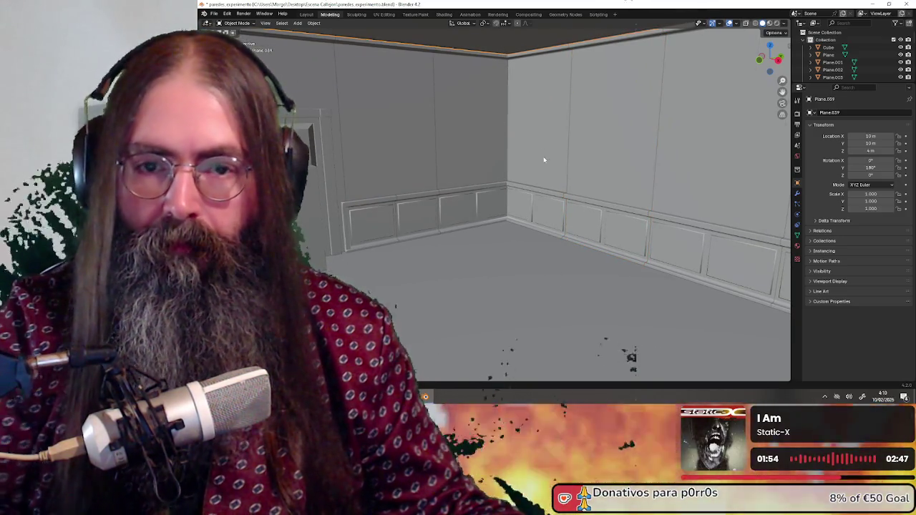
Move the top capping plane 10 m along Y to Y 20 m, opening the room.
scroll(579, 159, down, 3)
scroll(570, 143, down, 3)
mouse_move(568, 171)
middle_down()
mouse_move(556, 203)
mouse_move(546, 192)
middle_up()
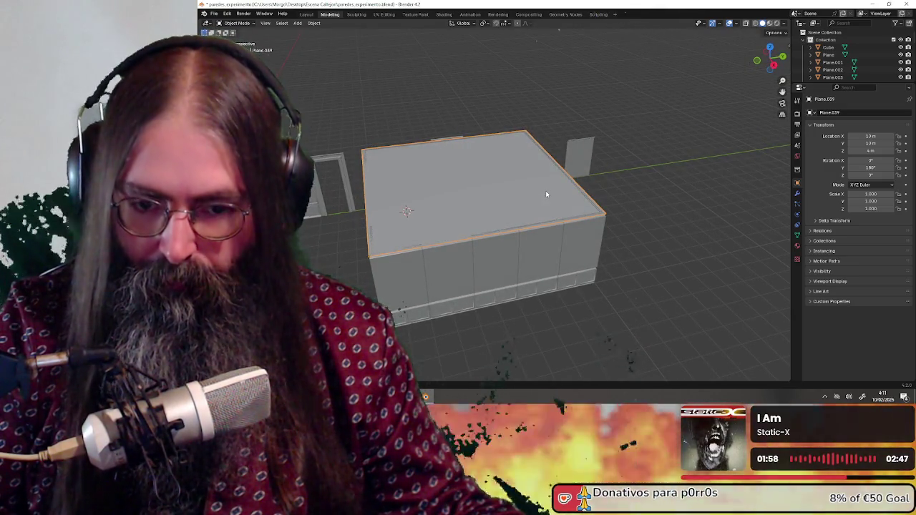
key(g)
key(y)
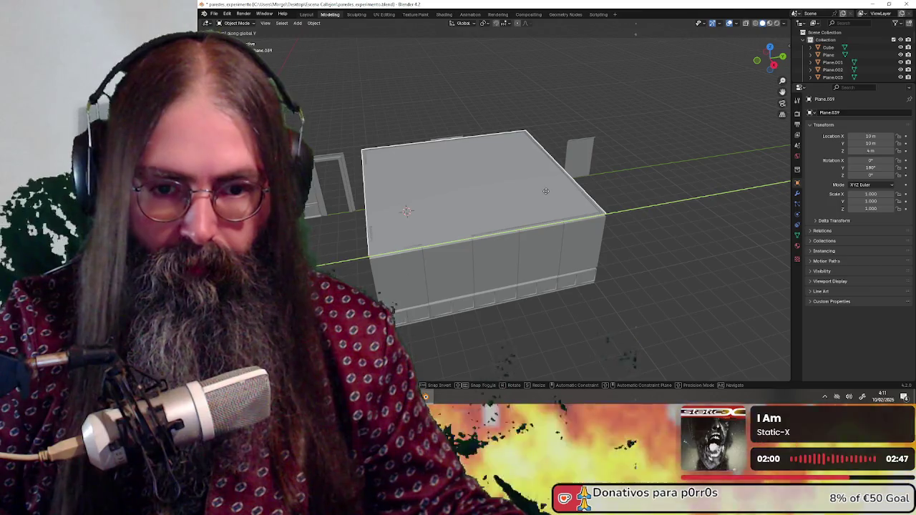
text(10)
key(Return)
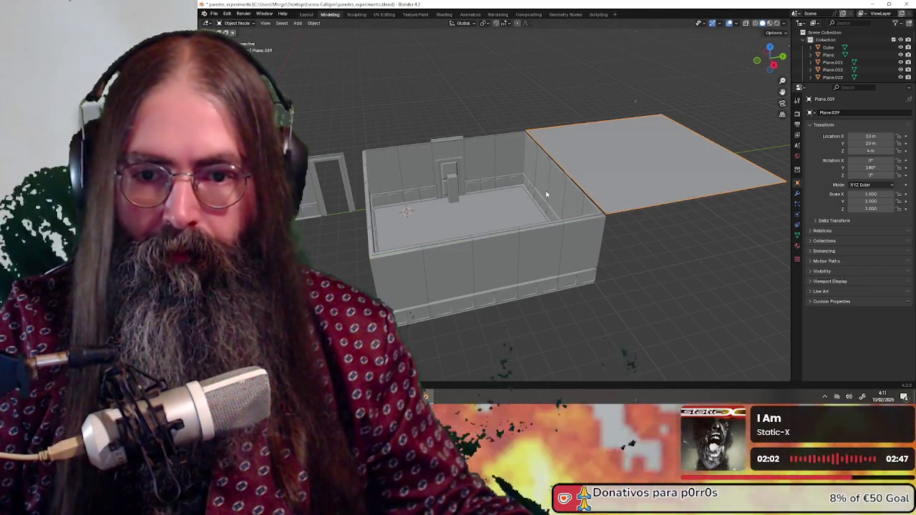
mouse_move(547, 294)
middle_down()
mouse_move(589, 297)
mouse_move(501, 285)
mouse_move(659, 285)
mouse_move(560, 285)
mouse_move(658, 284)
mouse_move(671, 268)
mouse_move(492, 281)
mouse_move(560, 286)
mouse_move(523, 284)
mouse_move(532, 282)
middle_up()
scroll(589, 296, up, 4)
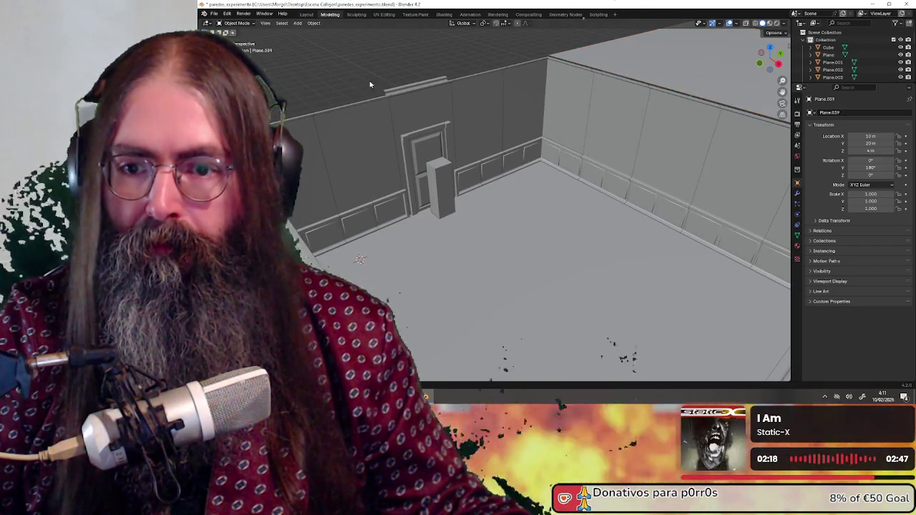
mouse_move(593, 205)
middle_down()
mouse_move(511, 196)
mouse_move(595, 214)
mouse_move(529, 199)
mouse_move(515, 212)
middle_up()
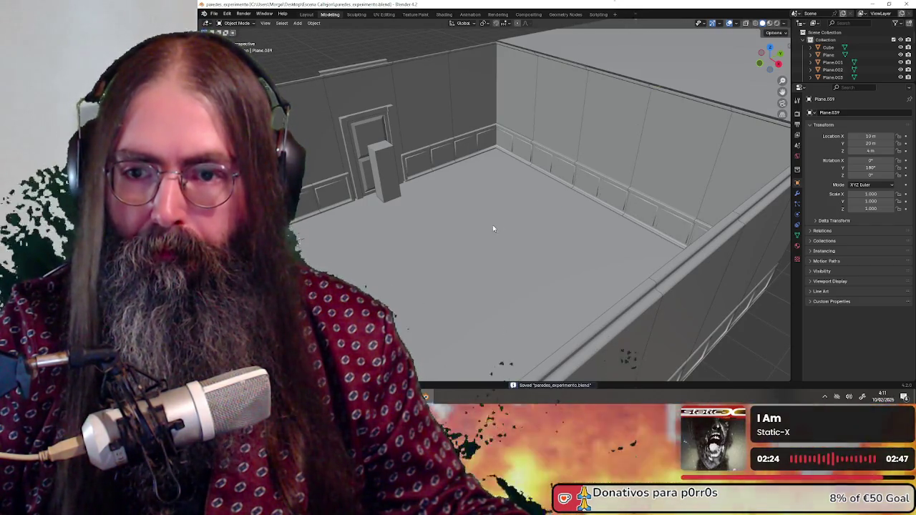
mouse_move(442, 238)
middle_down()
mouse_move(371, 232)
mouse_move(460, 227)
mouse_move(601, 247)
mouse_move(419, 239)
mouse_move(524, 240)
mouse_move(497, 237)
middle_up()
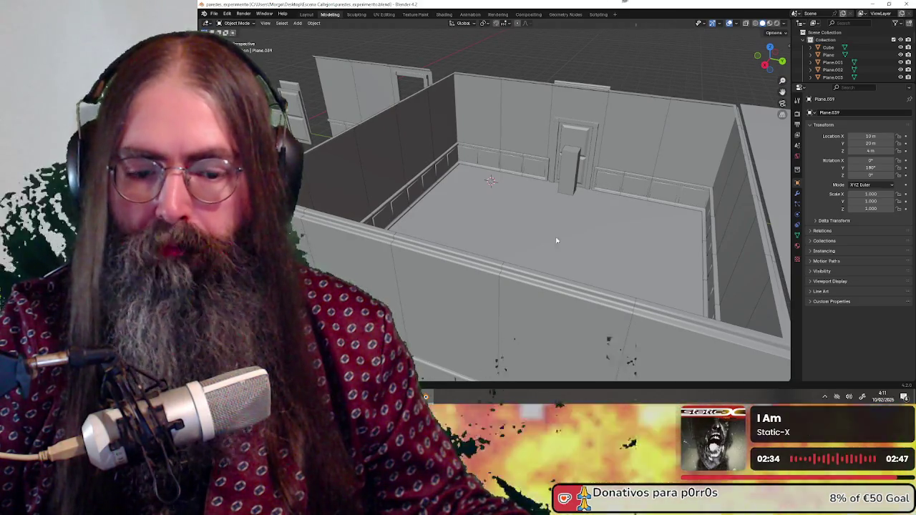
scroll(491, 259, up, 3)
scroll(499, 216, up, 2)
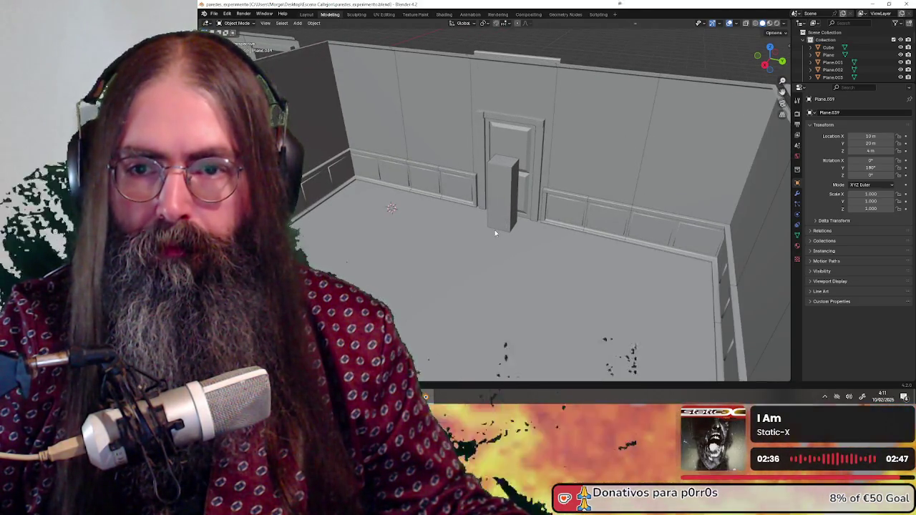
scroll(494, 229, down, 1)
scroll(494, 229, down, 1)
scroll(495, 229, down, 1)
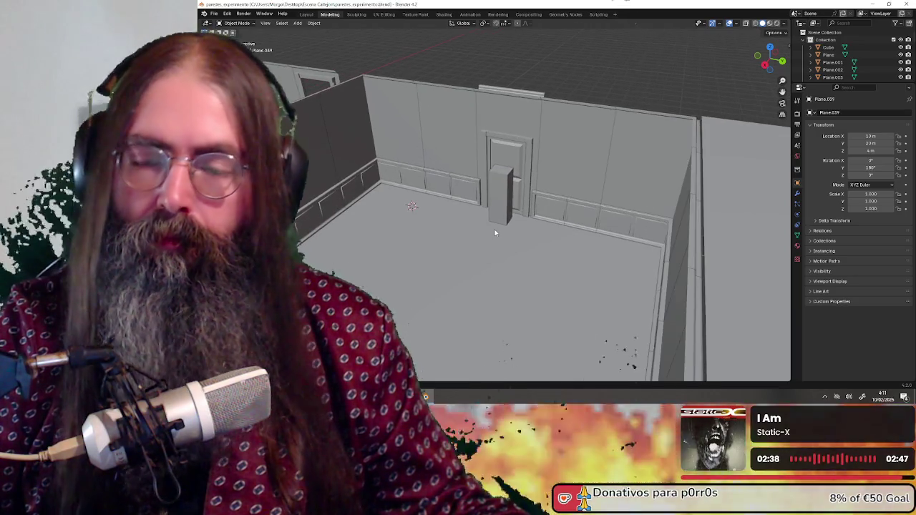
mouse_move(436, 248)
middle_down()
mouse_move(559, 260)
mouse_move(620, 252)
mouse_move(473, 251)
mouse_move(451, 209)
middle_up()
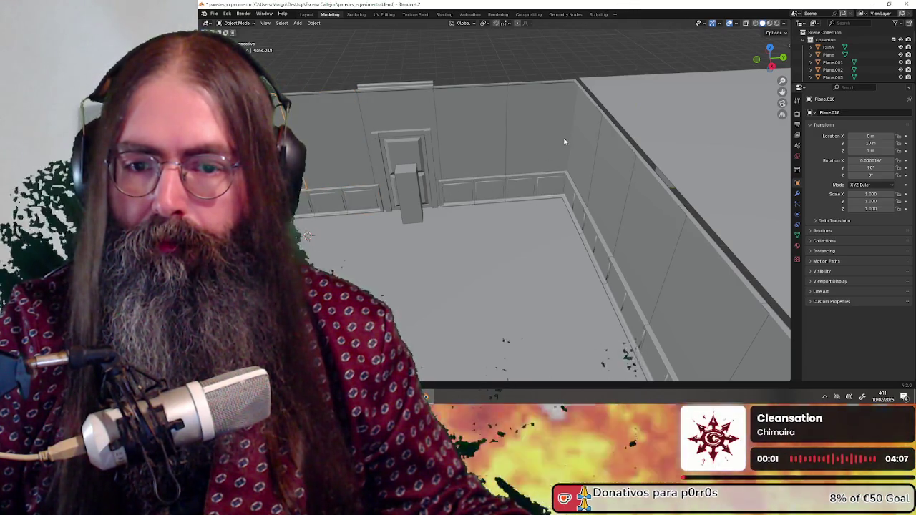
mouse_move(463, 236)
middle_down()
mouse_move(546, 239)
mouse_move(651, 226)
mouse_move(503, 218)
mouse_move(493, 270)
mouse_move(588, 204)
mouse_move(504, 212)
middle_up()
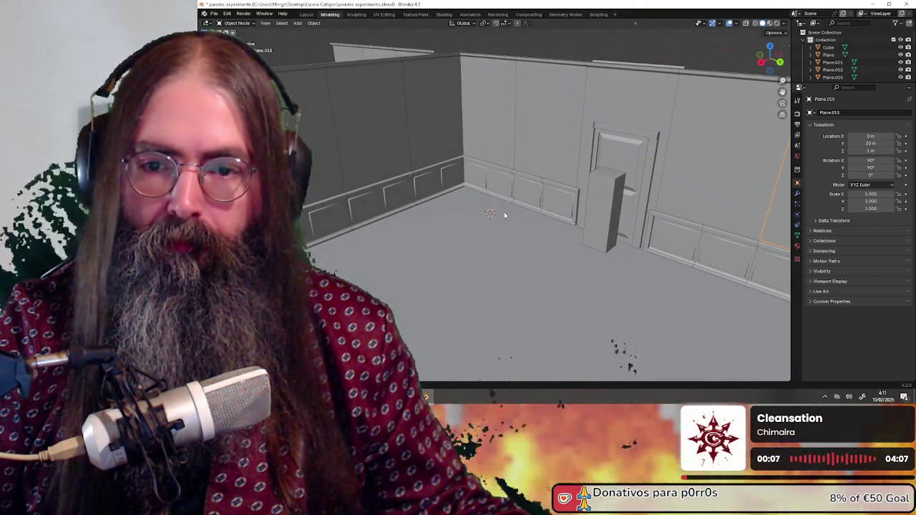
mouse_move(483, 284)
middle_down()
mouse_move(528, 260)
mouse_move(506, 262)
mouse_move(584, 260)
mouse_move(545, 264)
middle_up()
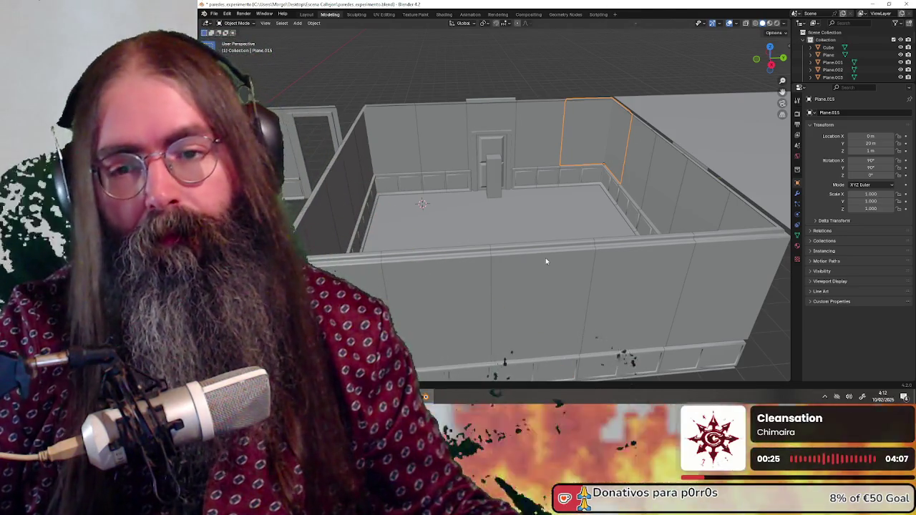
mouse_move(555, 243)
middle_down()
mouse_move(423, 249)
mouse_move(386, 224)
mouse_move(542, 245)
middle_up()
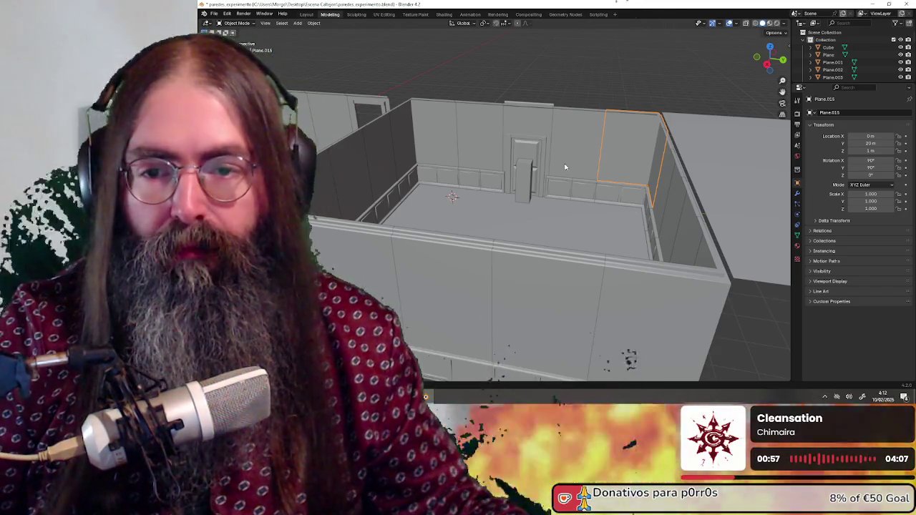
scroll(578, 179, down, 5)
middle_drag(411, 271, 452, 262)
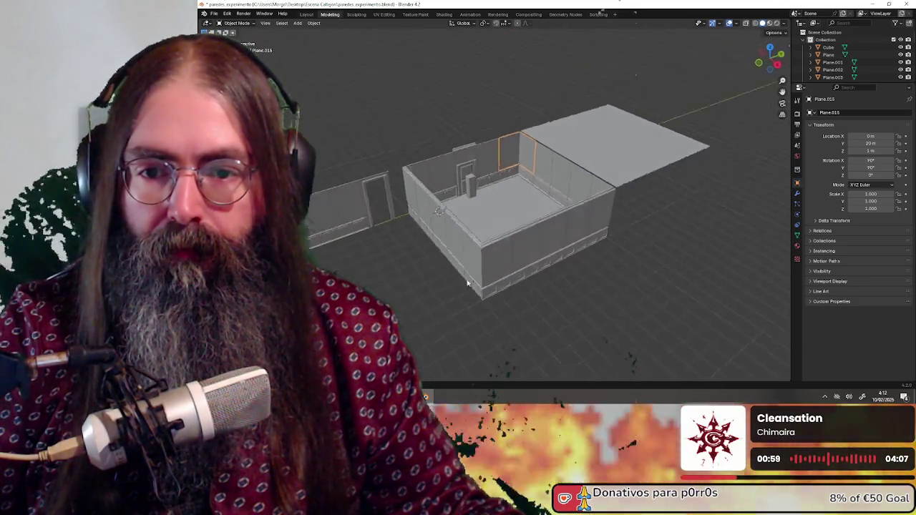
middle_drag(438, 156, 497, 189)
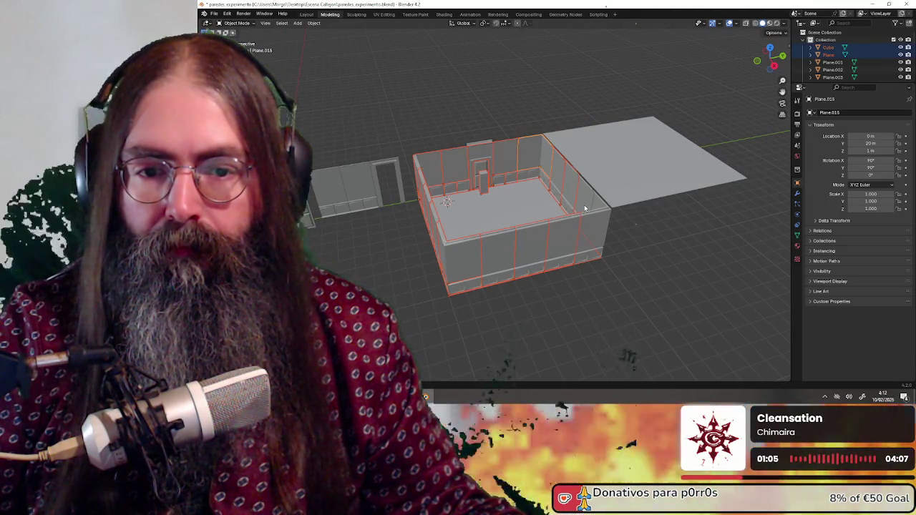
scroll(544, 236, up, 5)
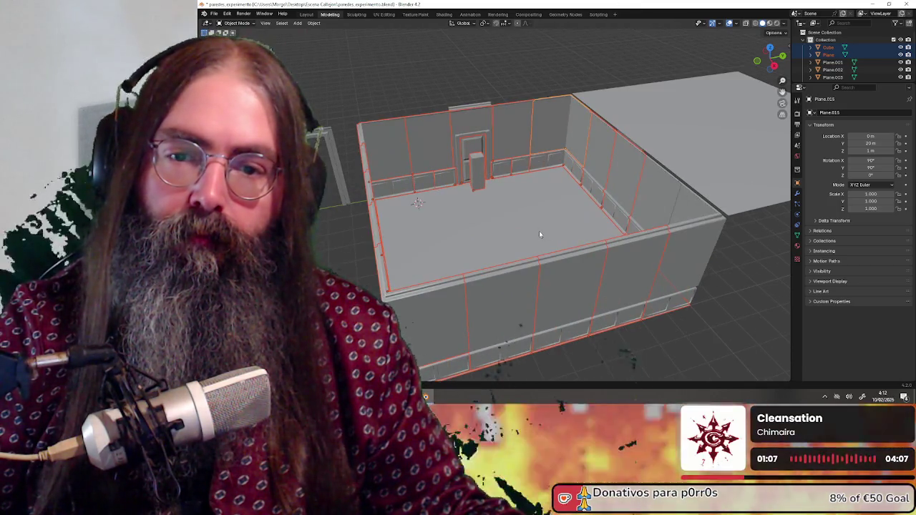
mouse_move(539, 230)
middle_down()
mouse_move(517, 227)
mouse_move(592, 223)
mouse_move(494, 215)
mouse_move(515, 229)
mouse_move(475, 225)
mouse_move(582, 224)
mouse_move(522, 198)
mouse_move(564, 243)
mouse_move(497, 208)
mouse_move(493, 190)
mouse_move(523, 190)
mouse_move(358, 186)
mouse_move(522, 224)
mouse_move(507, 212)
mouse_move(521, 230)
mouse_move(538, 229)
middle_up()
scroll(494, 214, up, 2)
scroll(494, 211, down, 2)
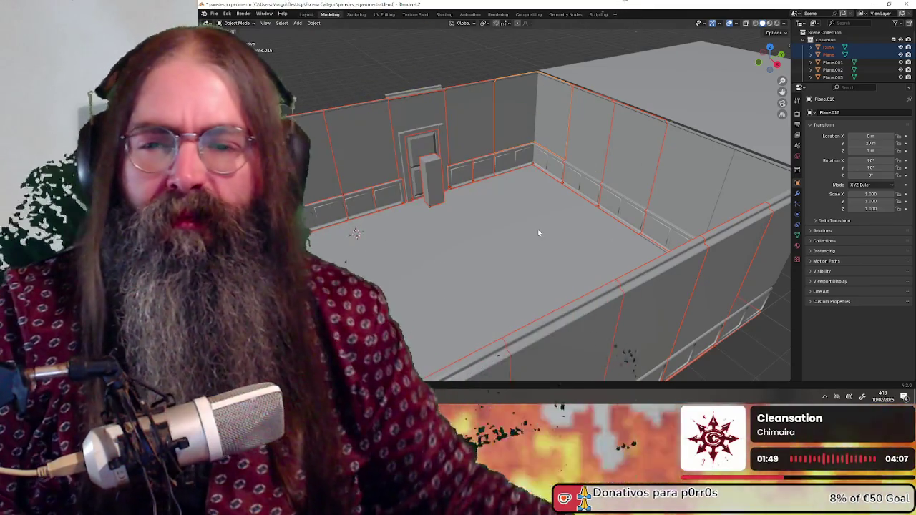
mouse_move(506, 228)
middle_down()
mouse_move(413, 204)
mouse_move(467, 205)
middle_up()
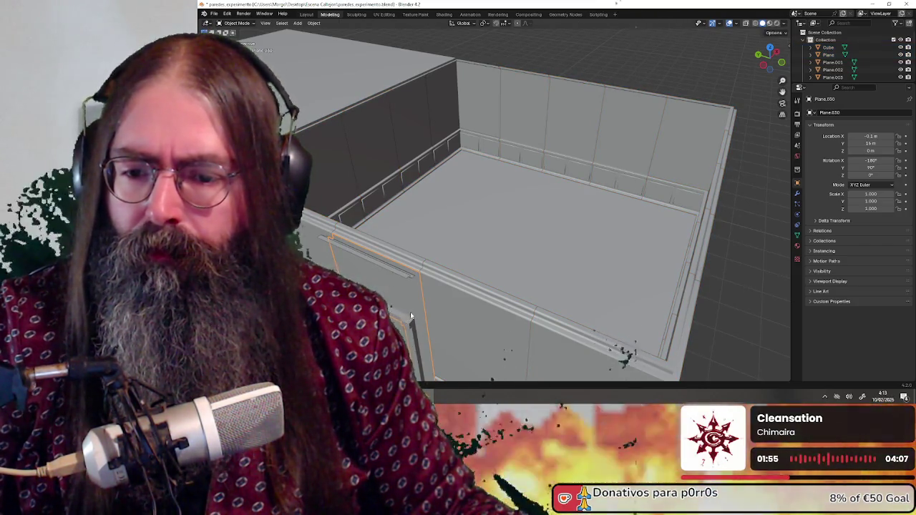
key(KP_1)
key(KP_Decimal)
mouse_move(445, 260)
middle_down()
mouse_move(436, 276)
mouse_move(337, 261)
mouse_move(366, 231)
middle_up()
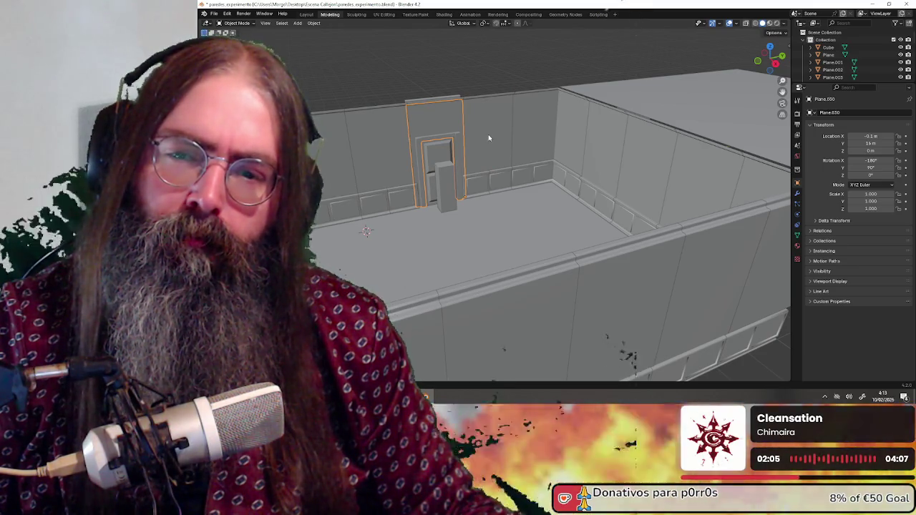
mouse_move(489, 138)
middle_down()
mouse_move(511, 148)
mouse_move(481, 137)
mouse_move(482, 148)
middle_up()
scroll(476, 134, up, 3)
scroll(475, 134, down, 3)
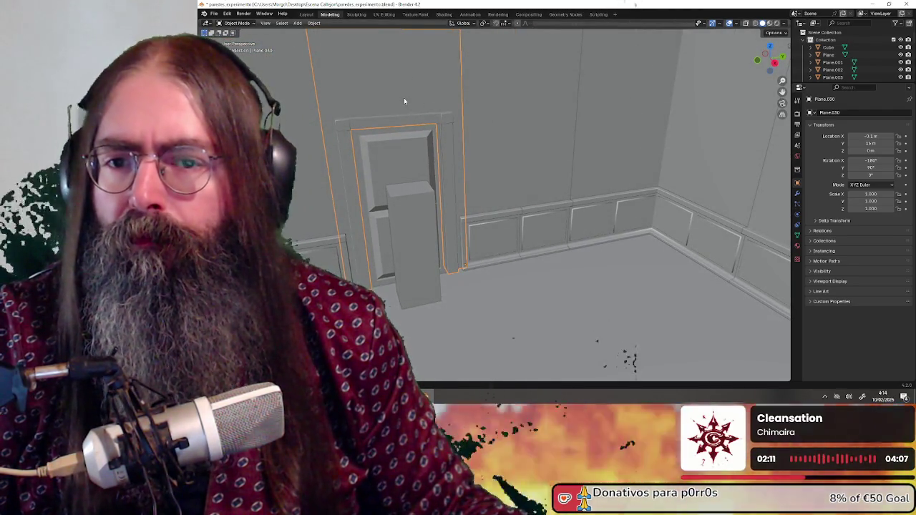
click(513, 98)
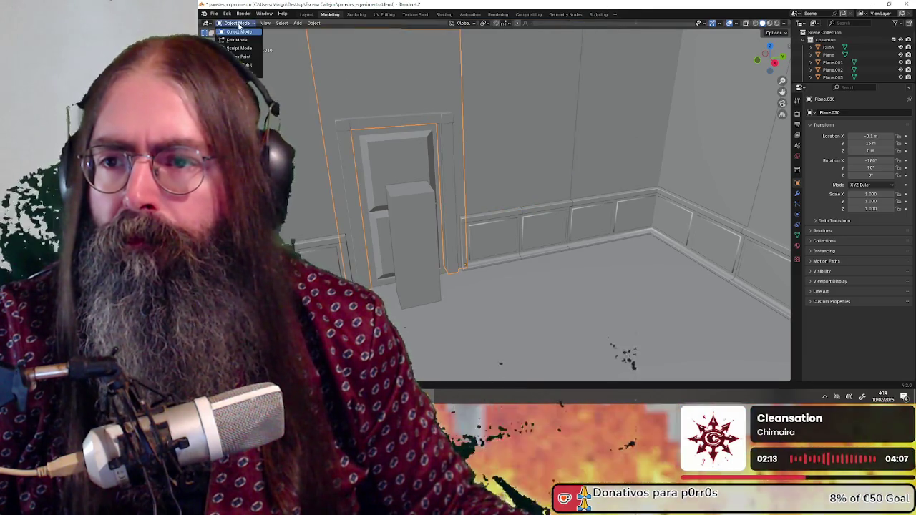
Put the door wall Plane.030 into Edit Mode and frame it in view.
click(250, 39)
middle_drag(354, 106, 475, 165)
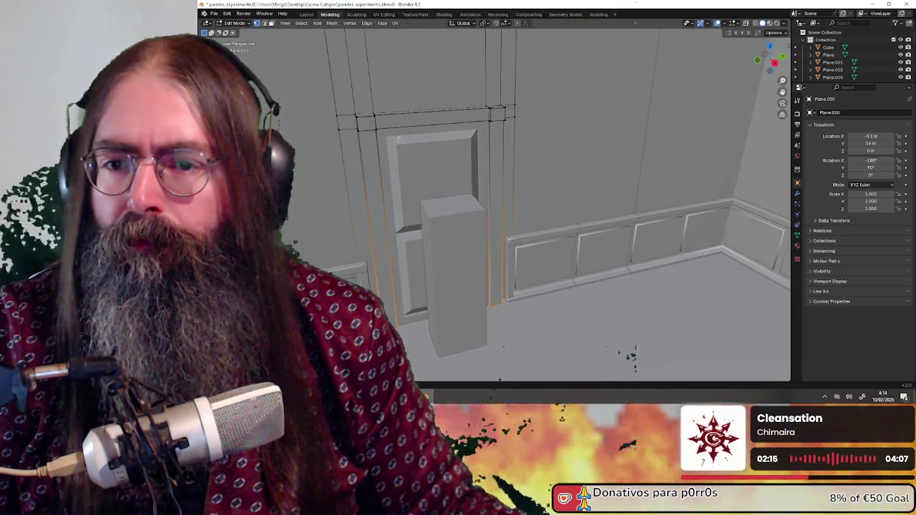
scroll(476, 166, up, 3)
scroll(444, 150, down, 3)
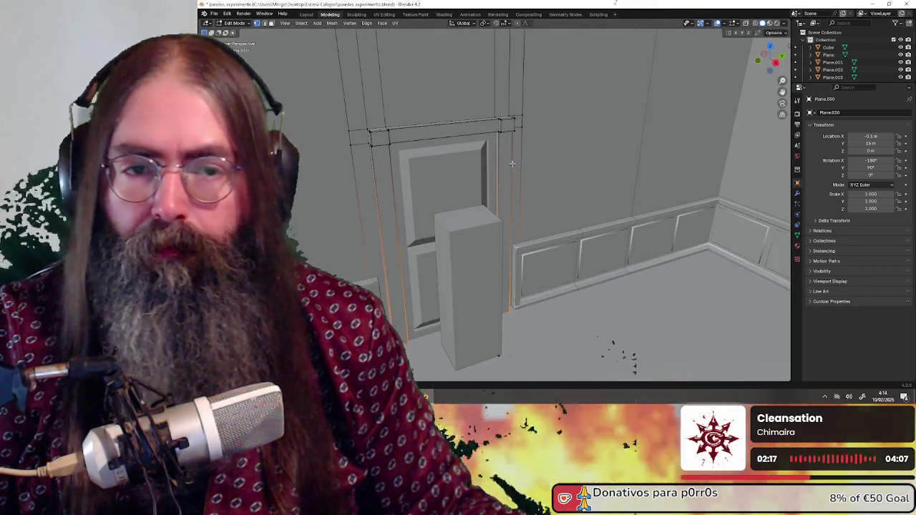
scroll(408, 133, down, 3)
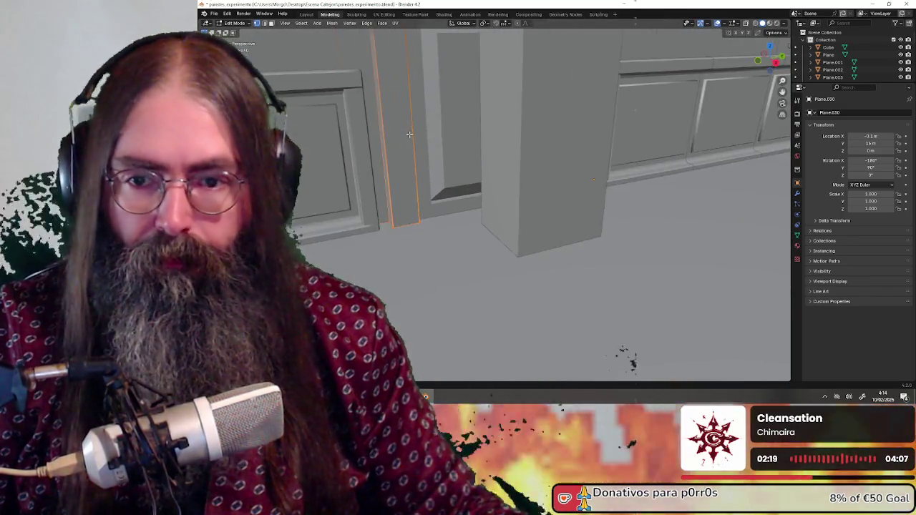
middle_drag(408, 133, 428, 210)
scroll(428, 209, up, 2)
scroll(428, 210, up, 4)
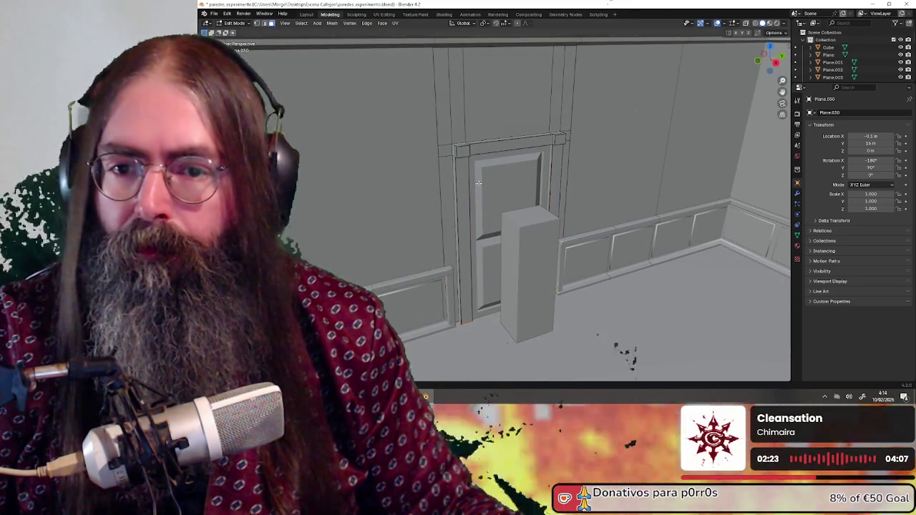
scroll(478, 183, down, 3)
scroll(486, 190, up, 3)
scroll(495, 199, up, 2)
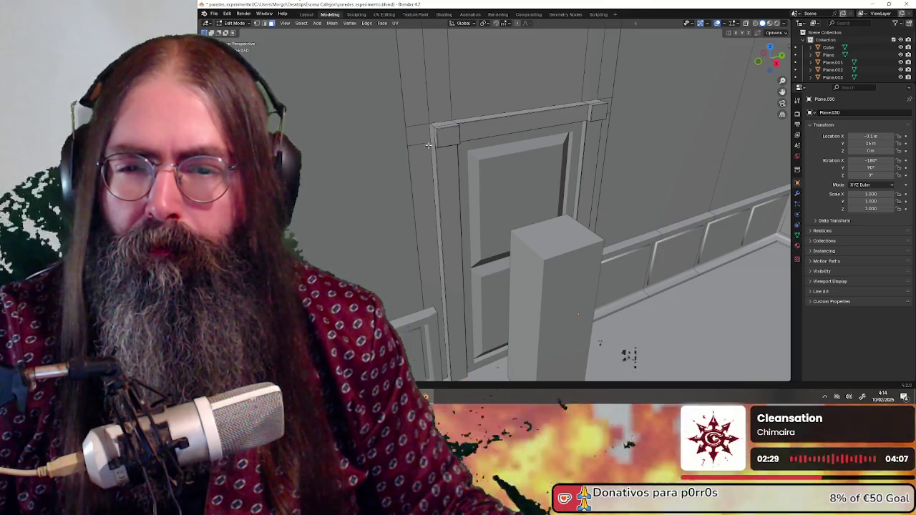
Select the wall faces left of, above, and right of the door frame.
click(424, 145)
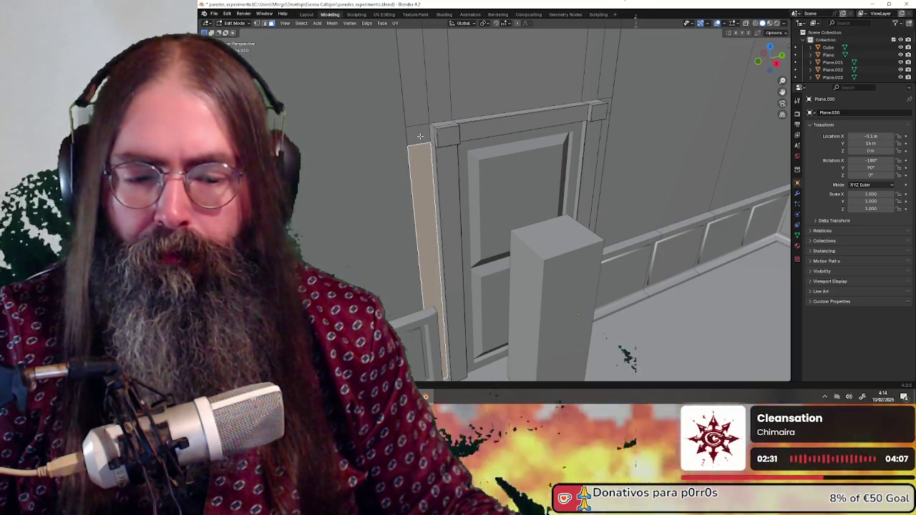
shift+click(439, 79)
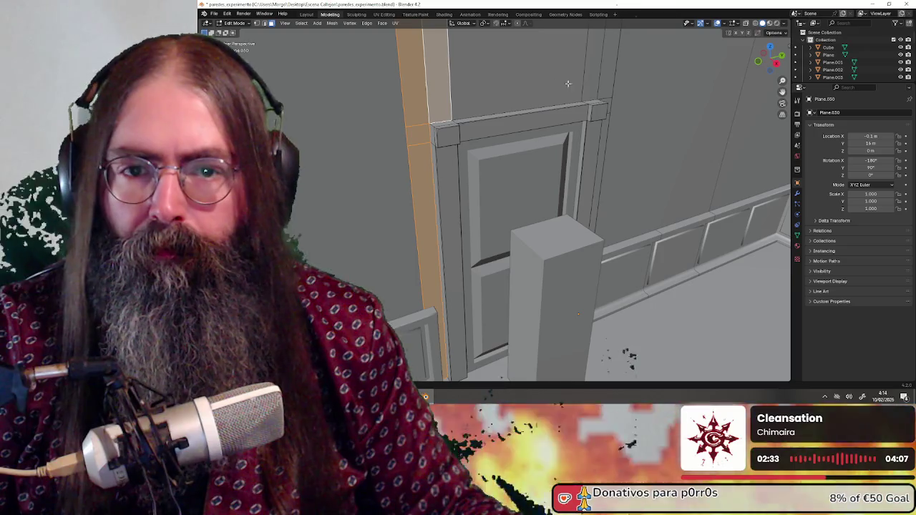
shift+click(536, 80)
shift+click(594, 83)
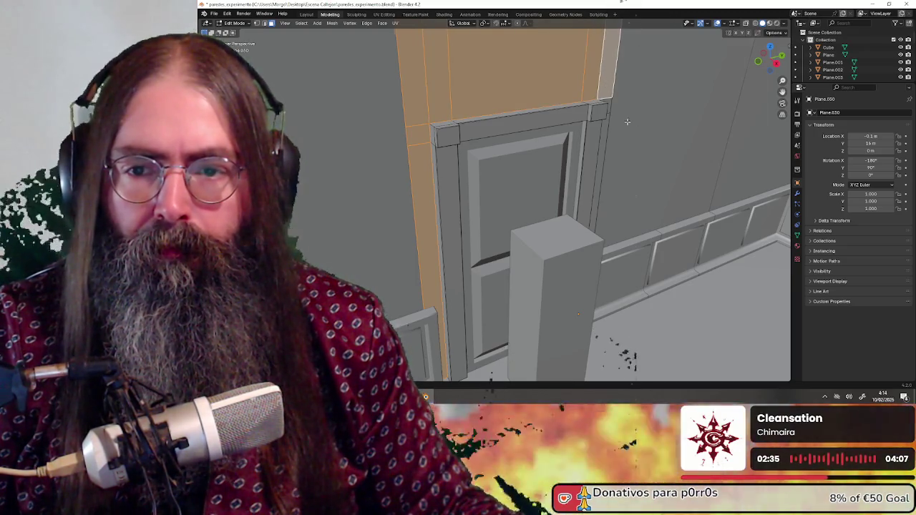
middle_drag(627, 121, 593, 112)
shift+click(585, 143)
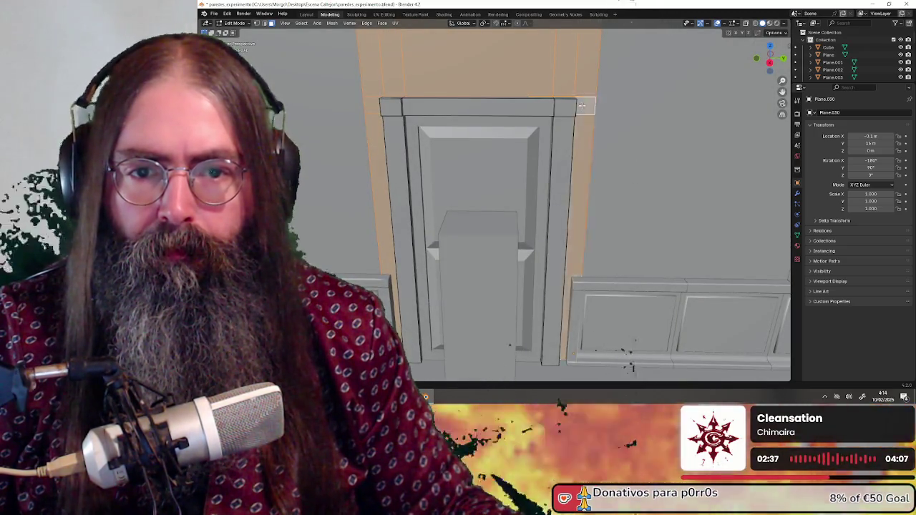
mouse_move(442, 175)
middle_down()
mouse_move(458, 175)
mouse_move(486, 93)
mouse_move(478, 154)
middle_up()
scroll(458, 174, down, 5)
scroll(461, 174, up, 2)
scroll(491, 119, up, 2)
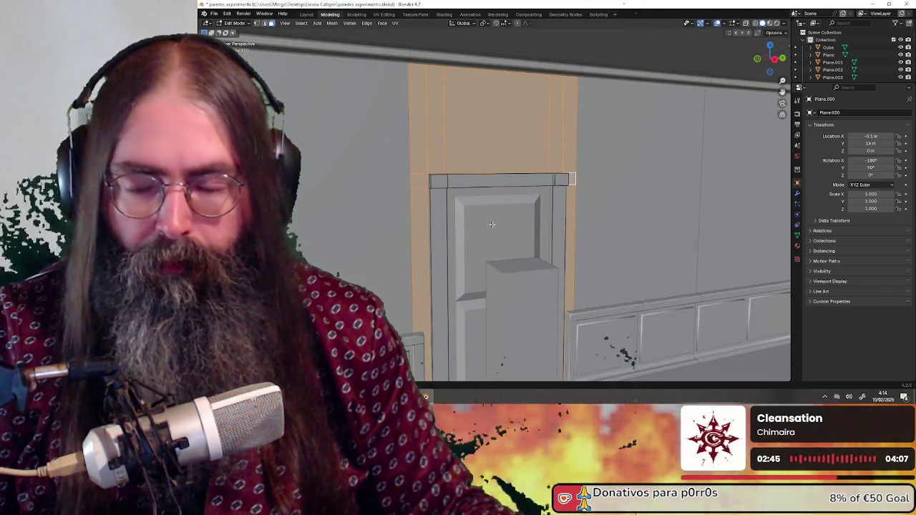
mouse_move(506, 242)
middle_down()
mouse_move(499, 212)
mouse_move(478, 223)
mouse_move(488, 230)
middle_up()
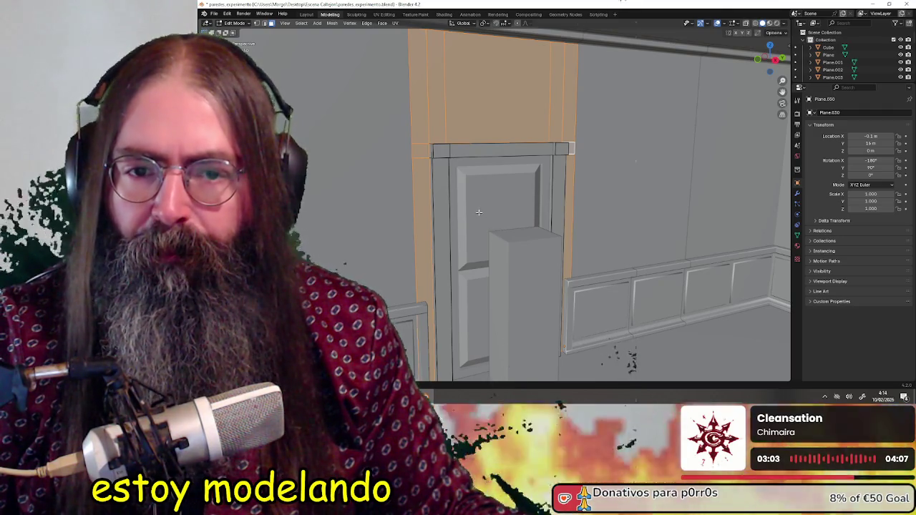
shift+middle_drag(506, 215, 504, 183)
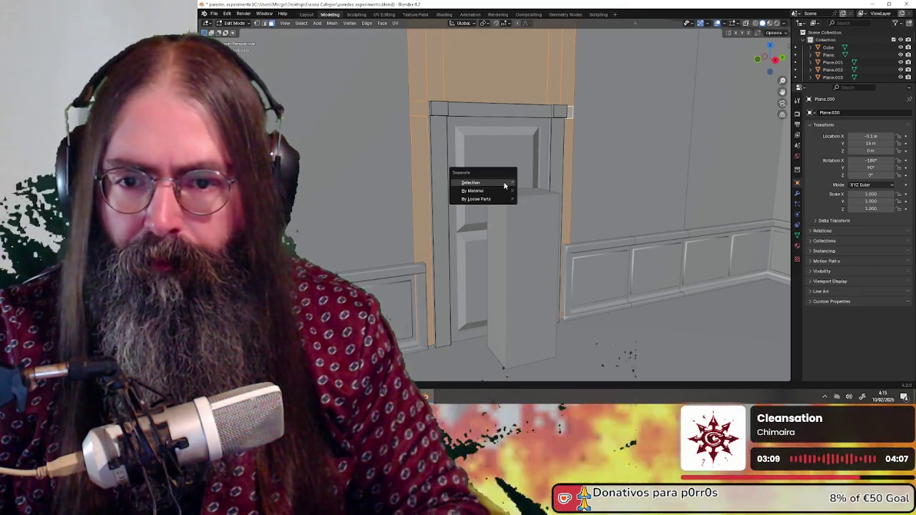
Separate the selected faces into their own object and return to Object Mode.
click(504, 184)
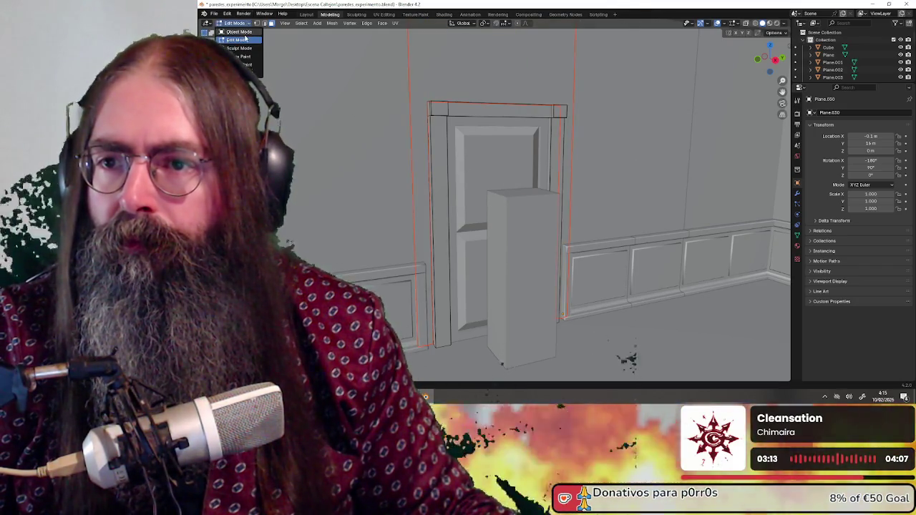
click(242, 33)
scroll(440, 119, down, 3)
middle_drag(460, 122, 472, 143)
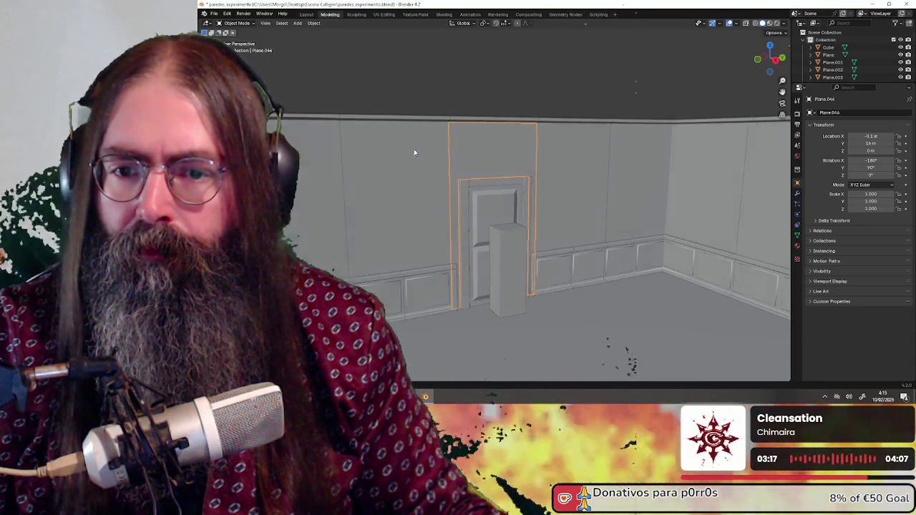
middle_drag(414, 149, 432, 176)
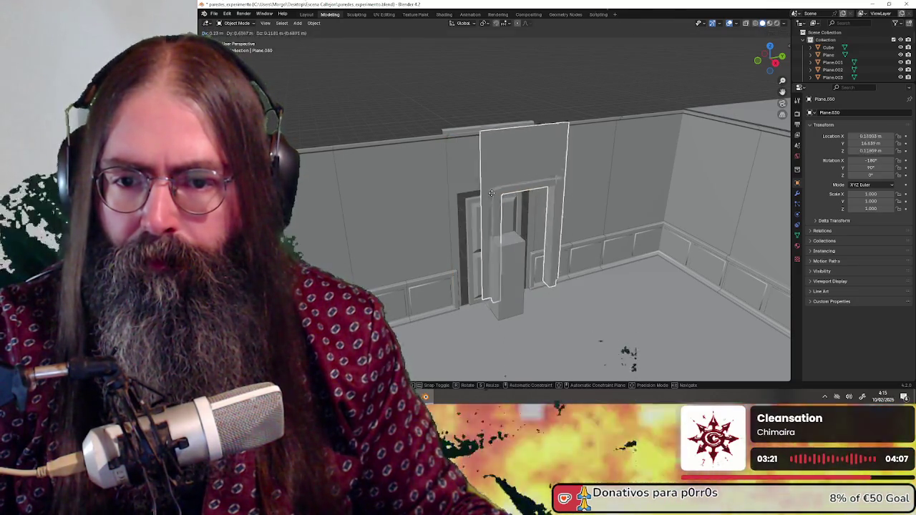
middle_drag(461, 202, 494, 188)
scroll(497, 186, up, 4)
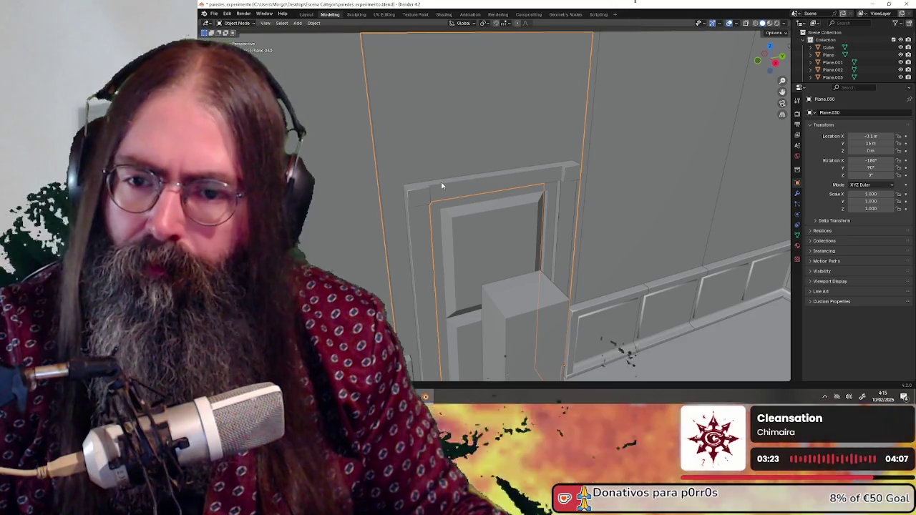
Duplicate, undo and redo, then switch the door frame back into Edit Mode.
key(shift+d)
mouse_move(560, 103)
middle_down()
mouse_move(464, 116)
mouse_move(587, 116)
mouse_move(418, 140)
middle_up()
key(ctrl+z)
scroll(604, 115, up, 3)
key(ctrl+shift+z)
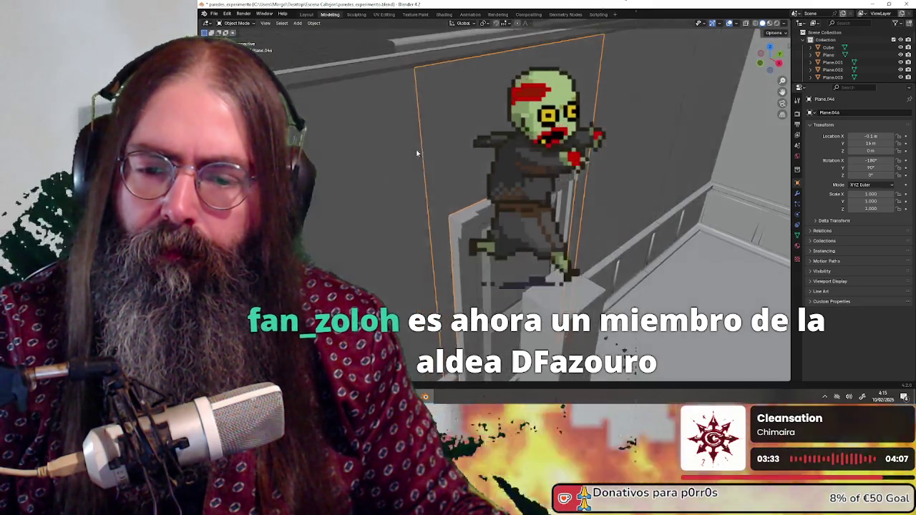
mouse_move(418, 140)
middle_down()
mouse_move(417, 162)
mouse_move(418, 146)
mouse_move(269, 24)
middle_up()
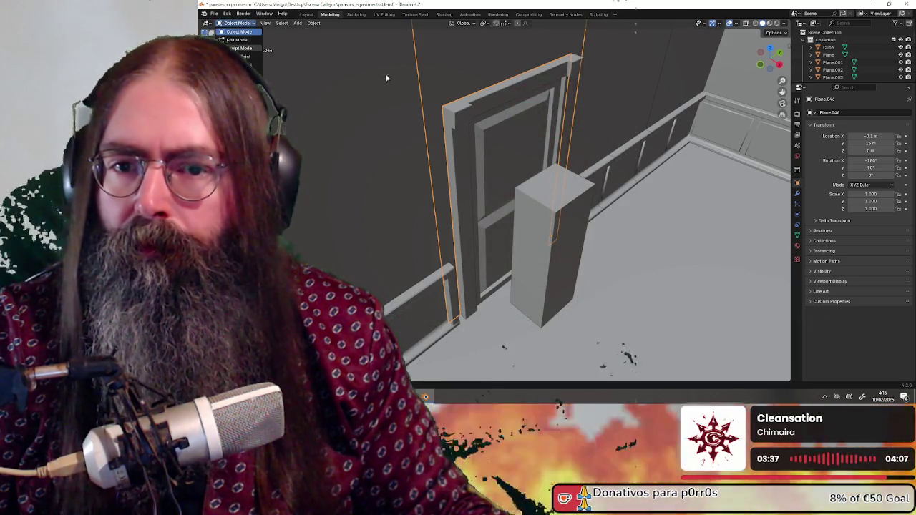
click(240, 48)
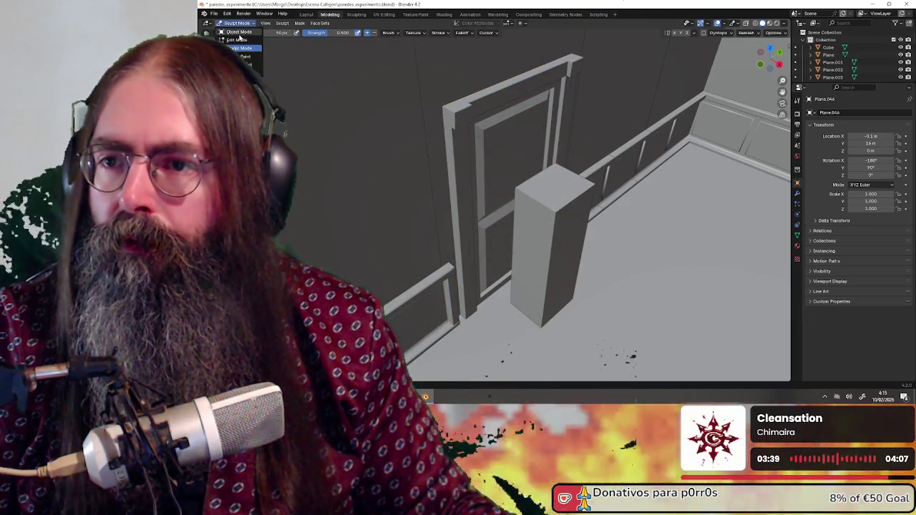
click(241, 40)
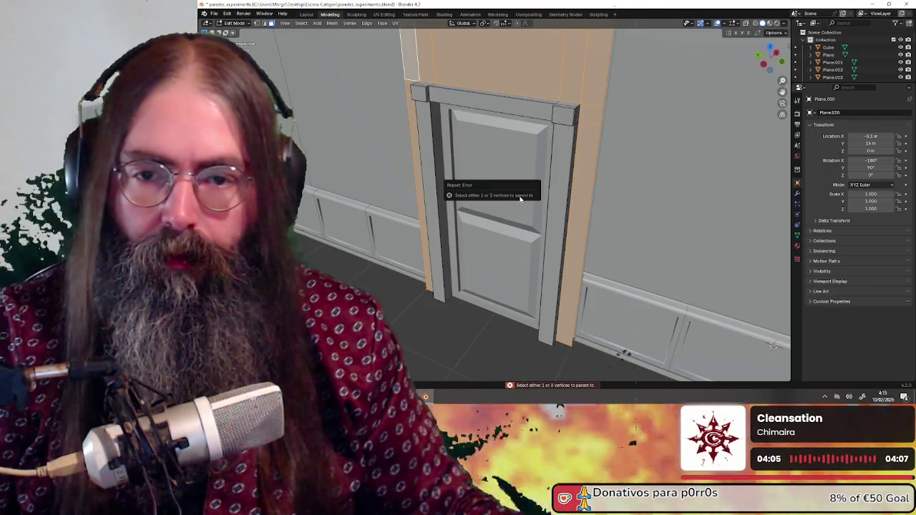
Deselect the faces, return to Object Mode, and cancel a door-frame duplicate.
middle_drag(522, 198, 477, 226)
key(ctrl+p)
click(478, 226)
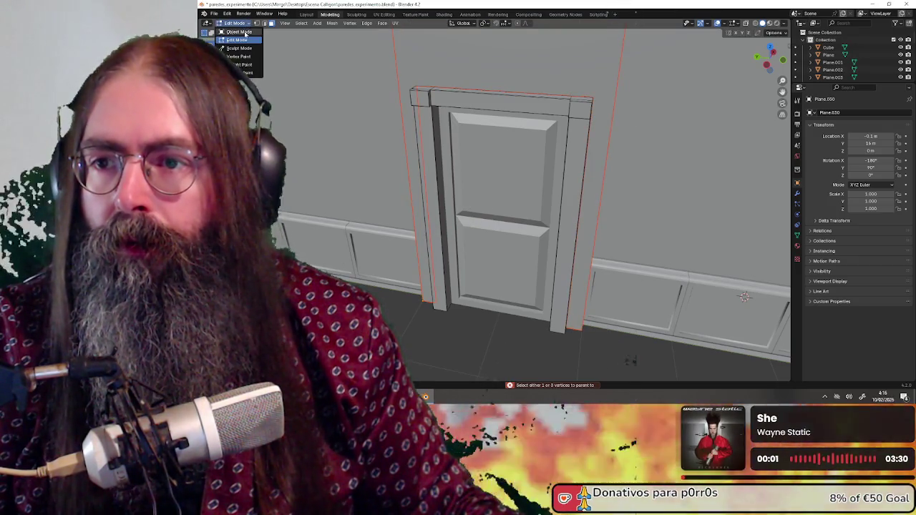
click(245, 32)
mouse_move(444, 115)
middle_down()
mouse_move(548, 93)
mouse_move(492, 97)
middle_up()
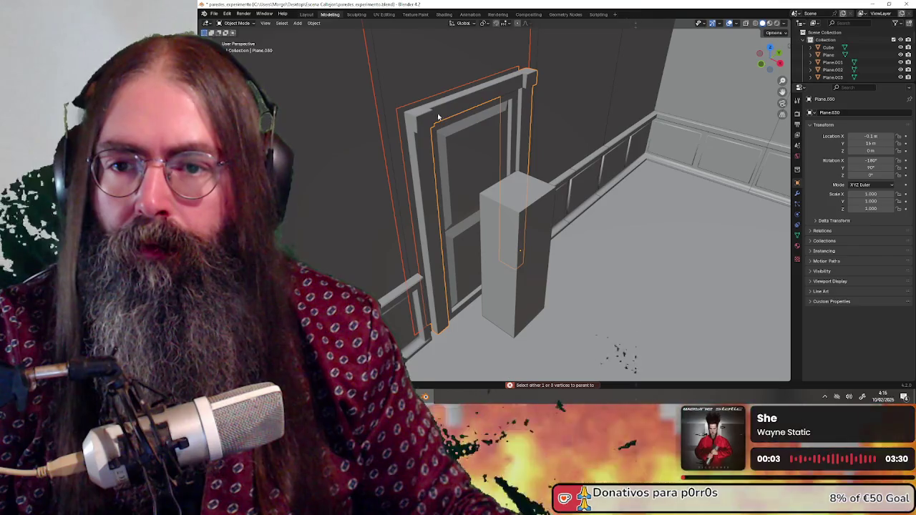
key(shift+d)
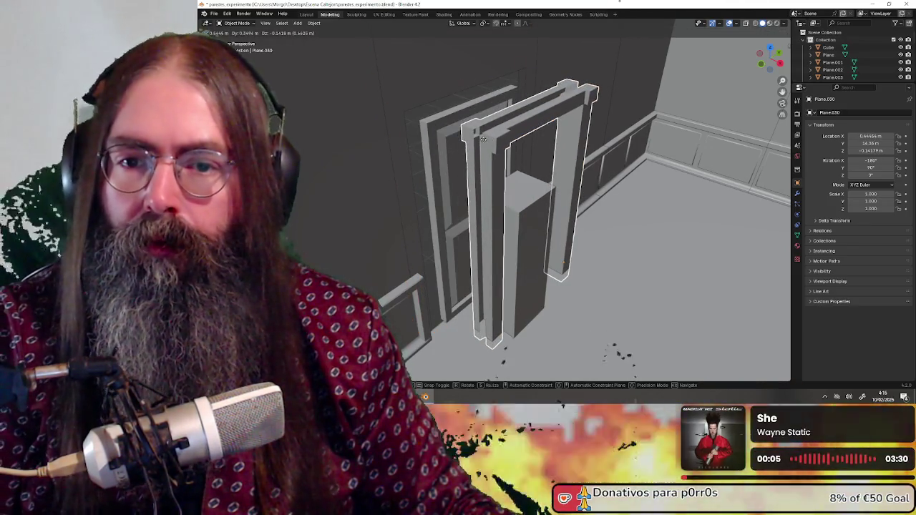
right_click(483, 139)
mouse_move(536, 154)
middle_down()
mouse_move(451, 146)
mouse_move(539, 146)
mouse_move(529, 148)
middle_up()
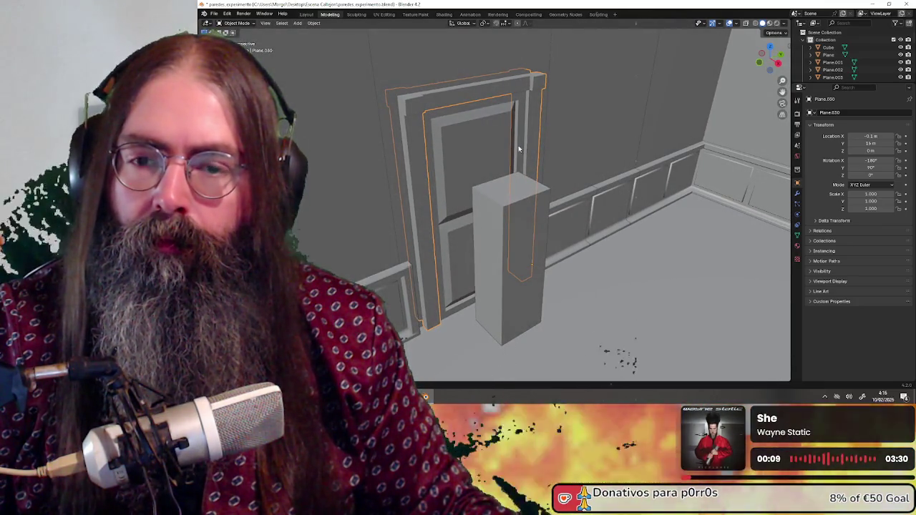
scroll(483, 161, down, 2)
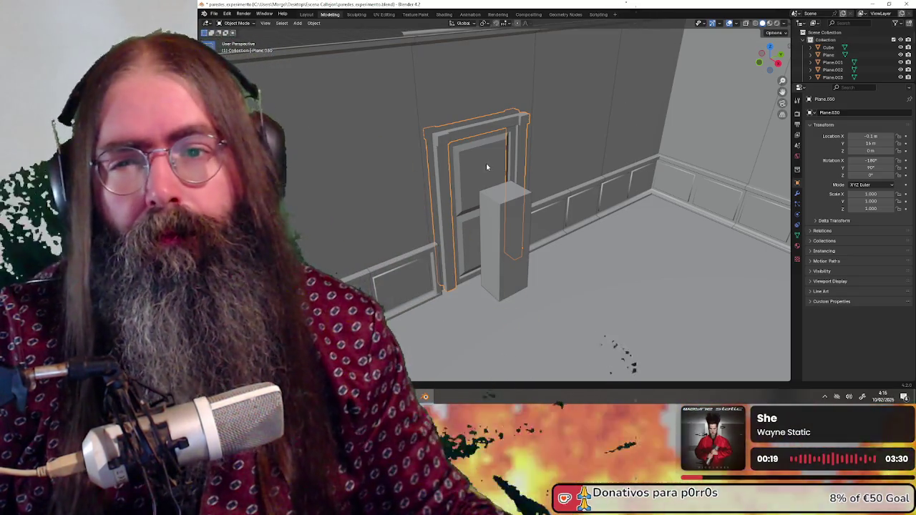
middle_drag(486, 166, 443, 108)
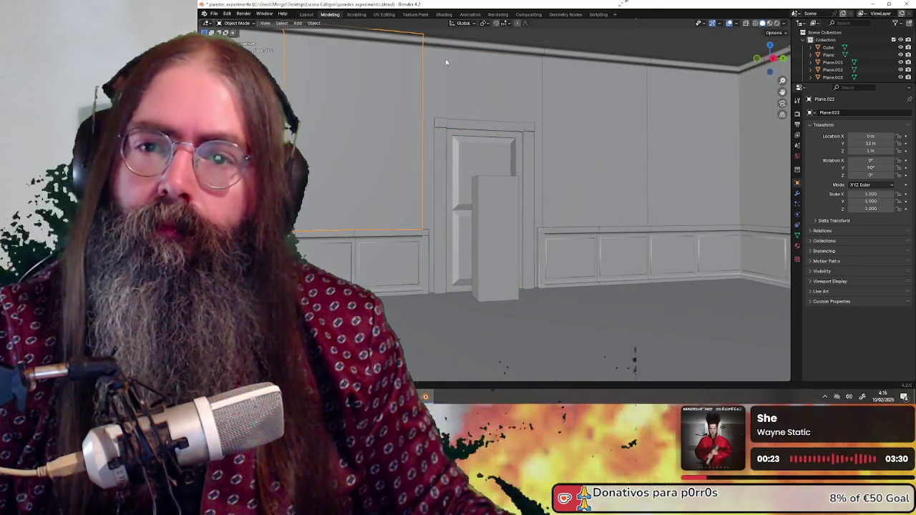
middle_drag(419, 84, 448, 136)
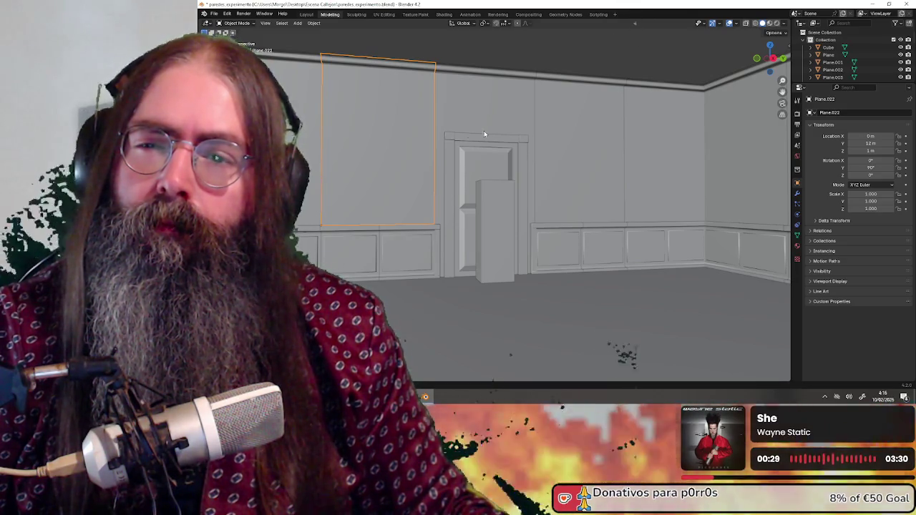
middle_drag(462, 133, 341, 135)
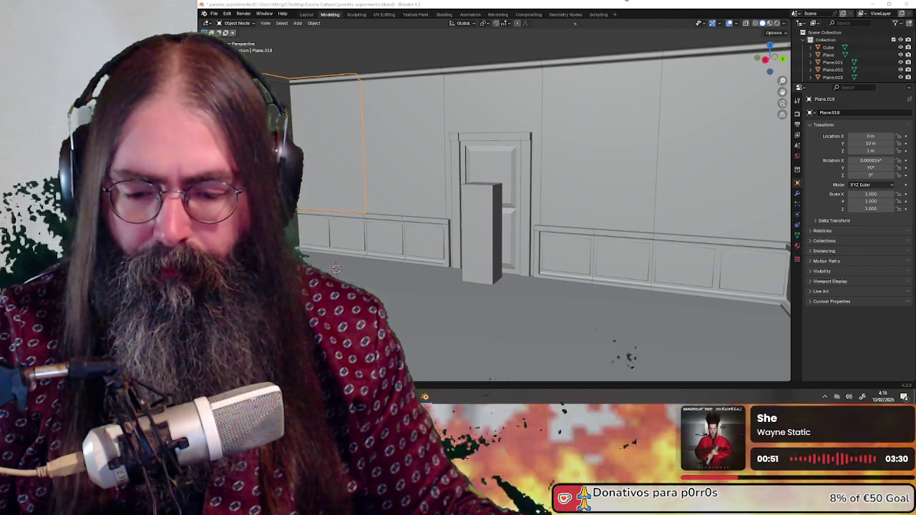
key(alt+Tab)
key(alt+Tab)
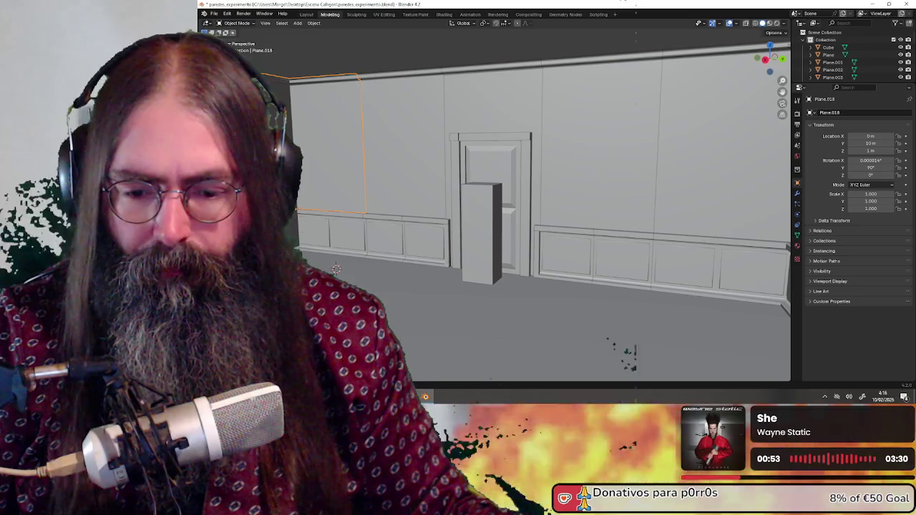
middle_drag(452, 164, 472, 175)
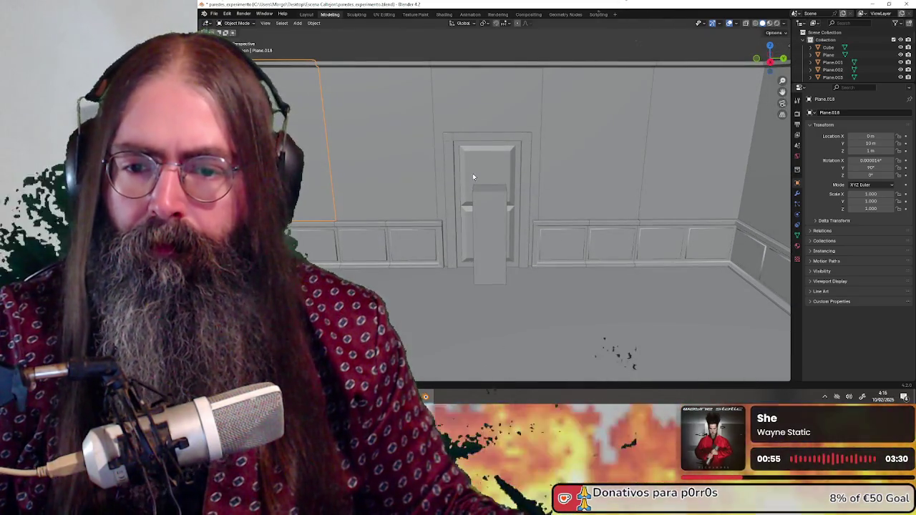
mouse_move(493, 272)
middle_down()
mouse_move(393, 292)
mouse_move(446, 212)
mouse_move(577, 239)
mouse_move(532, 239)
mouse_move(605, 259)
mouse_move(541, 237)
middle_up()
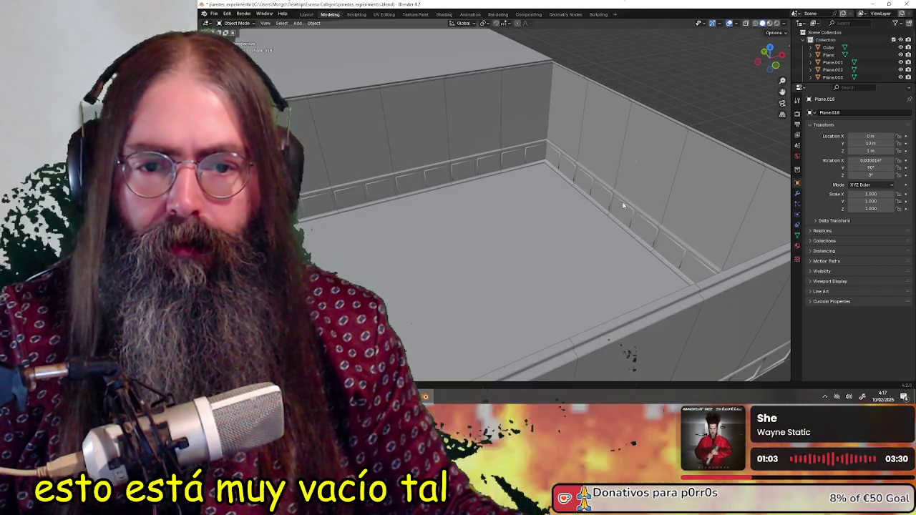
middle_drag(624, 207, 591, 234)
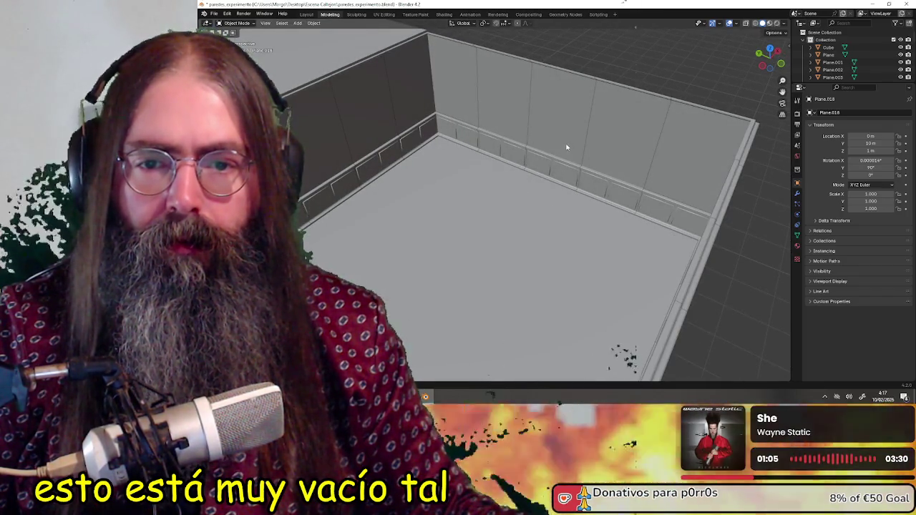
mouse_move(555, 166)
middle_down()
mouse_move(437, 160)
mouse_move(463, 243)
mouse_move(429, 207)
middle_up()
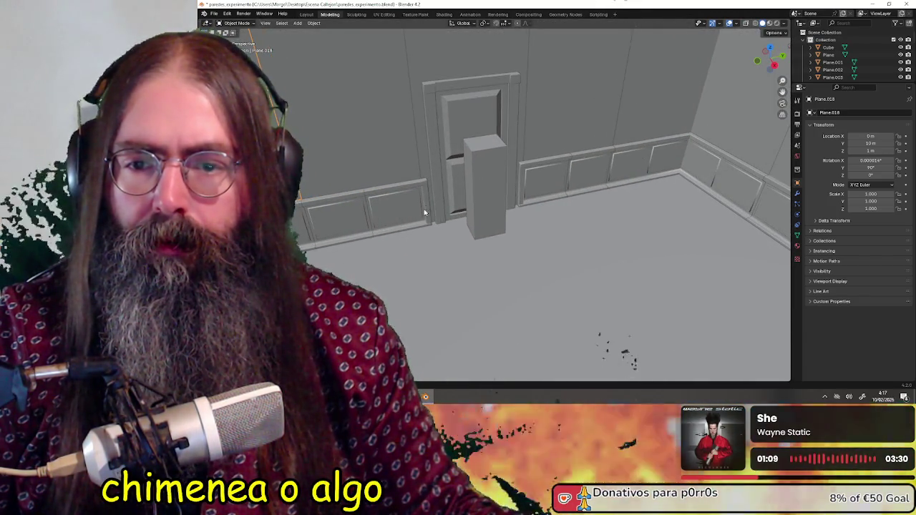
mouse_move(554, 217)
middle_down()
mouse_move(650, 218)
mouse_move(557, 219)
mouse_move(553, 242)
mouse_move(611, 236)
middle_up()
right_click(611, 237)
mouse_move(466, 153)
middle_down()
mouse_move(512, 119)
mouse_move(549, 176)
mouse_move(510, 208)
middle_up()
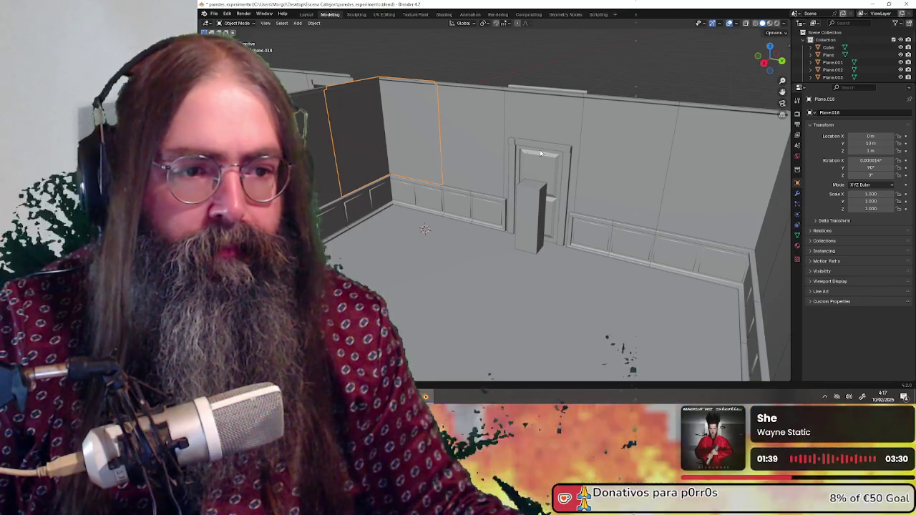
middle_drag(540, 153, 539, 185)
scroll(538, 185, down, 3)
mouse_move(497, 238)
middle_down()
mouse_move(521, 252)
mouse_move(462, 139)
mouse_move(501, 260)
mouse_move(496, 244)
middle_up()
scroll(461, 139, up, 2)
click(462, 139)
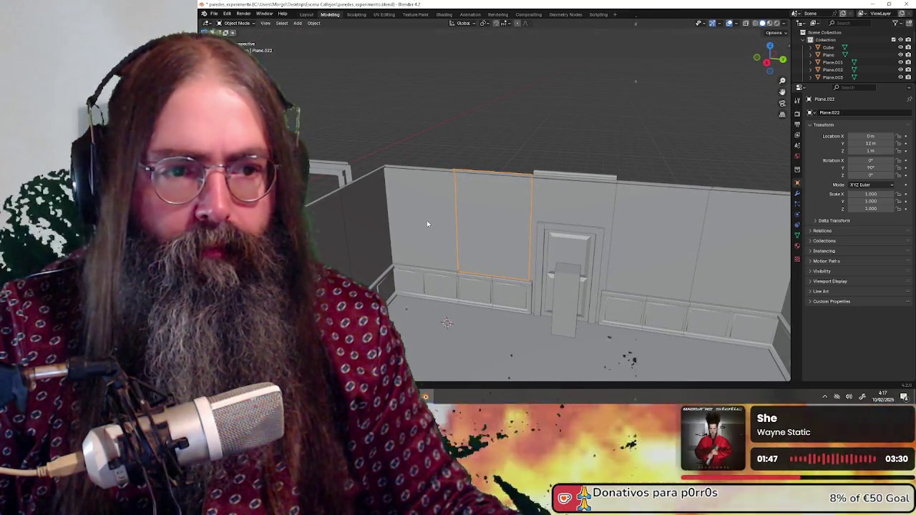
click(427, 224)
mouse_move(615, 236)
middle_down()
mouse_move(644, 200)
mouse_move(618, 243)
mouse_move(669, 236)
middle_up()
click(679, 192)
click(678, 214)
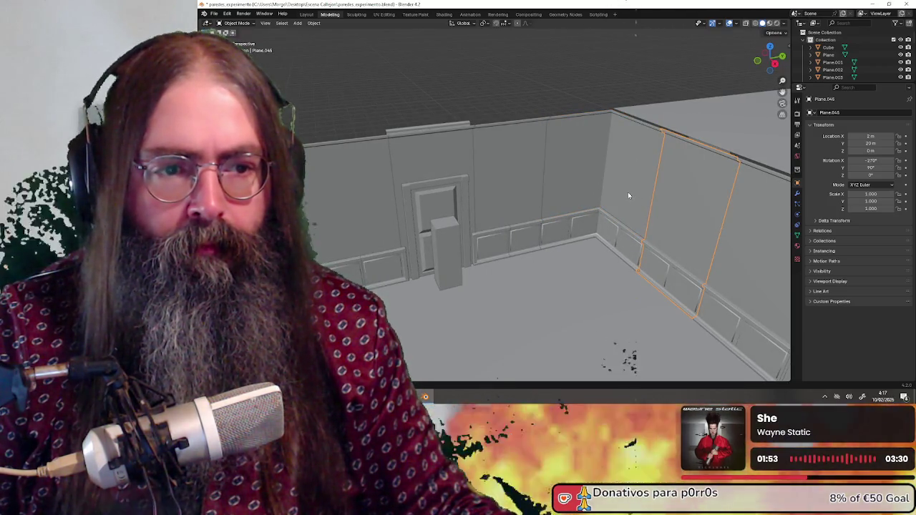
scroll(616, 194, down, 3)
mouse_move(566, 229)
middle_down()
mouse_move(510, 242)
mouse_move(556, 243)
mouse_move(548, 240)
middle_up()
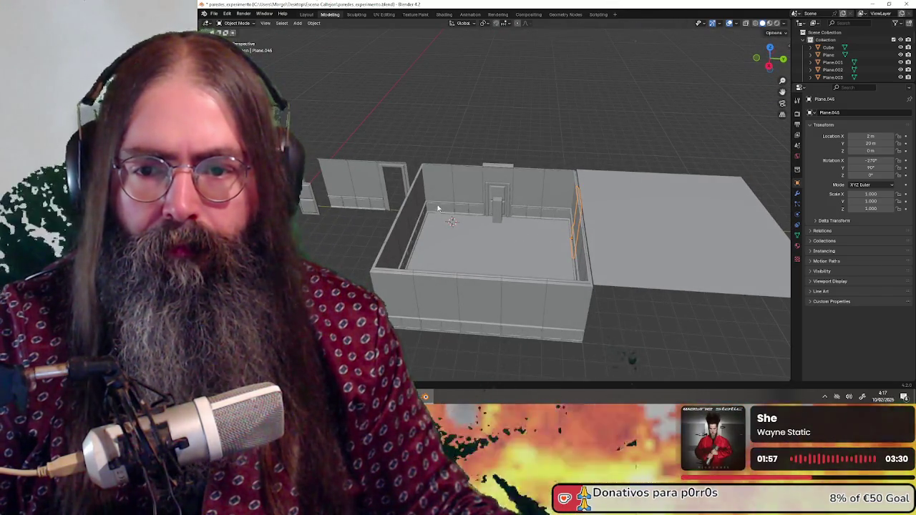
drag(444, 249, 443, 252)
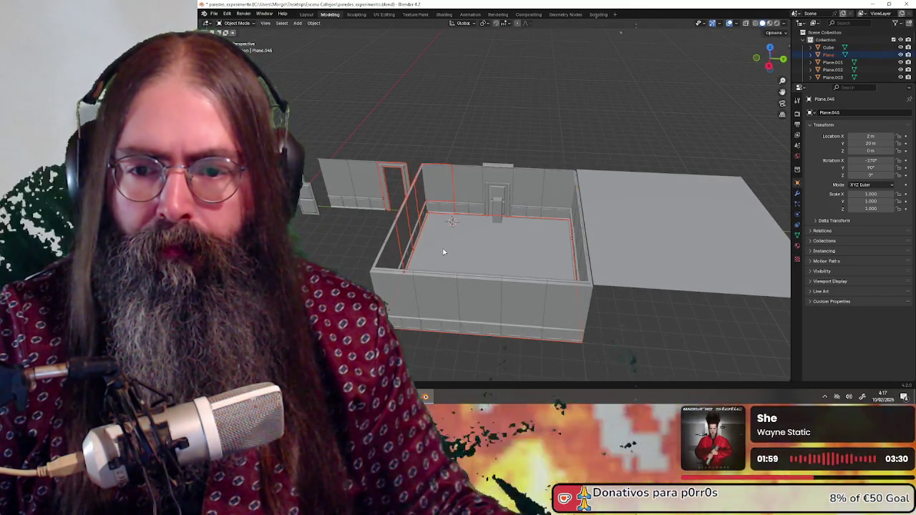
middle_drag(442, 140, 558, 172)
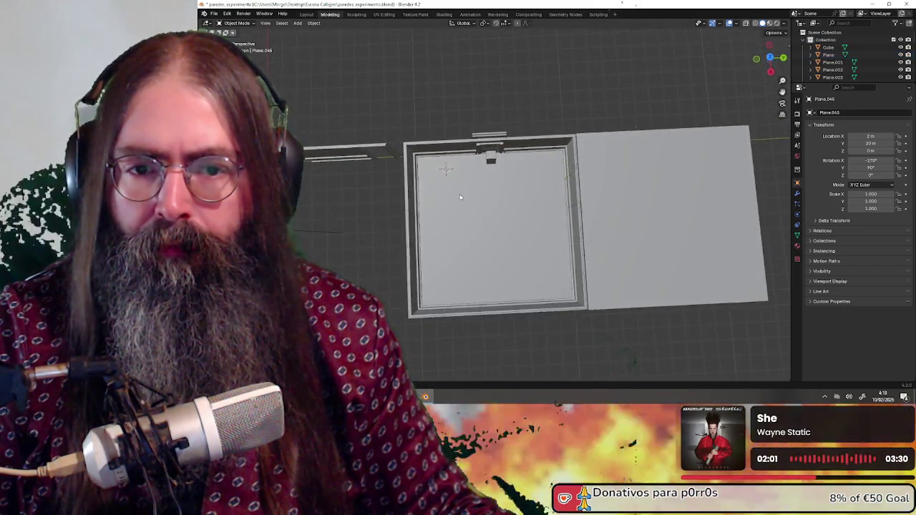
click(771, 58)
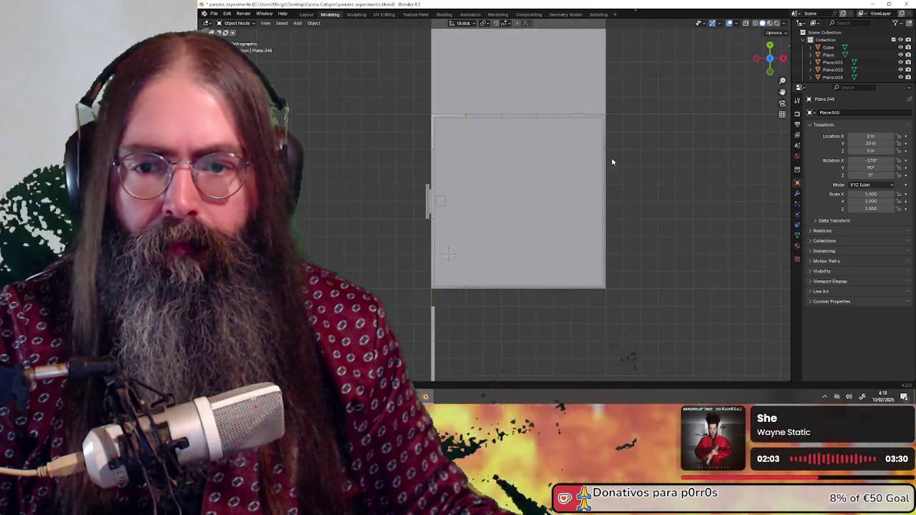
Box-select all room wall panels, move them, and apply their rotation to 0°.
drag(404, 117, 630, 290)
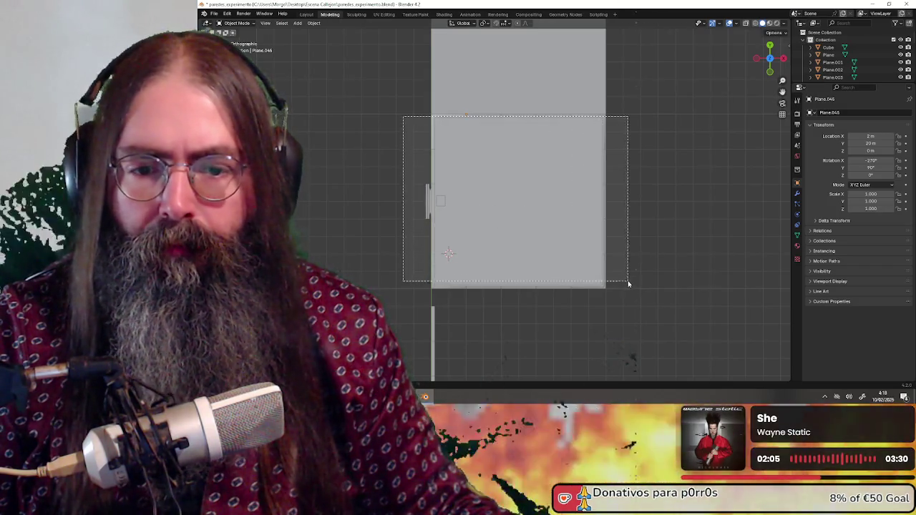
middle_drag(688, 257, 595, 198)
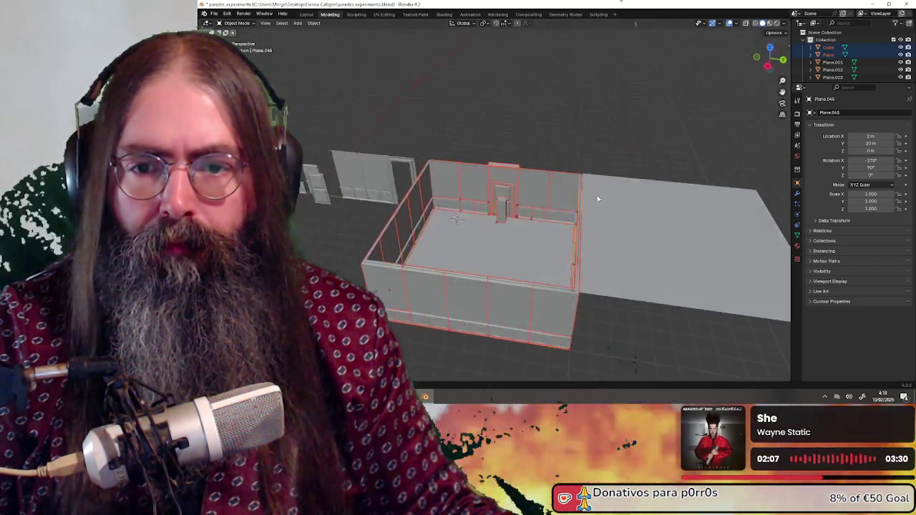
key(g)
click(550, 184)
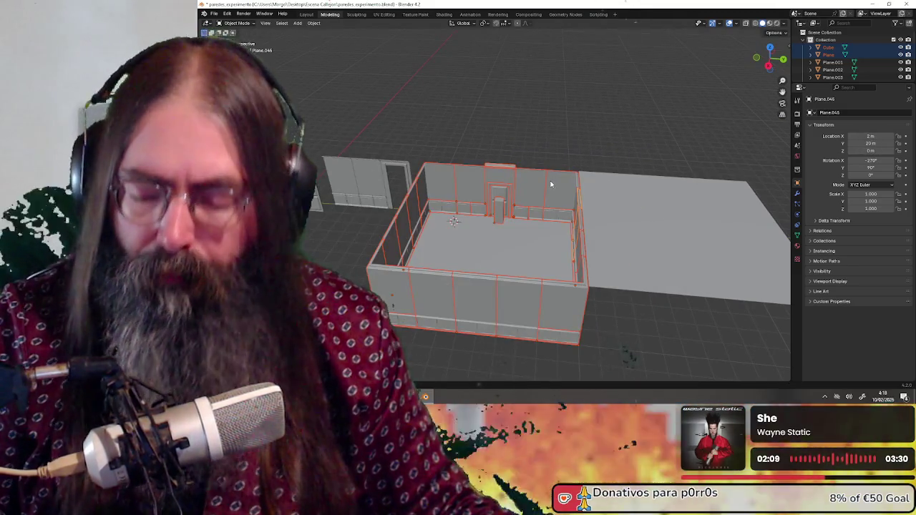
key(shift+a)
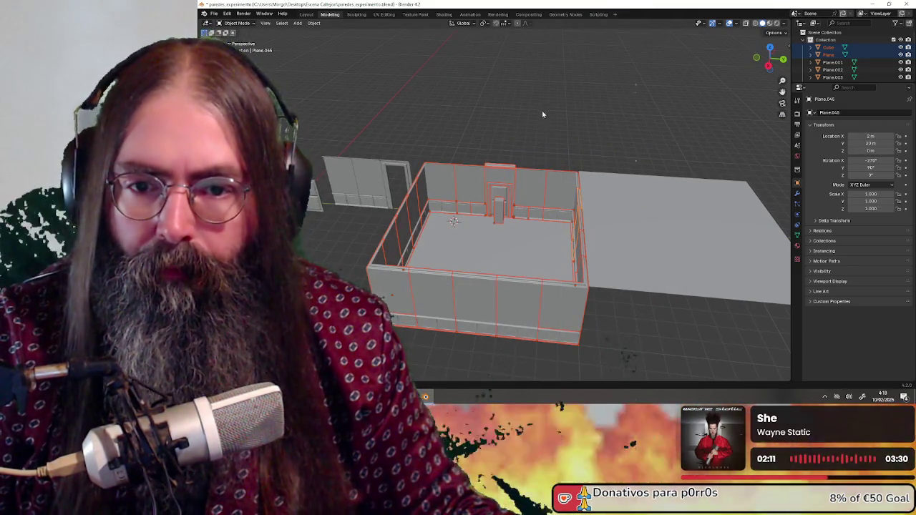
key(ctrl+a)
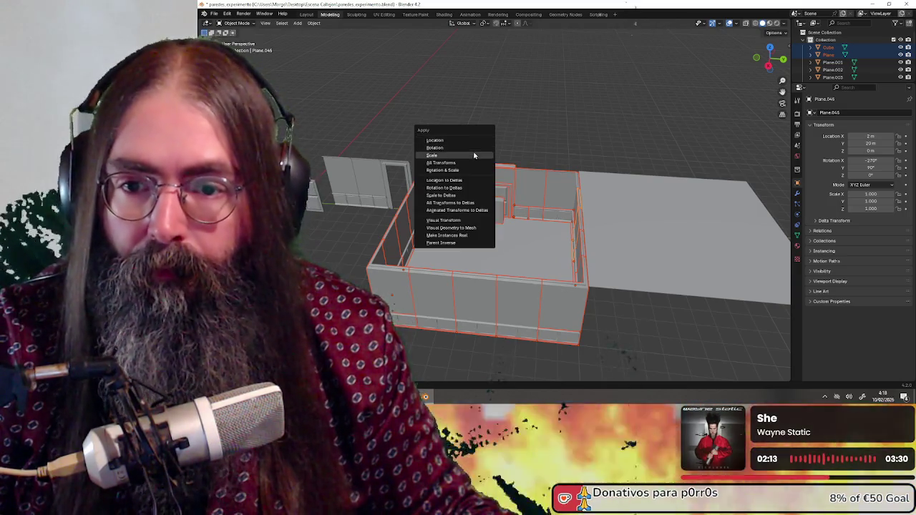
click(472, 156)
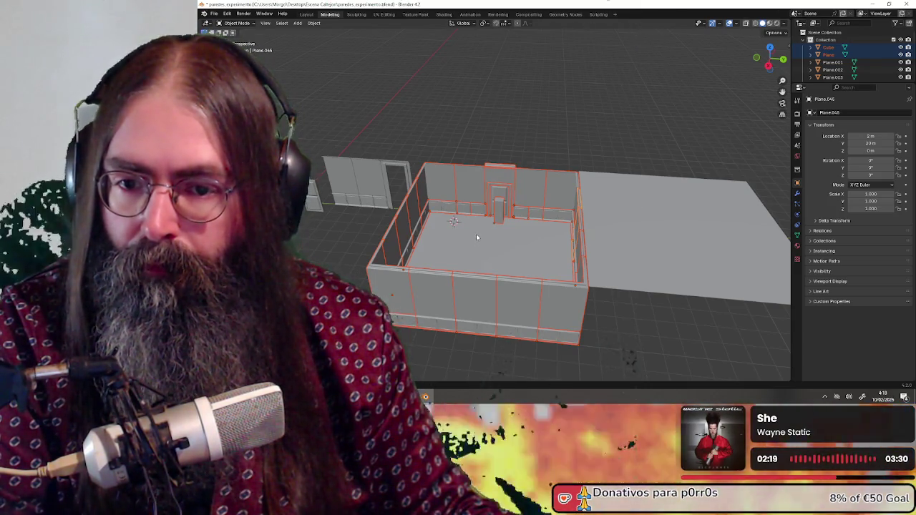
middle_drag(476, 233, 444, 239)
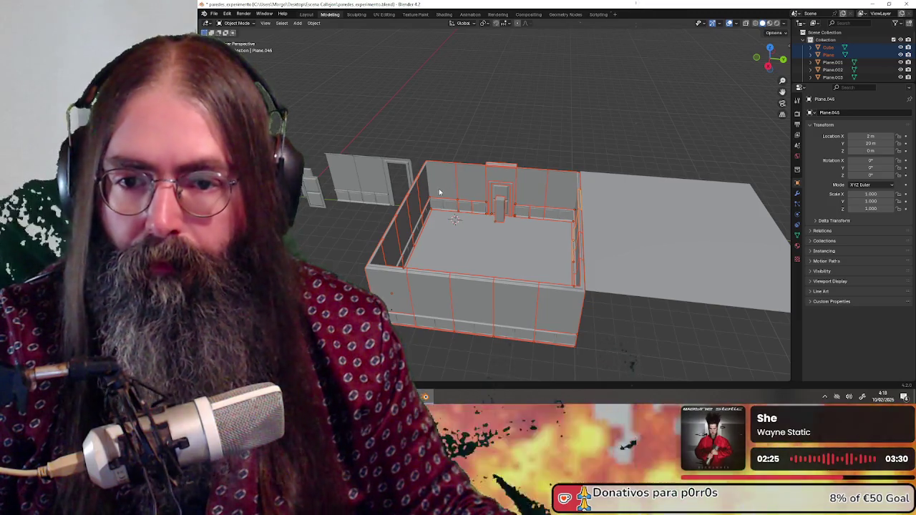
click(438, 189)
click(468, 186)
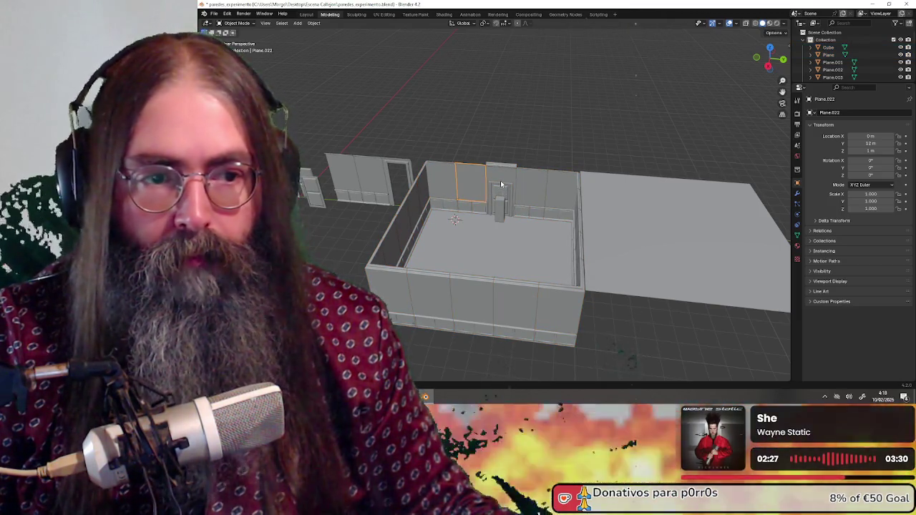
click(501, 184)
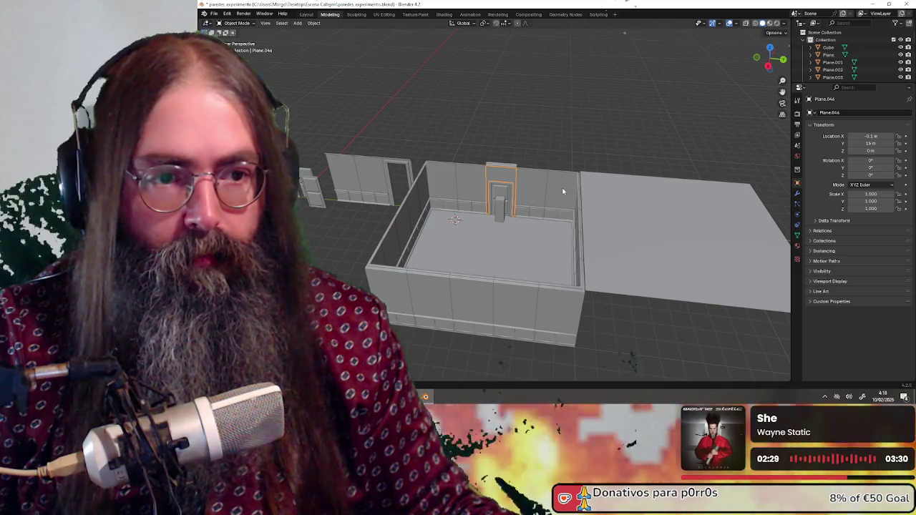
middle_drag(556, 193, 520, 190)
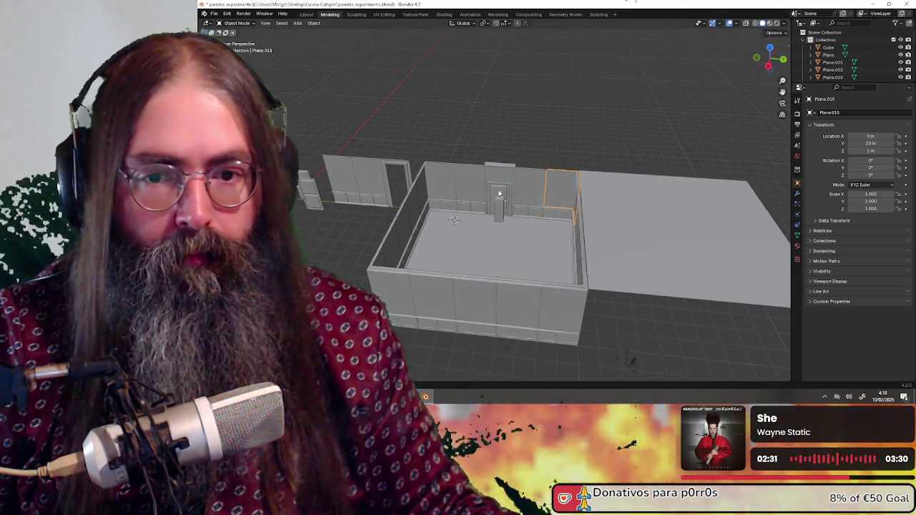
scroll(507, 197, up, 2)
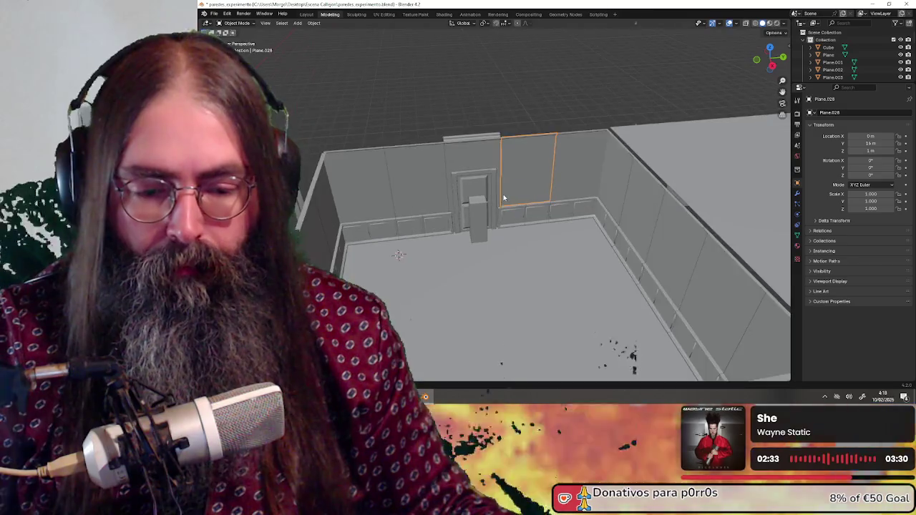
scroll(501, 199, up, 3)
scroll(496, 201, up, 2)
scroll(491, 203, up, 2)
click(485, 205)
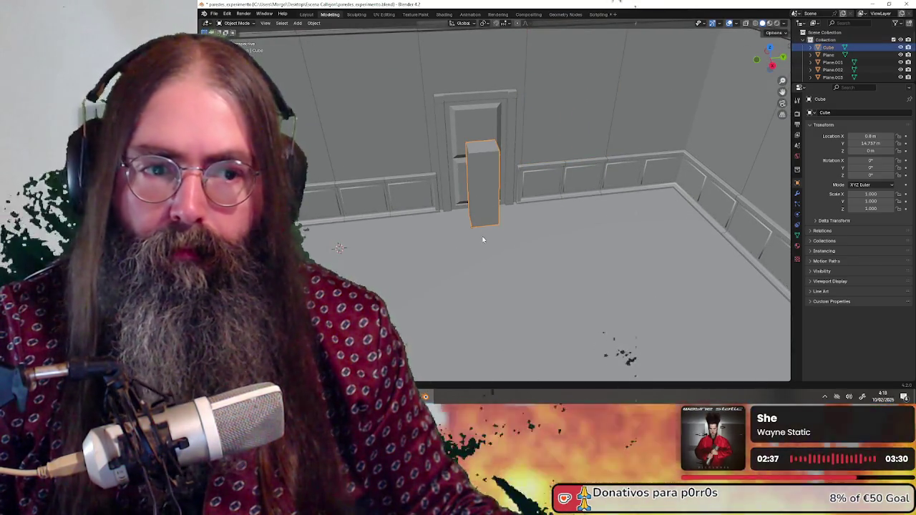
scroll(516, 233, down, 5)
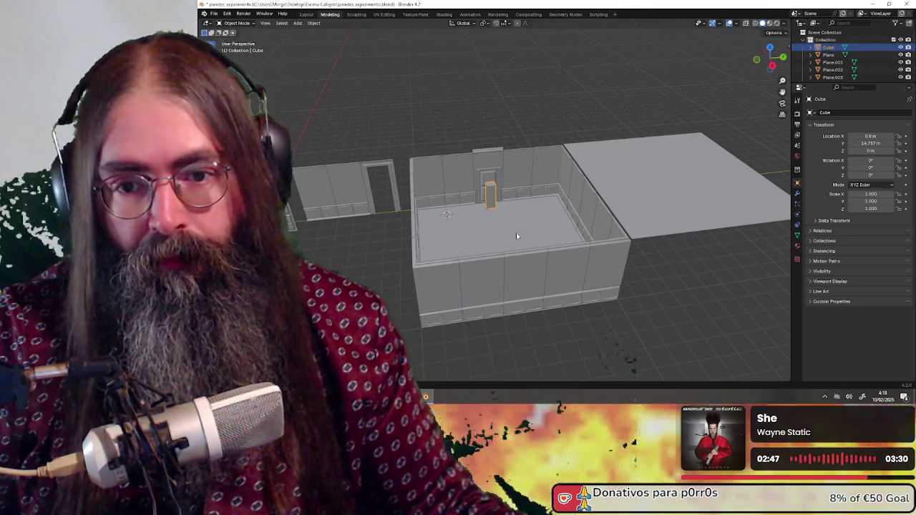
middle_drag(516, 233, 484, 234)
scroll(500, 205, up, 5)
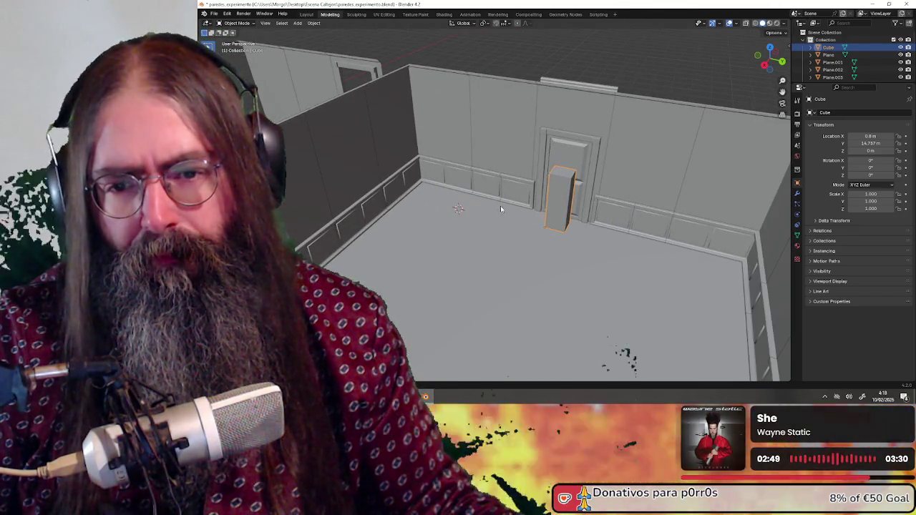
click(516, 195)
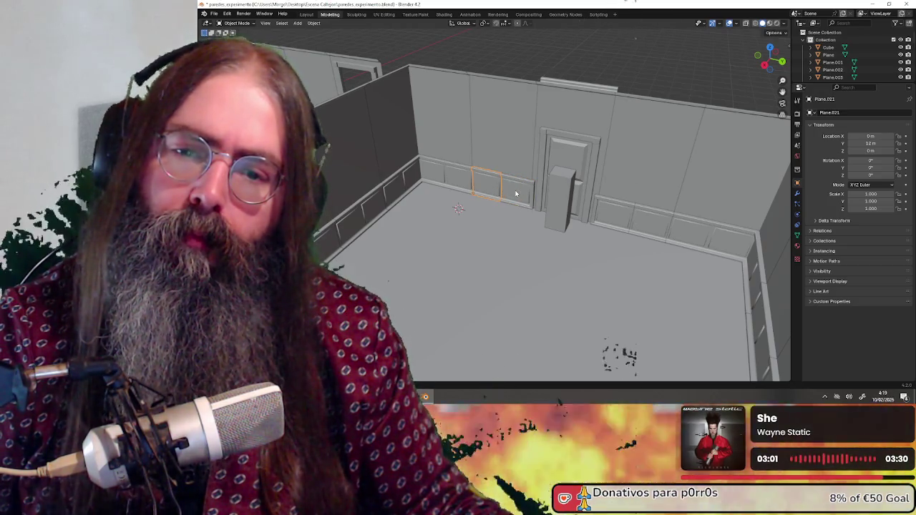
click(437, 178)
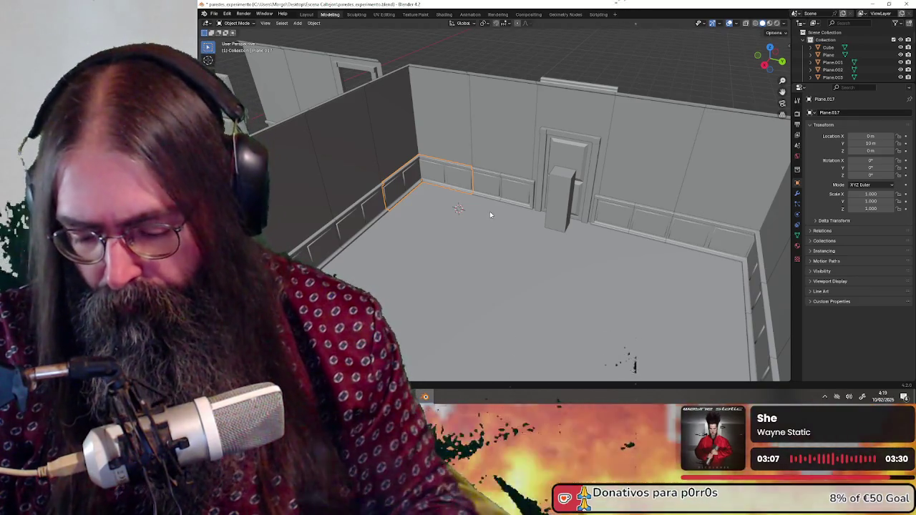
key(super)
text(unity)
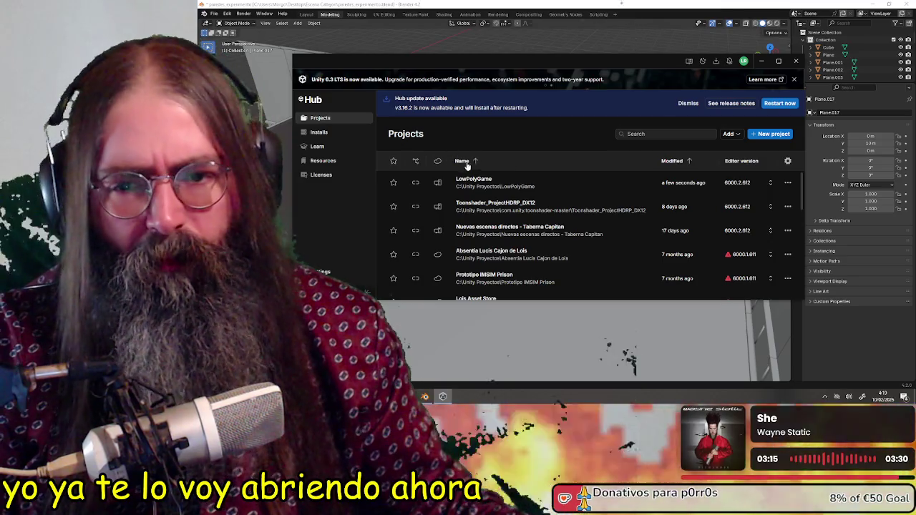
Open the LowPolyGame project, then return to Blender and select the upper corner wall piece.
click(503, 184)
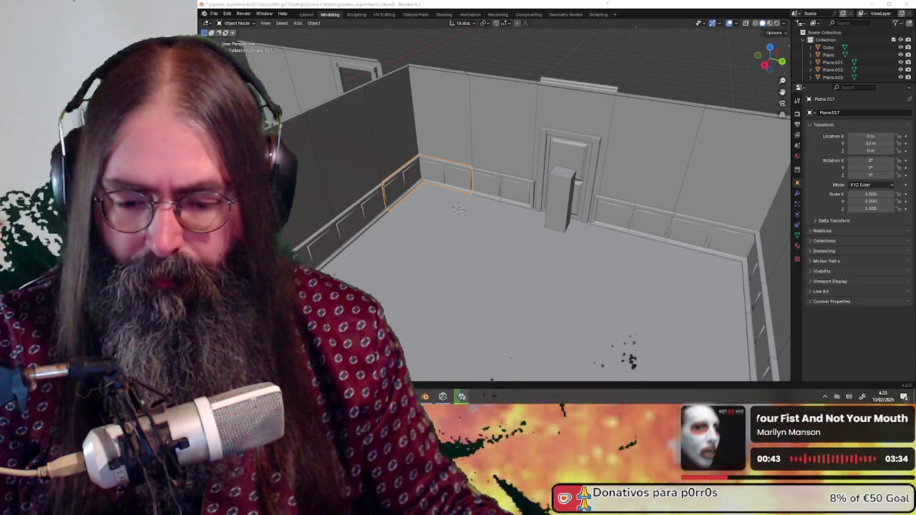
key(alt+Tab)
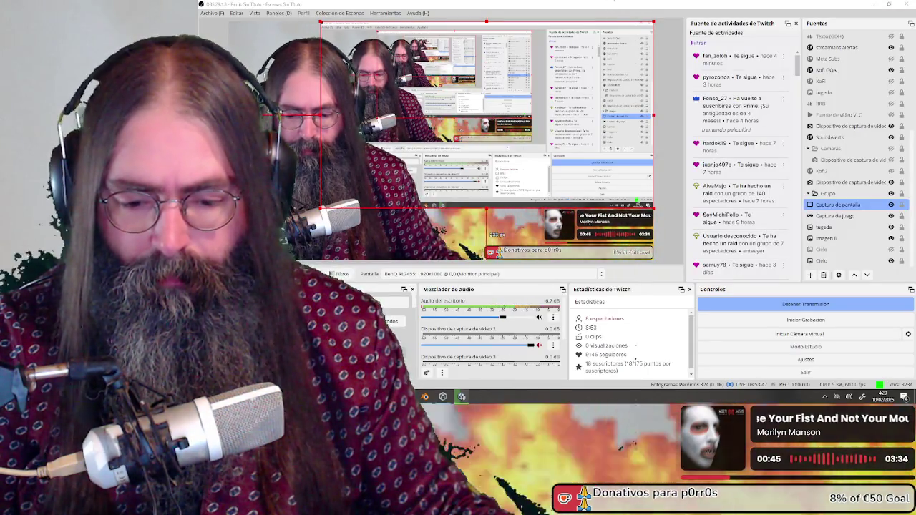
key(alt+Tab)
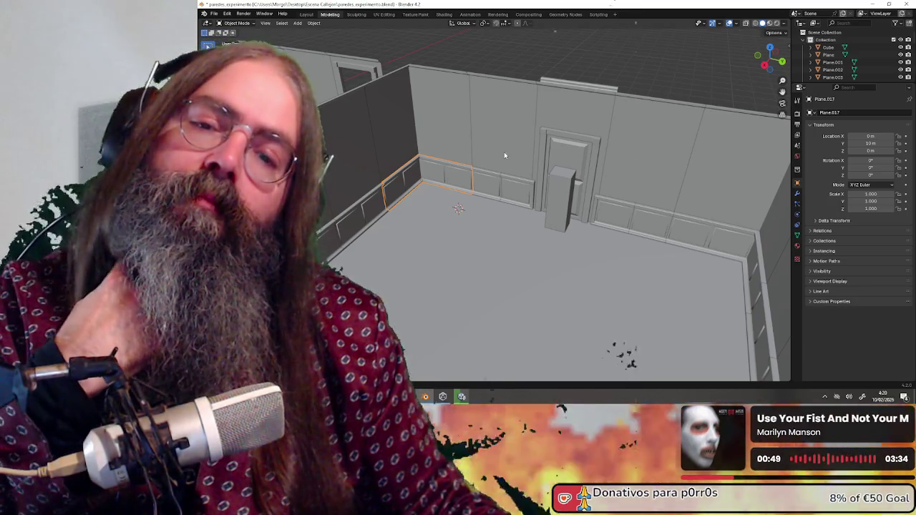
click(436, 169)
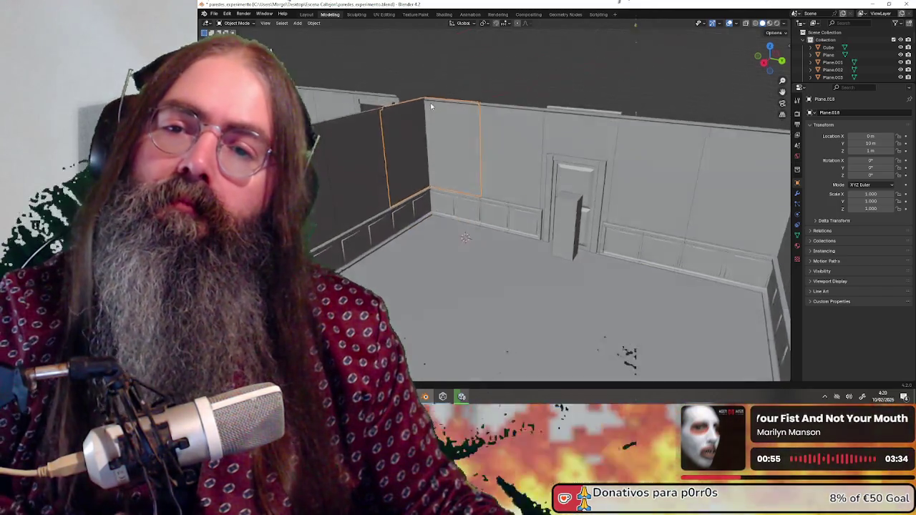
In Edit Mode, delete the two upper wall faces at the room's corner with X > Faces.
mouse_move(440, 111)
middle_down()
mouse_move(436, 92)
mouse_move(592, 202)
mouse_move(483, 171)
mouse_move(618, 179)
mouse_move(281, 56)
middle_up()
click(237, 23)
click(244, 41)
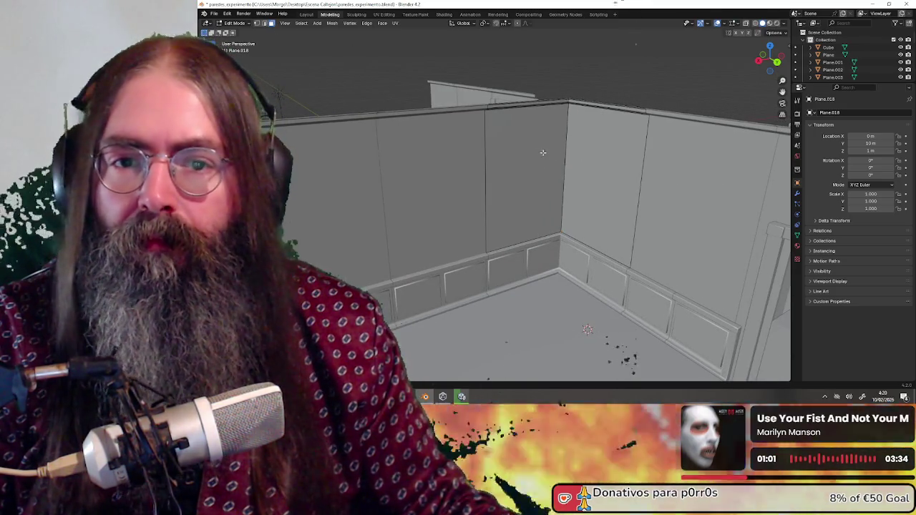
click(543, 153)
shift+click(590, 156)
scroll(582, 153, up, 1)
scroll(482, 146, up, 1)
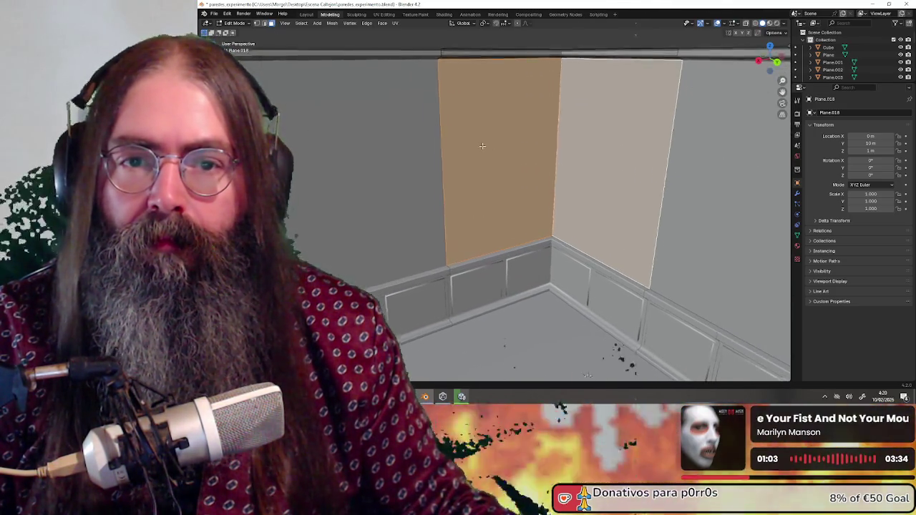
middle_drag(482, 146, 491, 142)
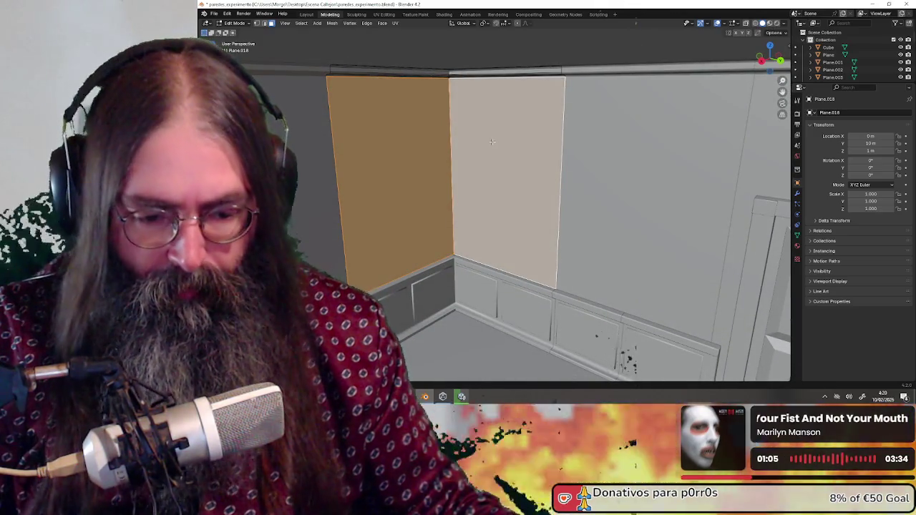
key(x)
click(491, 140)
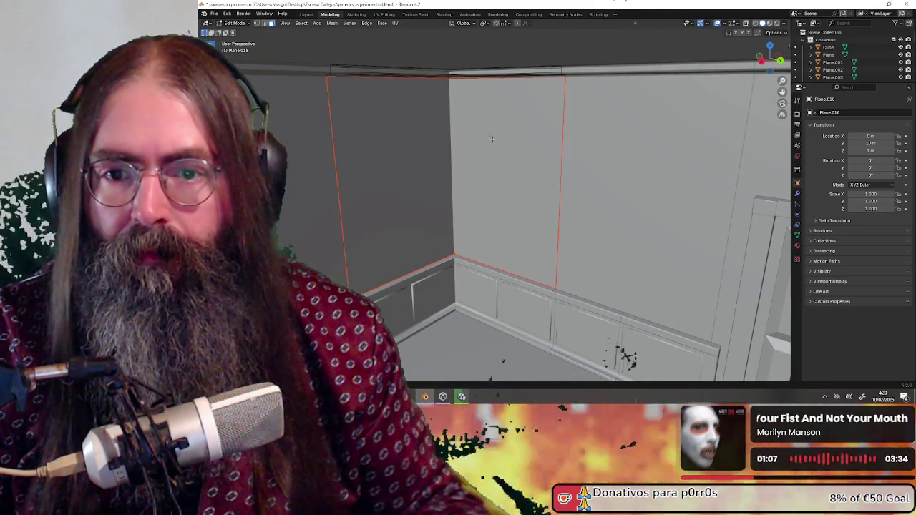
Return to Object Mode, select the corner wainscot panel and orbit toward the doorway wall.
click(233, 24)
click(237, 32)
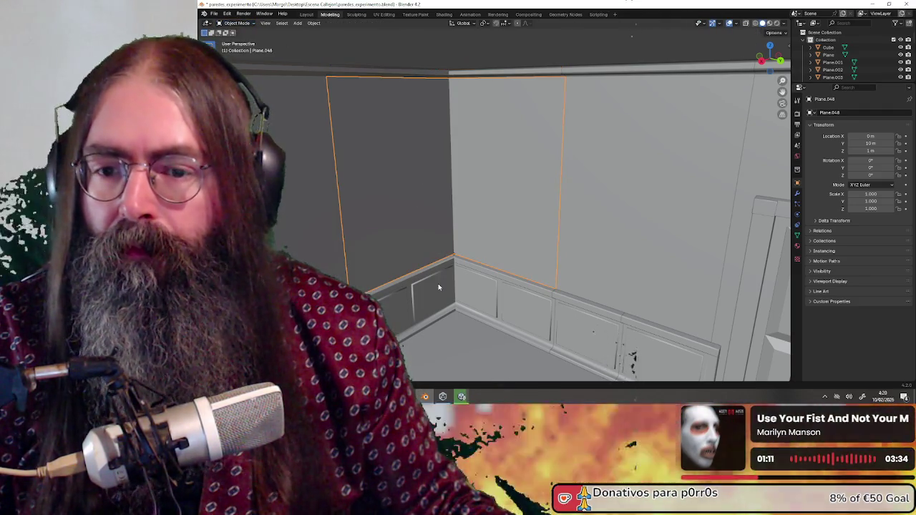
click(439, 287)
mouse_move(439, 287)
middle_down()
mouse_move(553, 179)
mouse_move(512, 262)
middle_up()
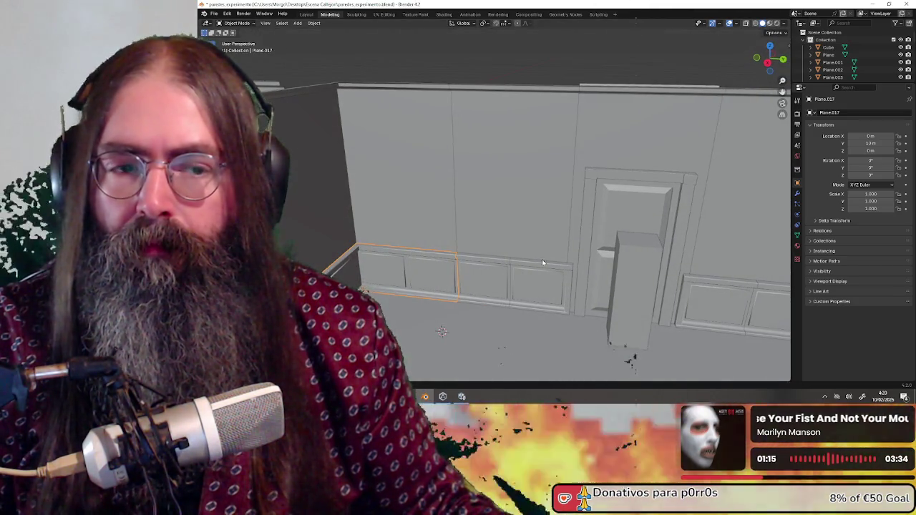
Assign the existing material 'Material' to the corner wainscot panel.
click(798, 246)
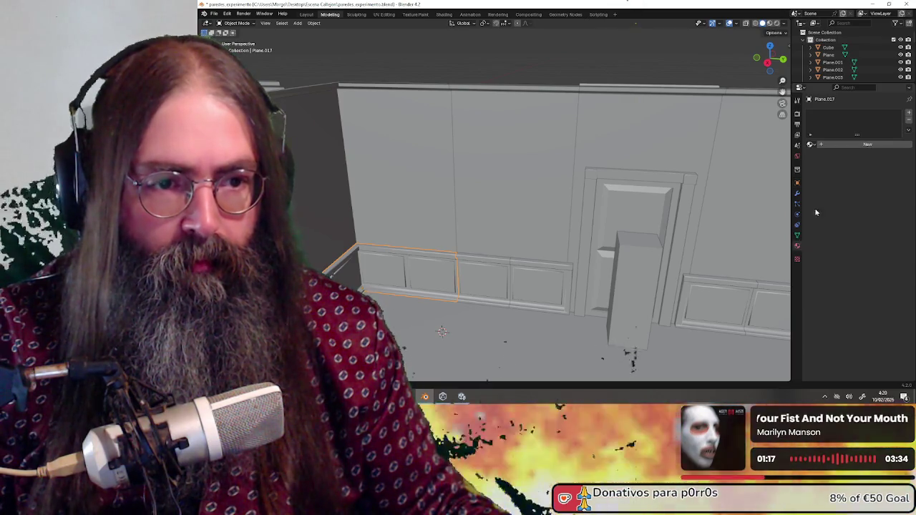
middle_drag(548, 239, 466, 232)
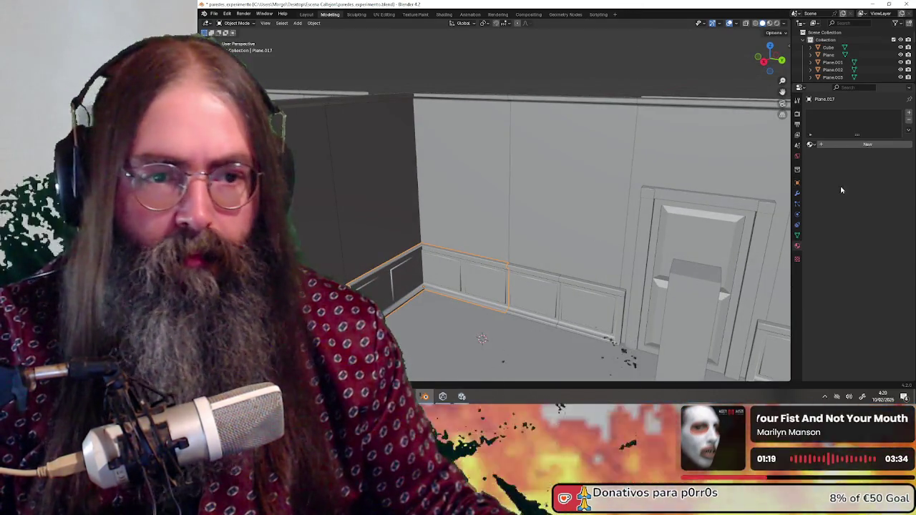
click(811, 145)
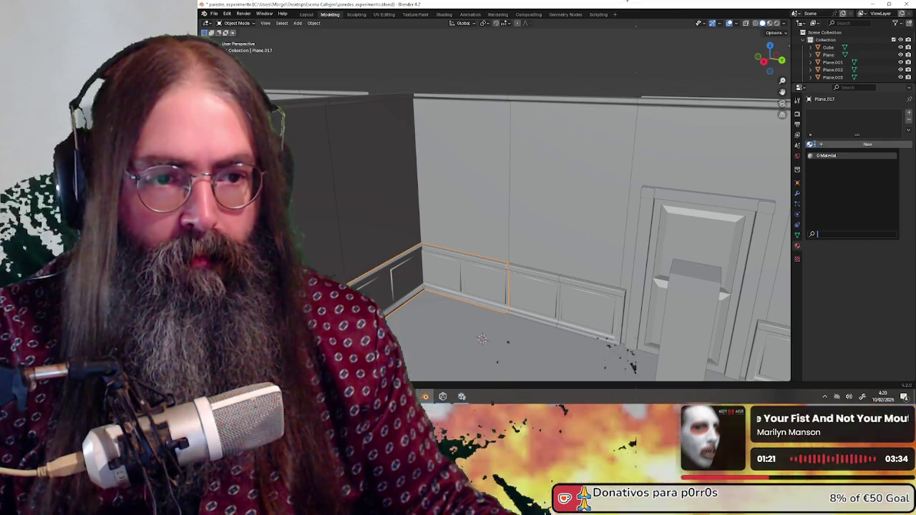
click(827, 155)
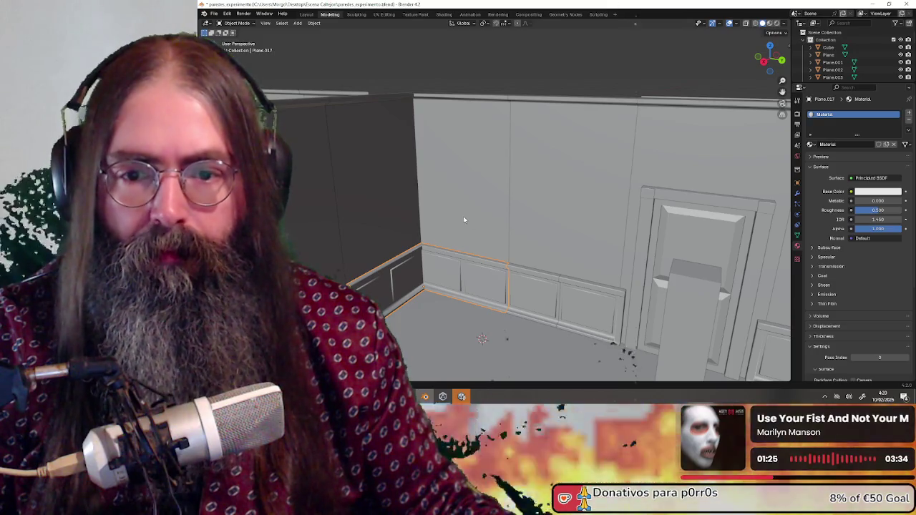
Give the upper wall panel beside the corner a new material named '2'.
click(465, 205)
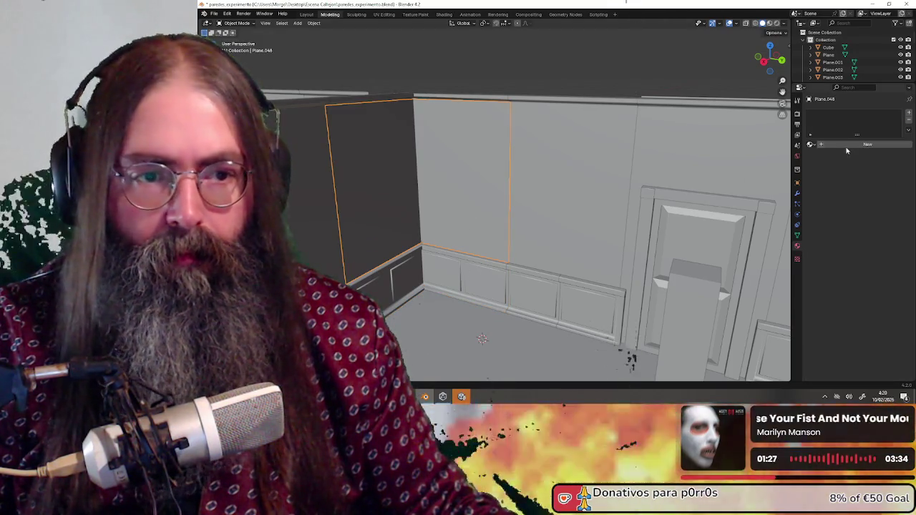
click(846, 146)
double_click(832, 144)
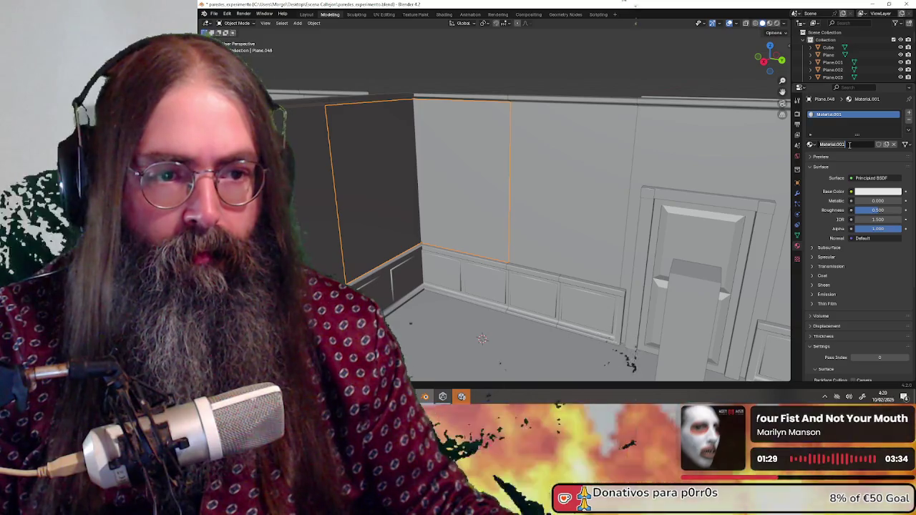
text(2)
key(Return)
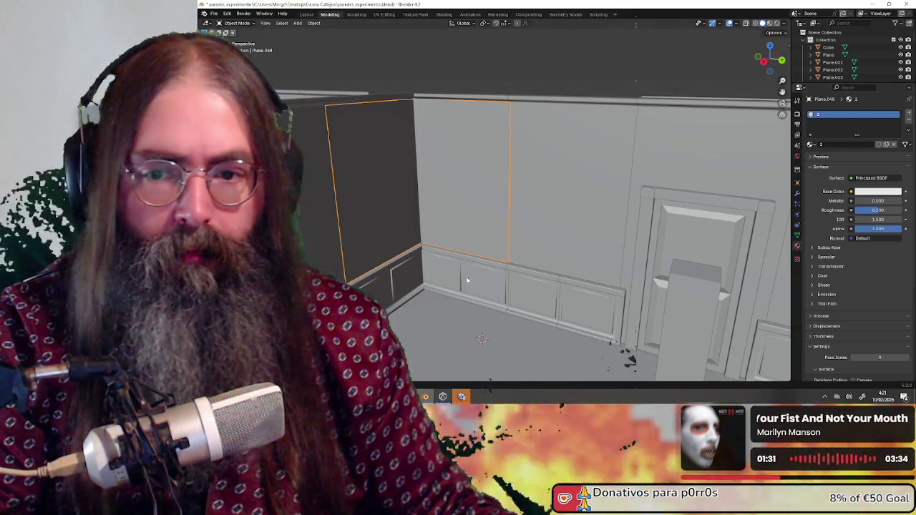
Give the top trim strip a new material and rename it 's'.
click(465, 281)
text(1)
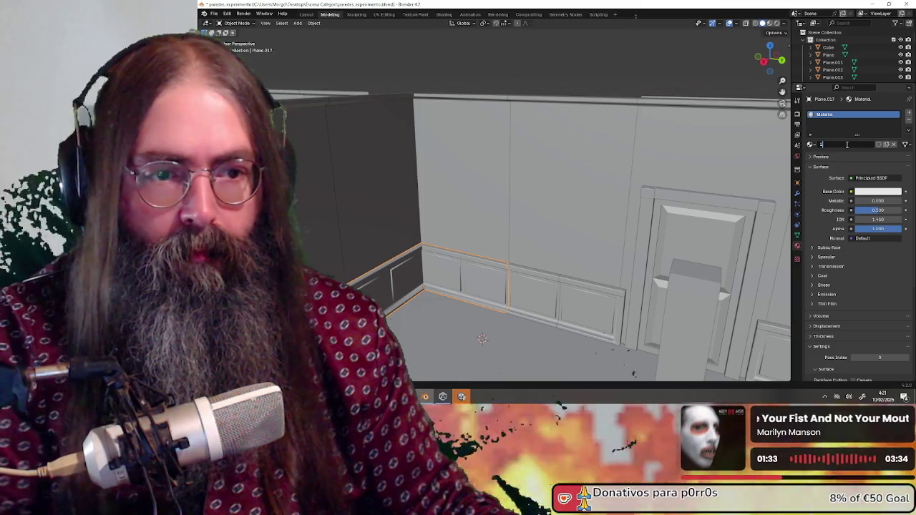
click(547, 111)
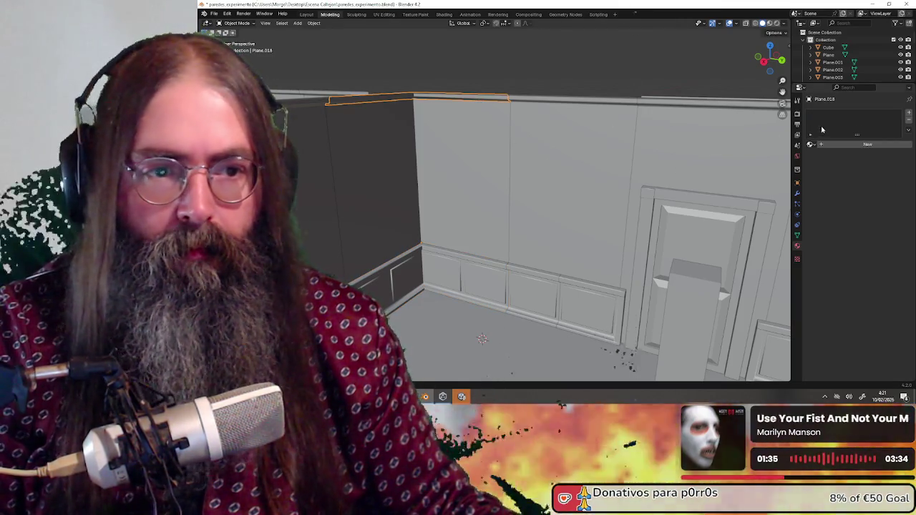
click(831, 144)
double_click(840, 144)
text(s)
key(Return)
Face the door wall and select the door, then the left and middle upper wall panels.
mouse_move(529, 196)
middle_down()
mouse_move(598, 209)
mouse_move(538, 183)
middle_up()
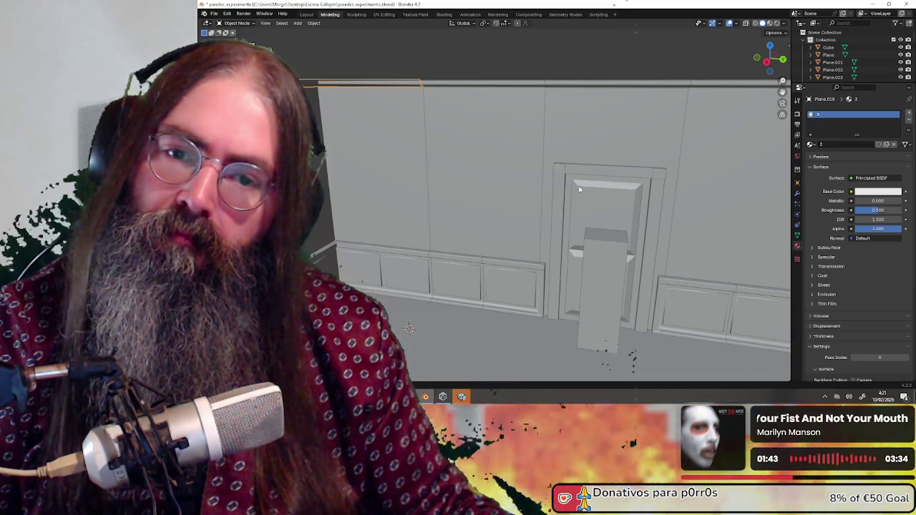
click(580, 189)
click(397, 142)
click(470, 162)
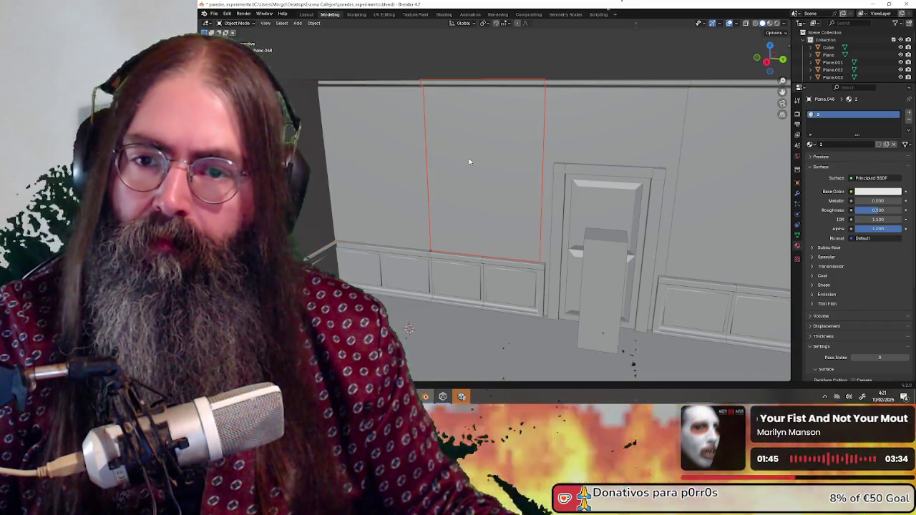
Separate the upper wall face left of the door into its own object with P > Selection.
click(237, 23)
click(239, 40)
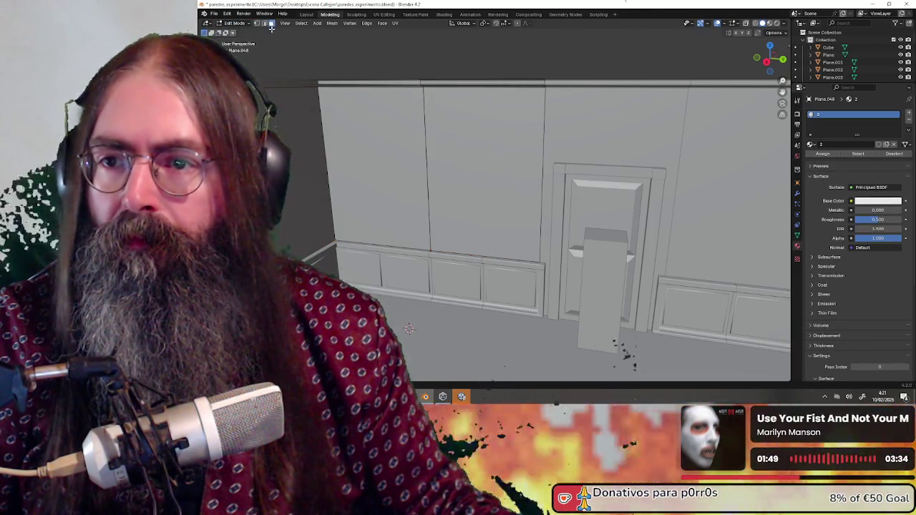
click(481, 143)
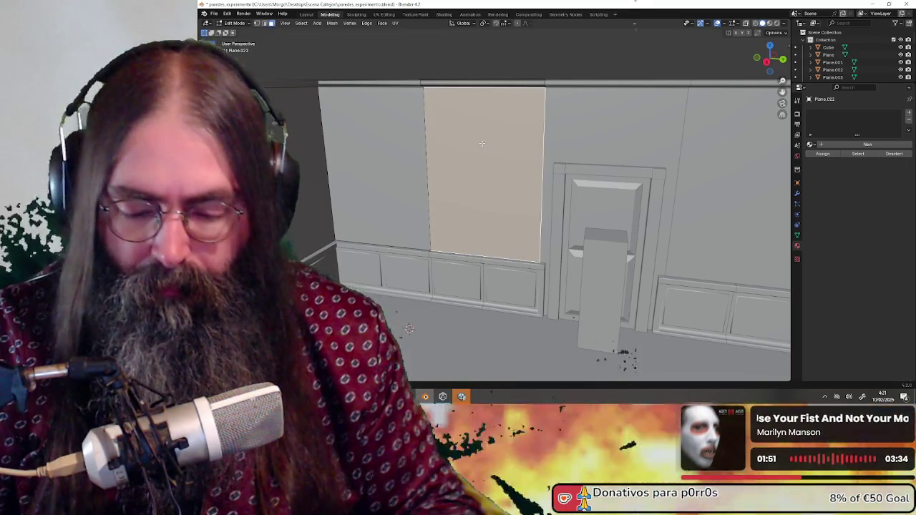
key(p)
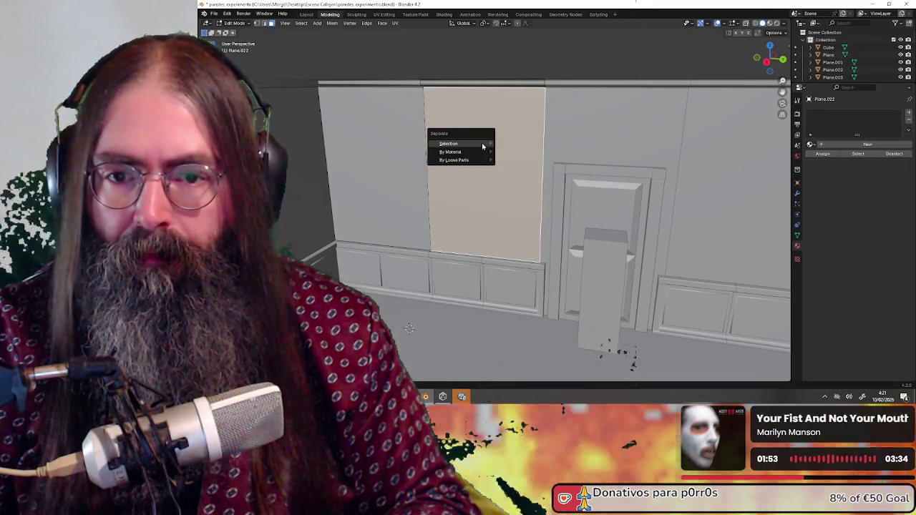
click(483, 144)
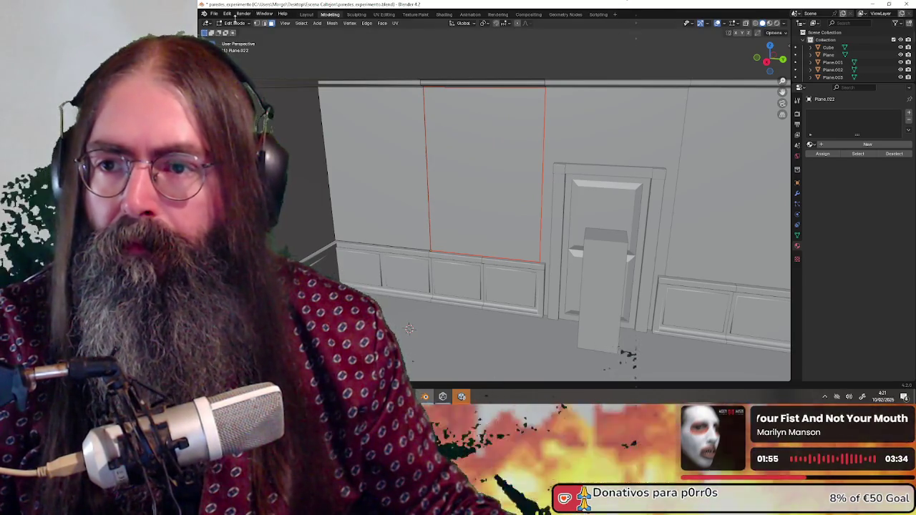
click(234, 23)
click(242, 35)
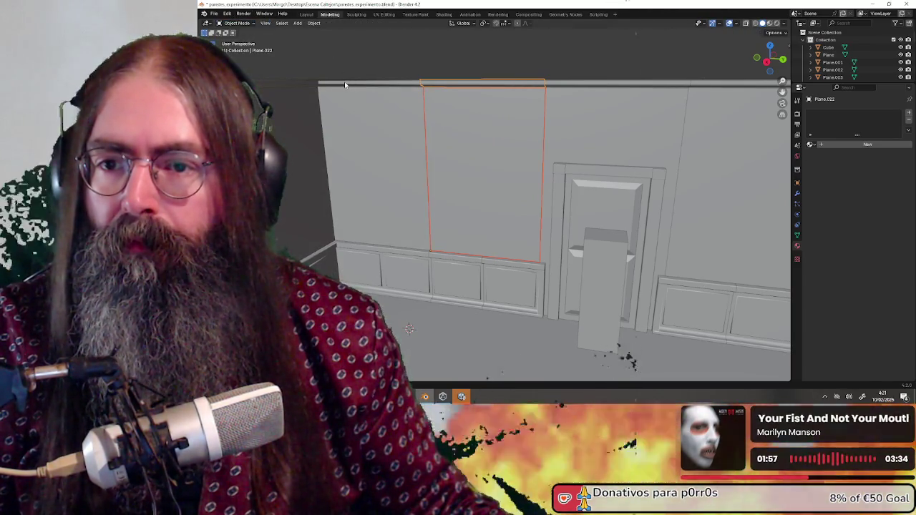
Select the left upper panel and several wainscot panels around the doorway in turn.
click(407, 206)
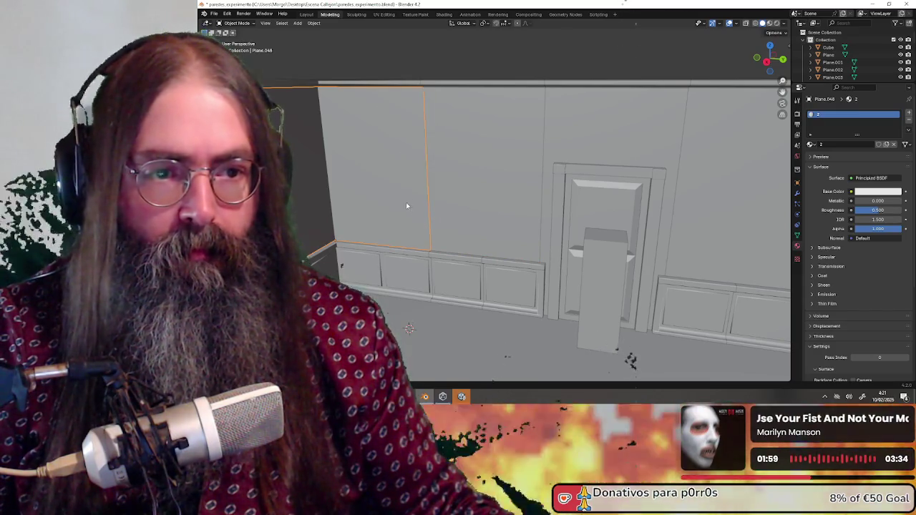
click(465, 275)
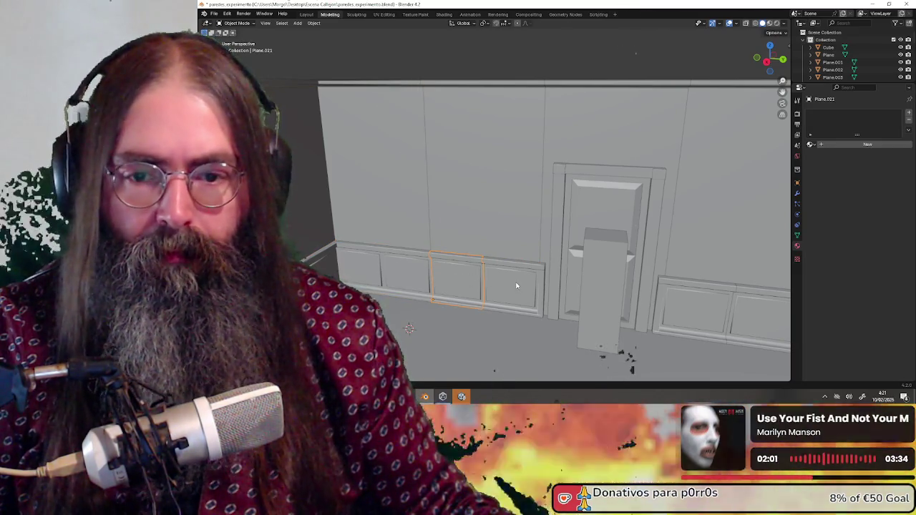
shift+click(515, 287)
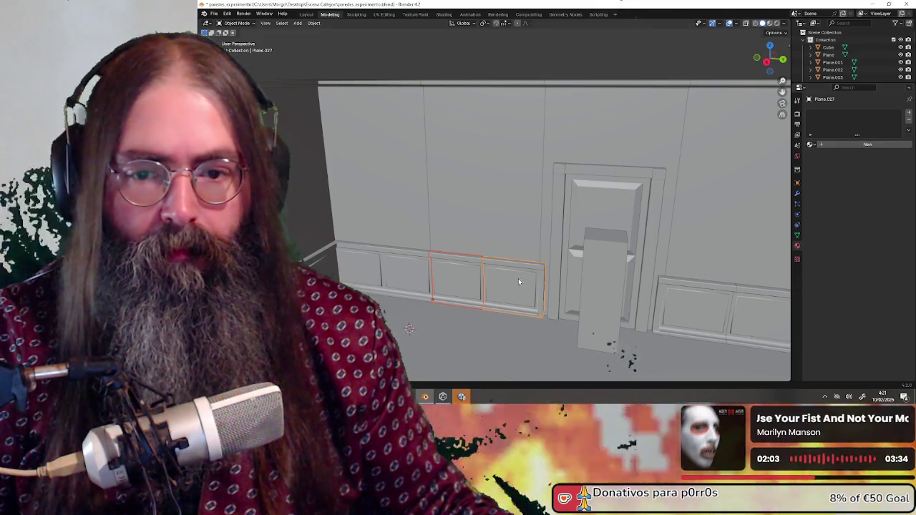
click(448, 281)
shift+click(461, 282)
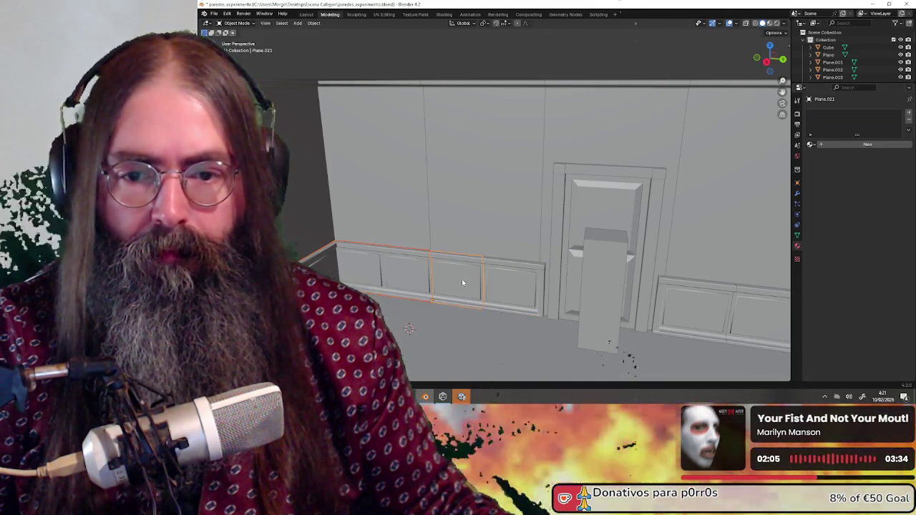
shift+click(511, 287)
scroll(533, 295, down, 1)
shift+click(685, 284)
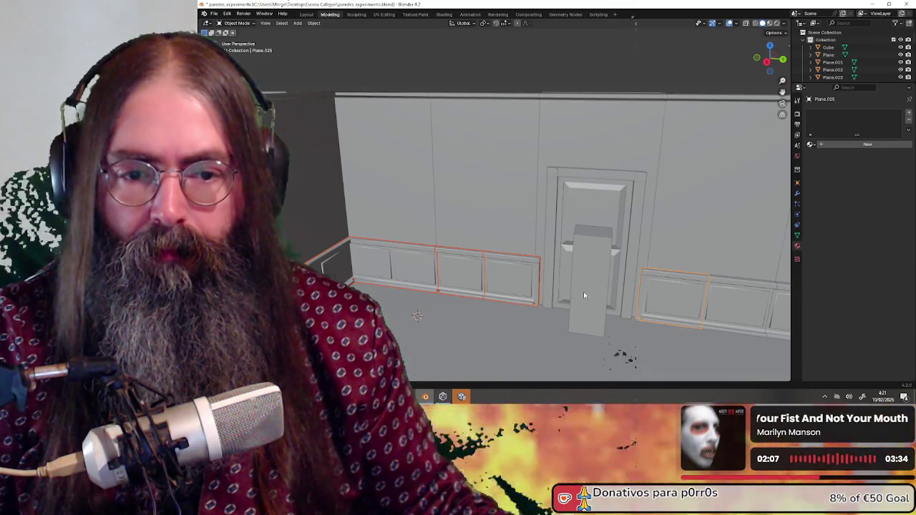
middle_drag(583, 291, 598, 258)
shift+click(561, 229)
mouse_move(561, 227)
middle_down()
mouse_move(619, 231)
mouse_move(514, 220)
middle_up()
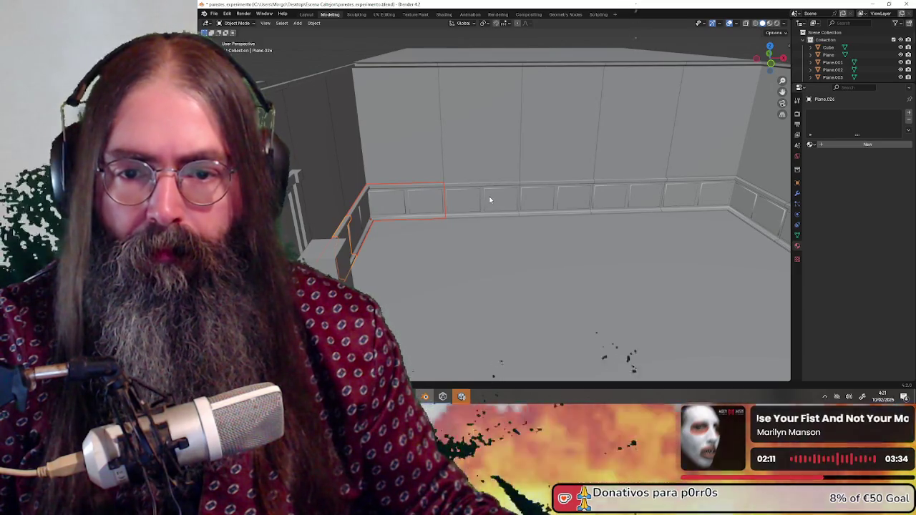
Select the wall section on the far wall and enter Edit Mode on its mesh.
shift+click(491, 200)
shift+click(485, 150)
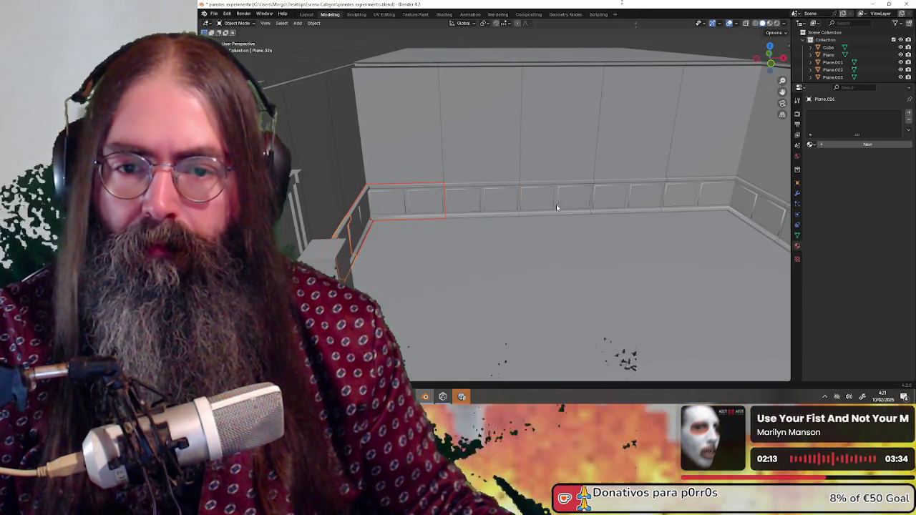
click(557, 208)
middle_drag(702, 196, 538, 224)
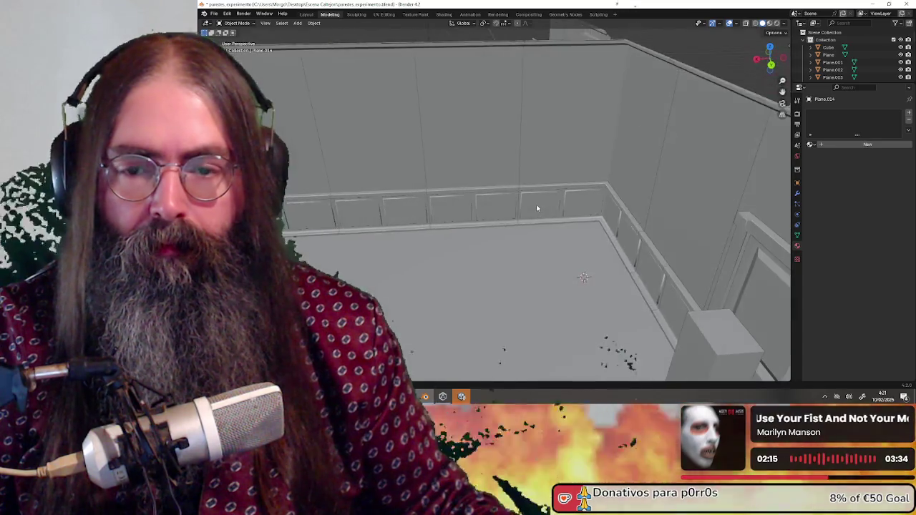
scroll(519, 224, up, 2)
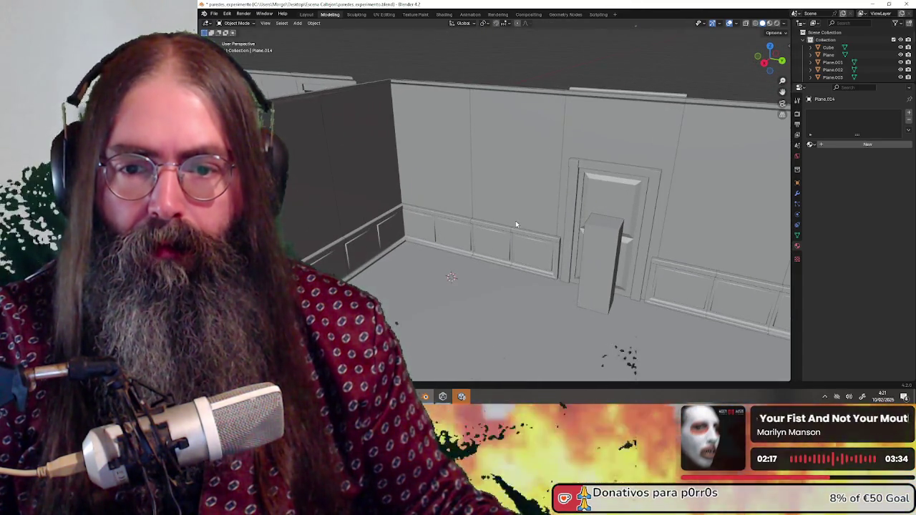
click(456, 168)
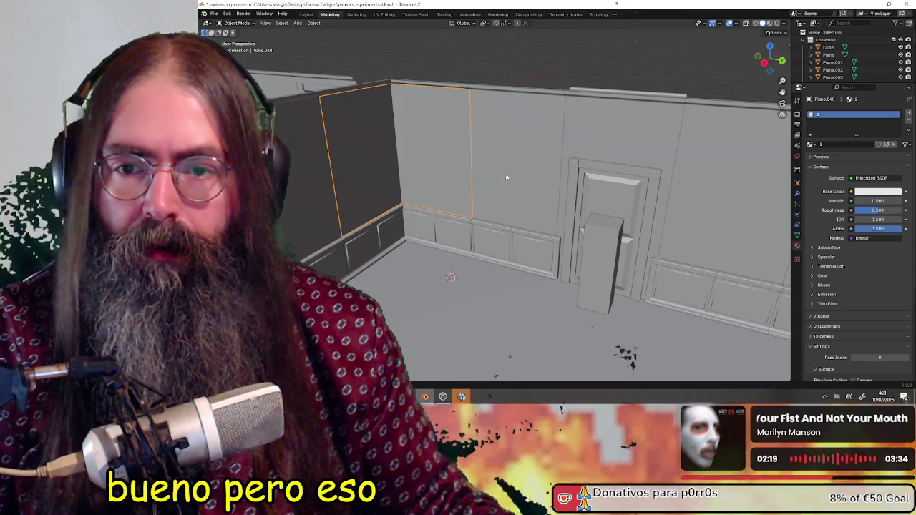
mouse_move(516, 177)
middle_down()
mouse_move(626, 196)
mouse_move(476, 192)
middle_up()
click(626, 196)
click(449, 186)
middle_drag(429, 244, 279, 64)
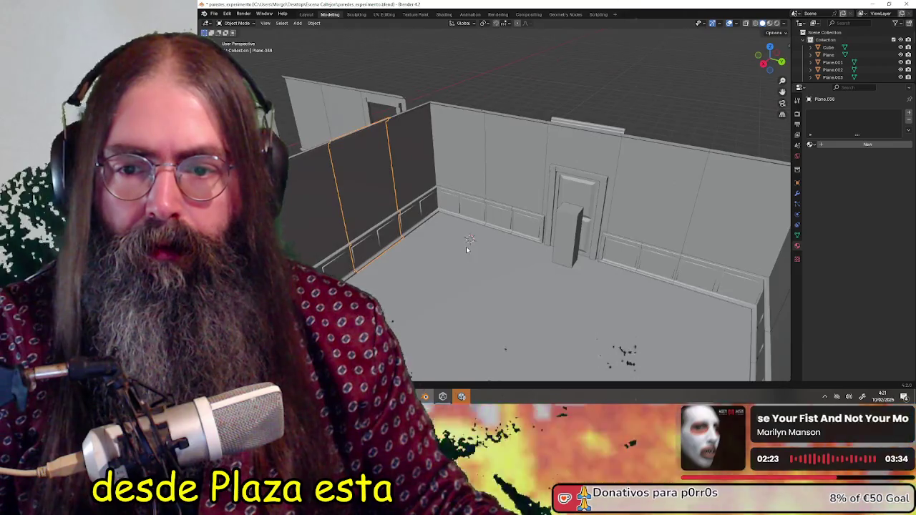
scroll(278, 64, up, 2)
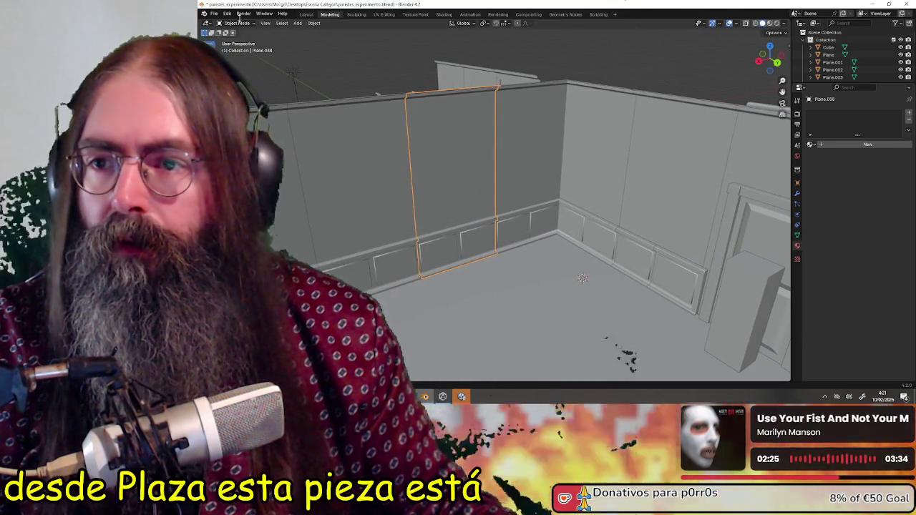
click(238, 23)
click(238, 40)
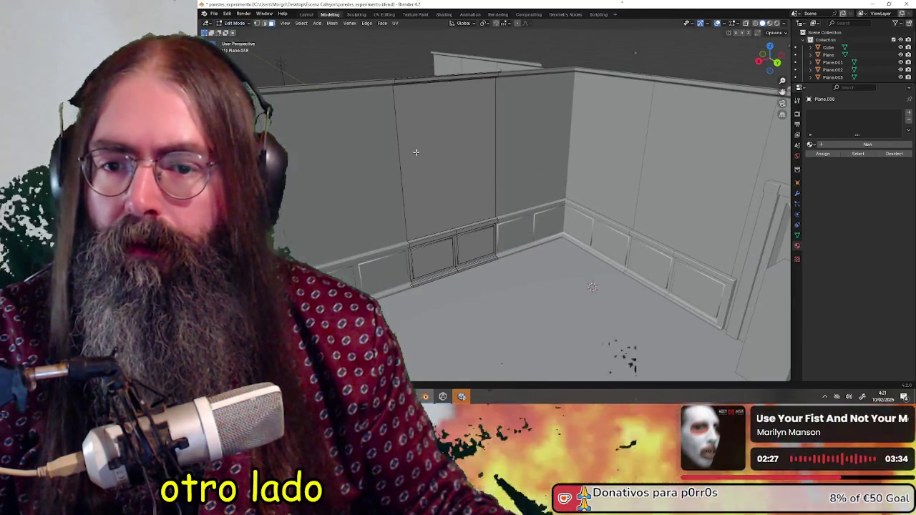
Separate the section's upper wall face into its own object with P > Selection.
click(416, 149)
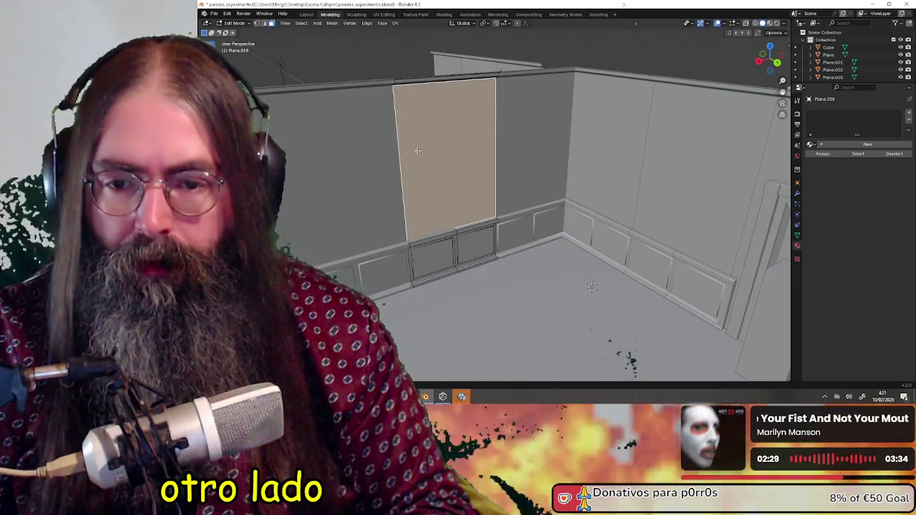
key(p)
click(418, 154)
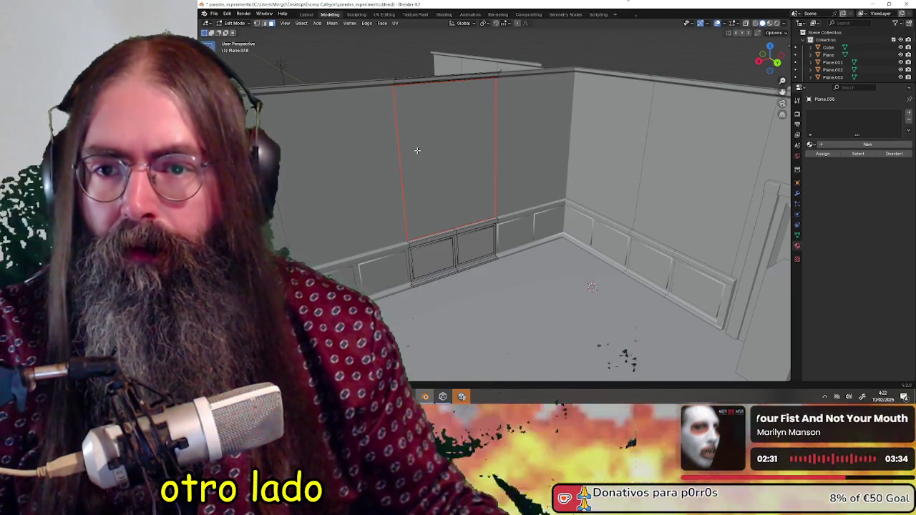
click(244, 24)
click(249, 32)
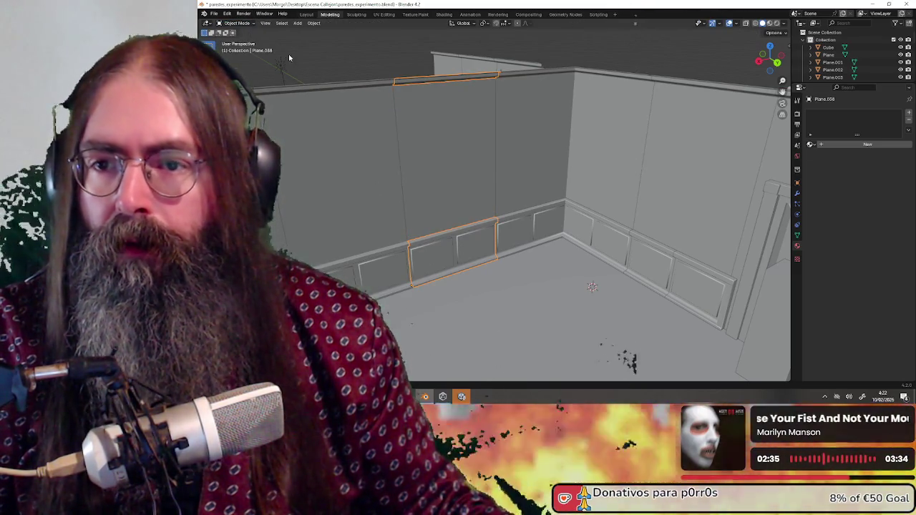
Re-enter Edit Mode on the wainscot section, select one panel face and zoom in.
click(241, 23)
click(249, 40)
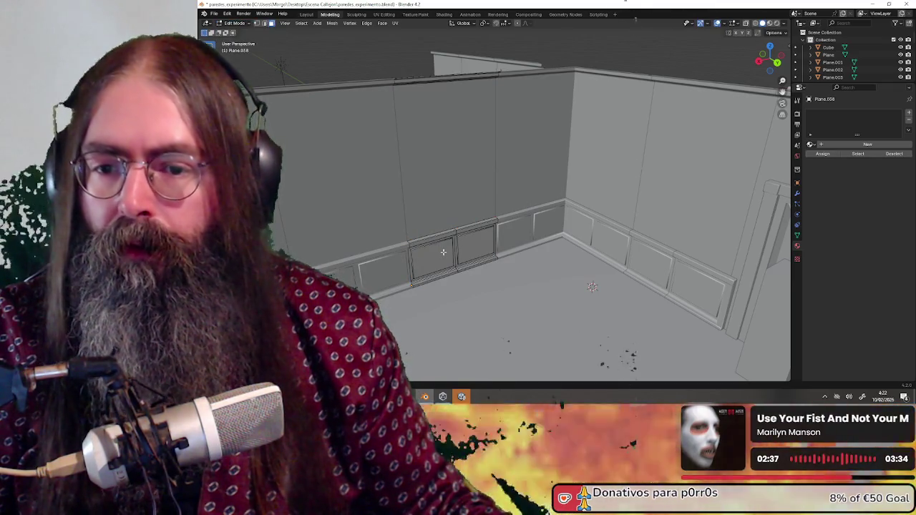
click(443, 252)
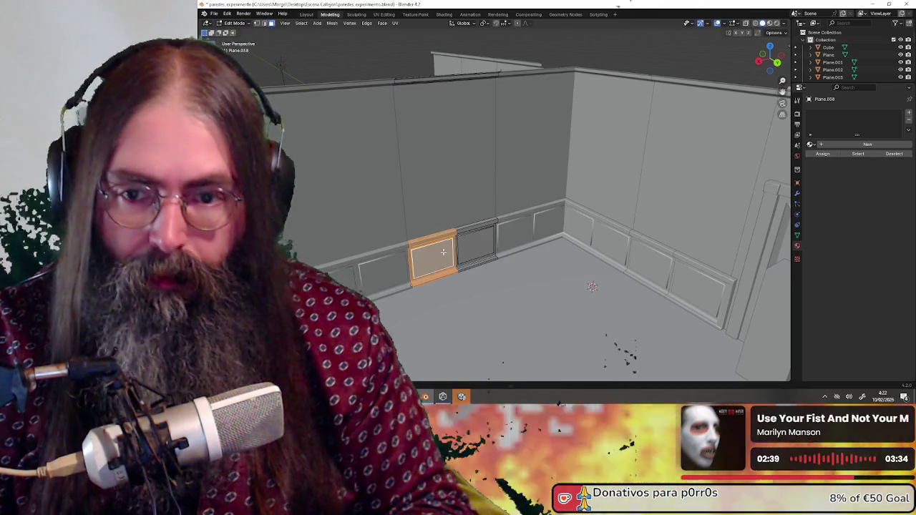
mouse_move(471, 252)
middle_down()
mouse_move(515, 259)
mouse_move(512, 266)
mouse_move(241, 13)
middle_up()
Select the rail's top edge at the joint and merge it with M > At Center.
scroll(512, 266, up, 5)
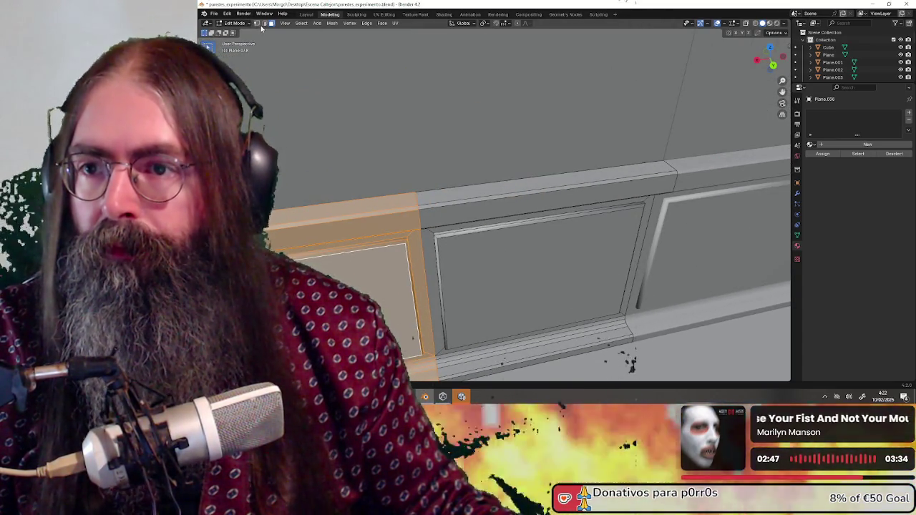
scroll(386, 241, up, 3)
scroll(443, 216, up, 2)
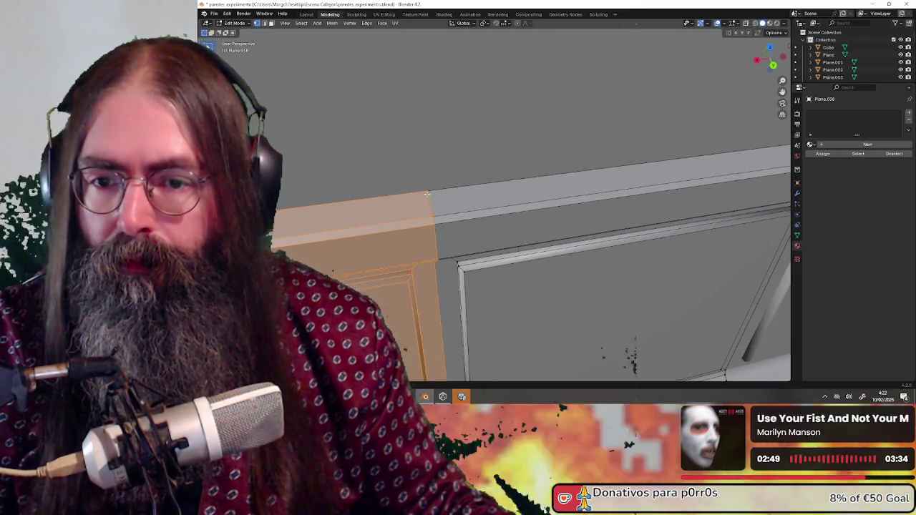
click(427, 194)
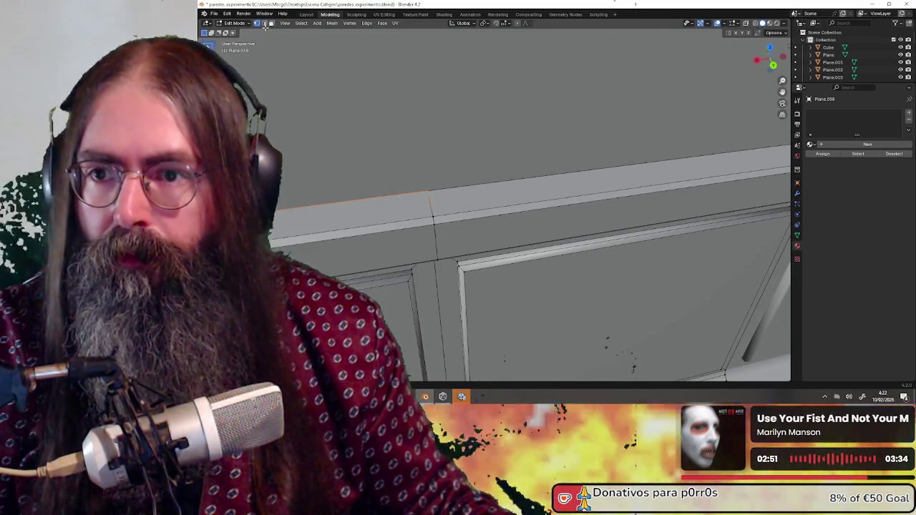
click(434, 189)
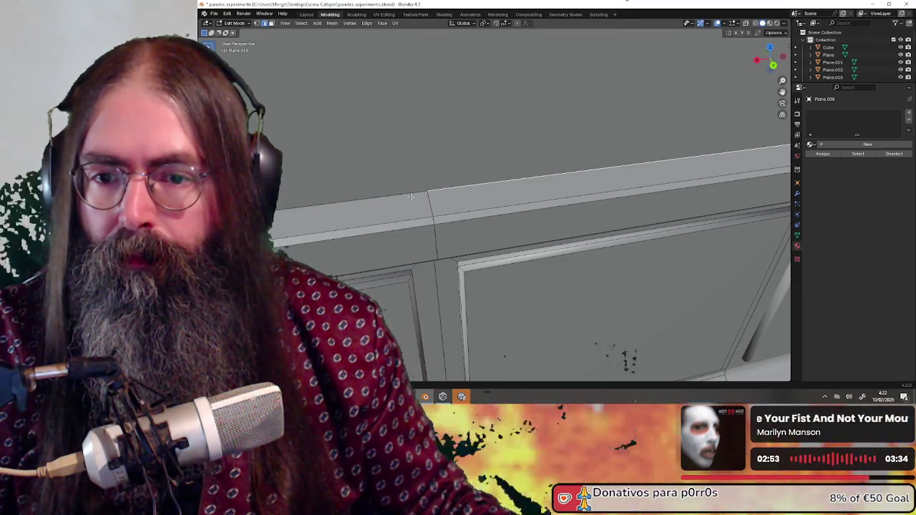
right_click(412, 198)
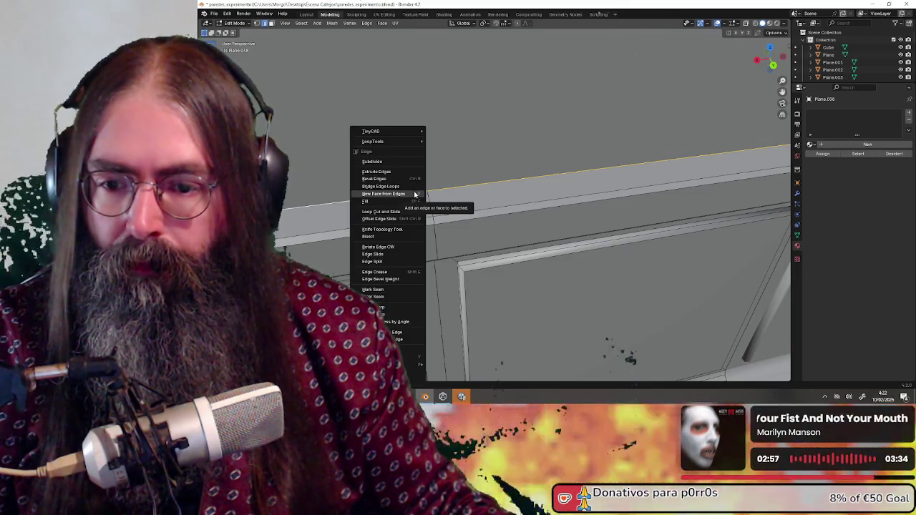
key(m)
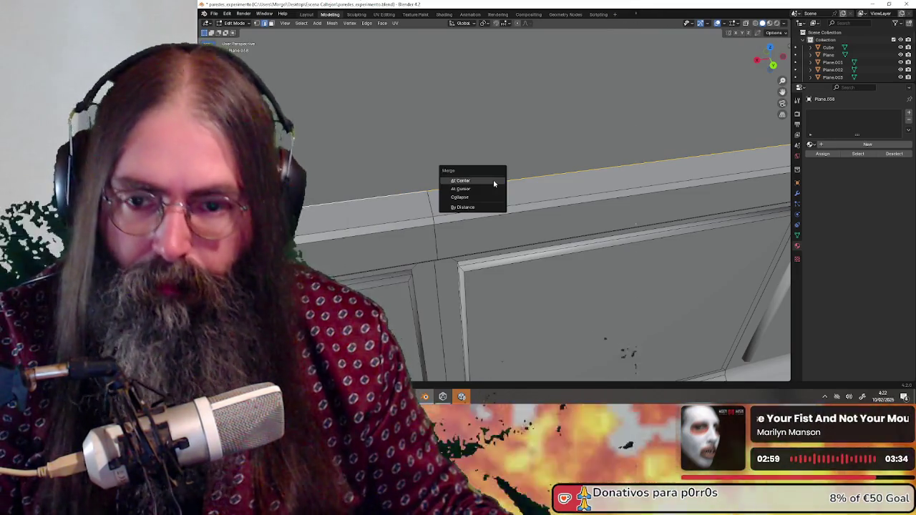
click(464, 186)
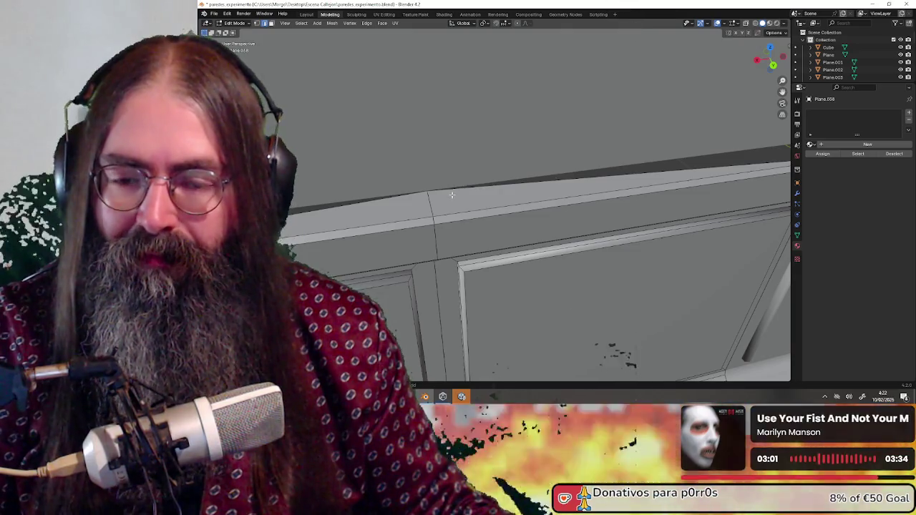
Inspect the merged joint, keeping only the left top edge selected.
click(451, 194)
middle_drag(433, 202, 431, 195)
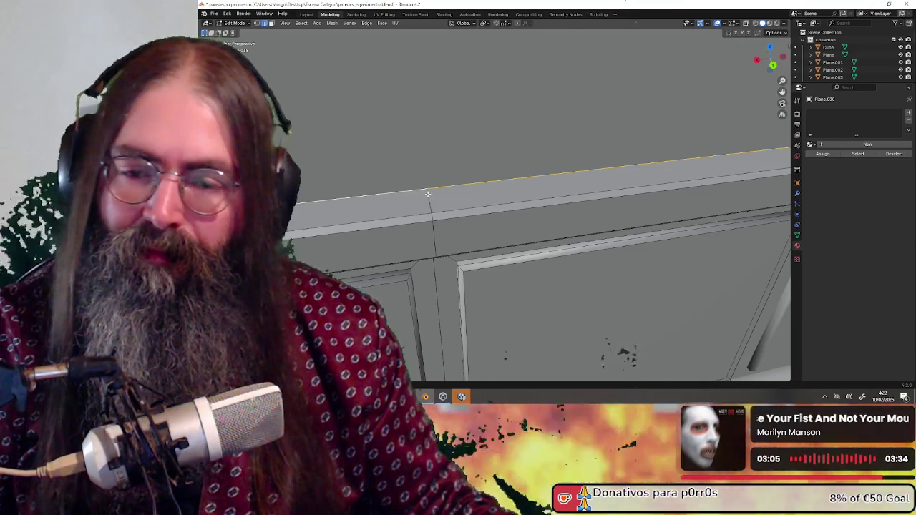
click(427, 191)
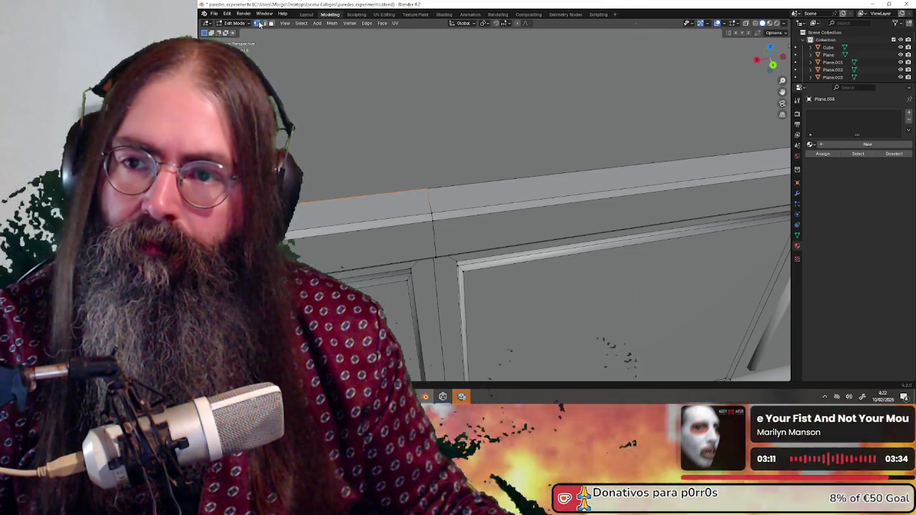
scroll(452, 188, down, 3)
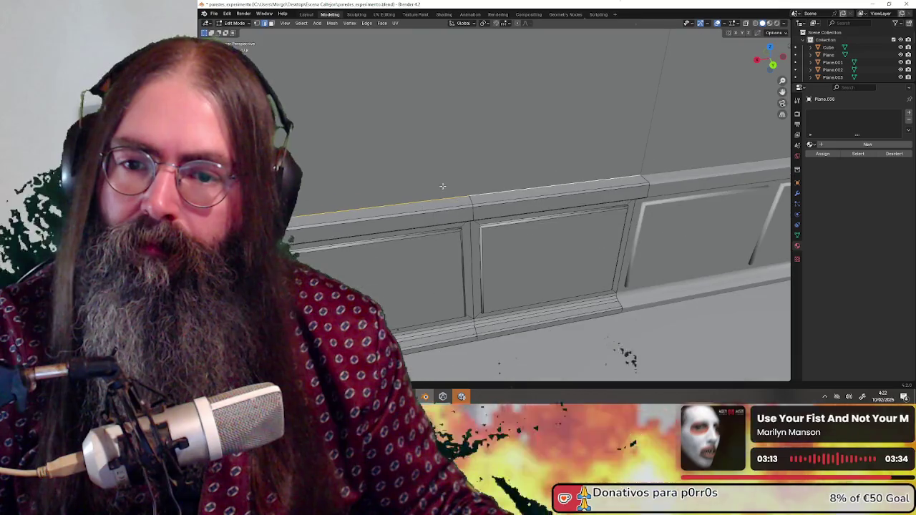
In vertex select mode, merge the next top-rail joint with M > At Center.
click(256, 24)
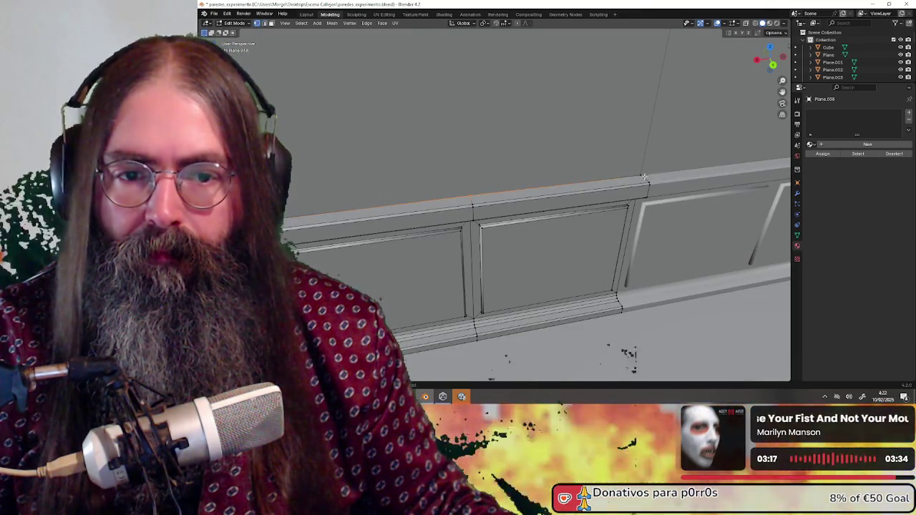
scroll(644, 176, up, 3)
key(m)
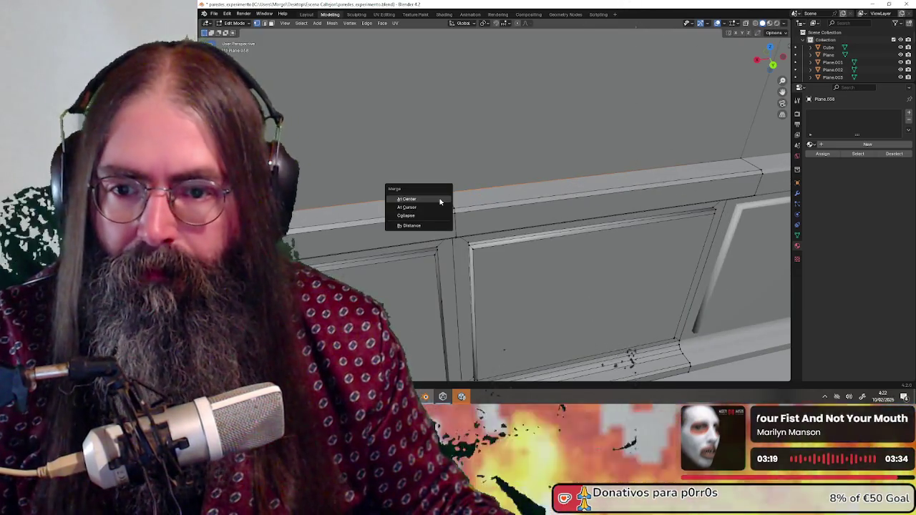
click(440, 203)
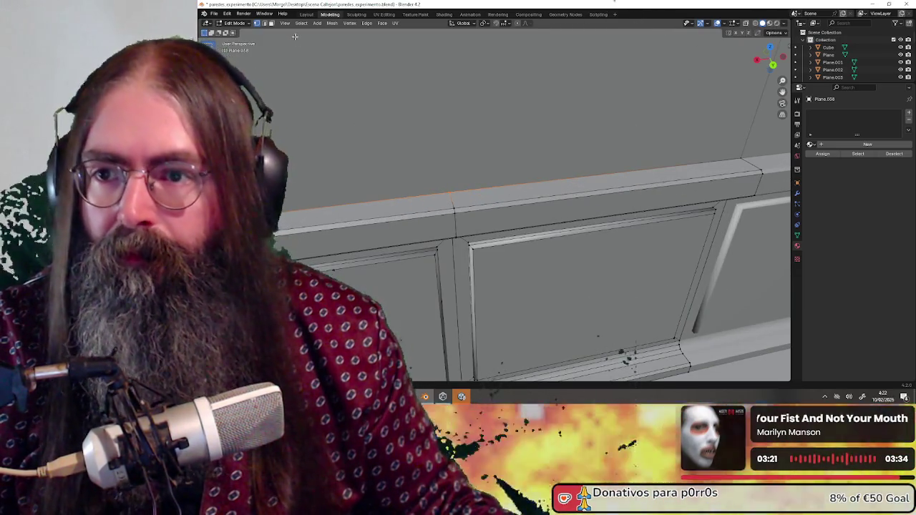
Edge-select both top rail edges, then orbit to a level frontal view of the wall.
click(264, 23)
click(449, 212)
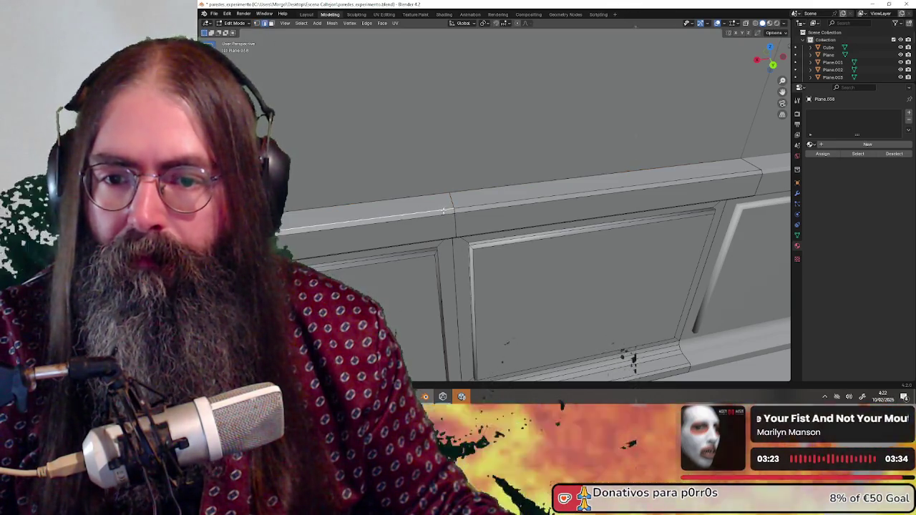
shift+click(471, 207)
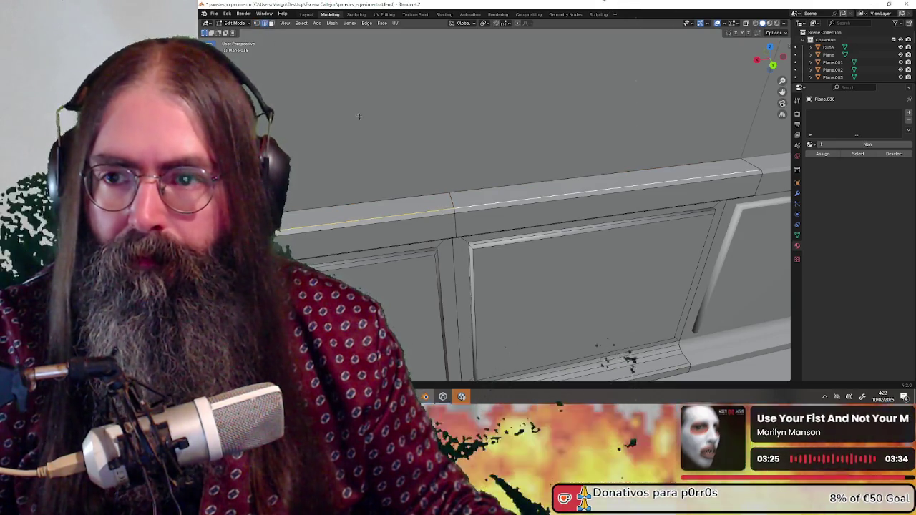
click(257, 23)
middle_drag(644, 186, 682, 173)
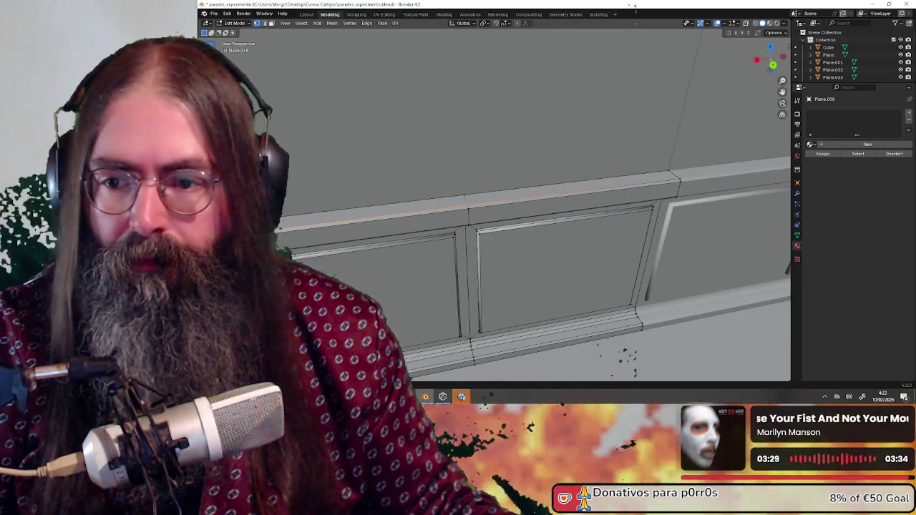
middle_drag(350, 197, 401, 215)
scroll(504, 232, up, 1)
scroll(504, 232, up, 1)
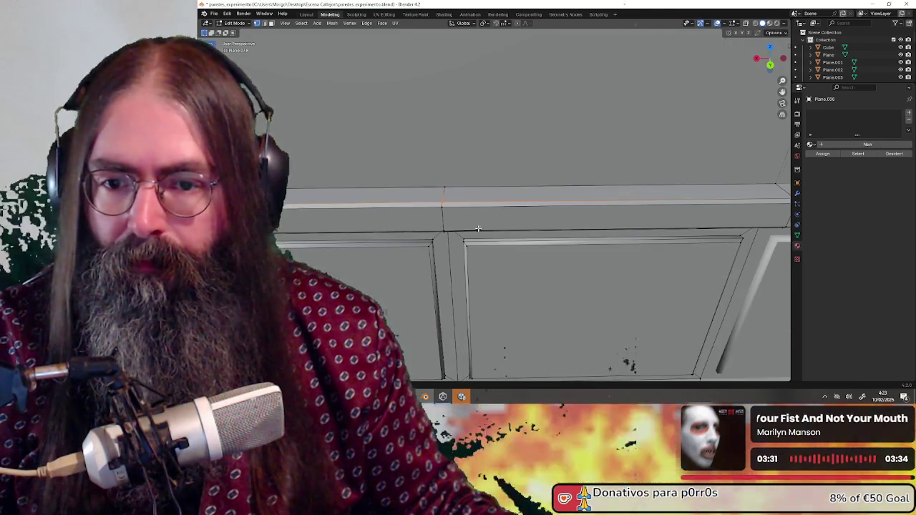
scroll(504, 232, up, 1)
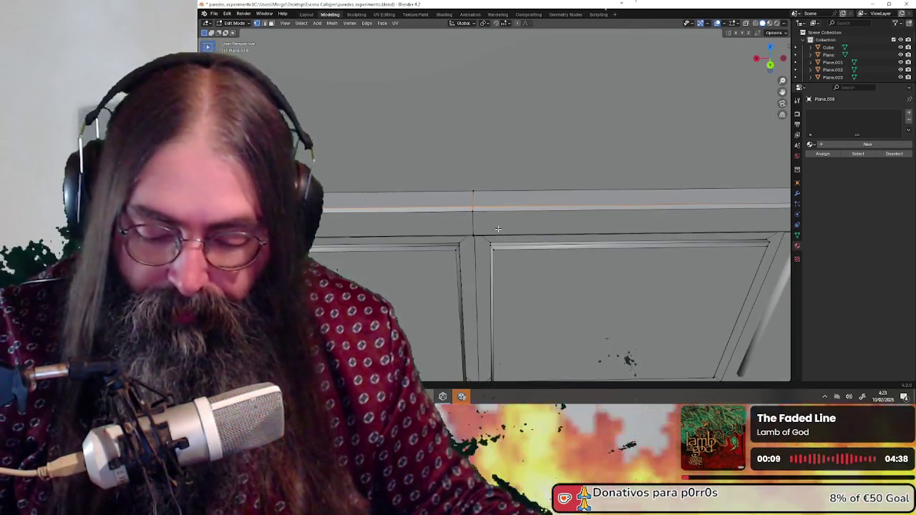
Switch to edge select and pick the horizontal rail edge, centring the view on it.
key(p)
middle_drag(442, 223, 465, 219)
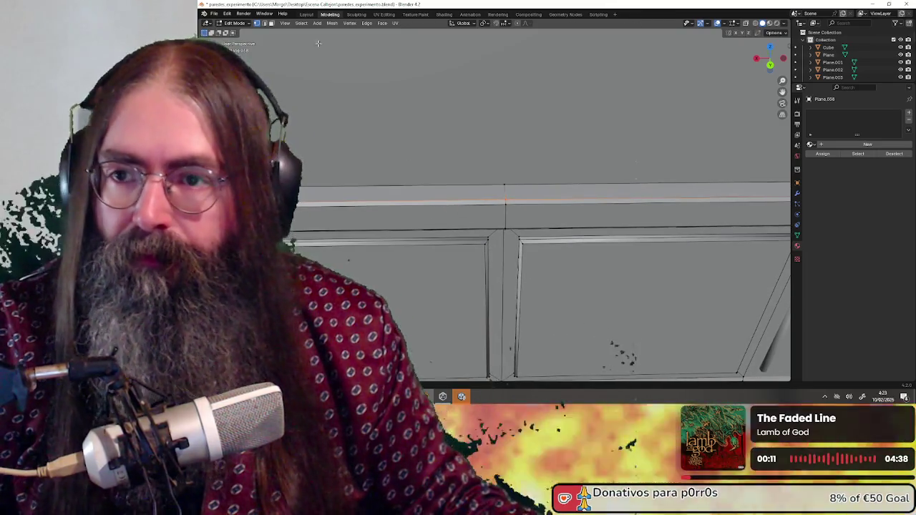
click(266, 23)
alt+click(525, 205)
key(KP_Decimal)
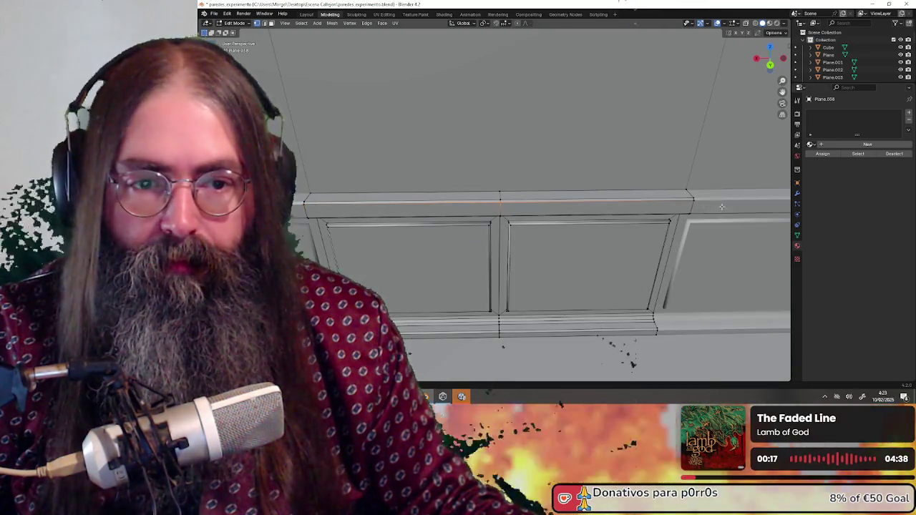
scroll(497, 198, up, 3)
key(ctrl+Tab)
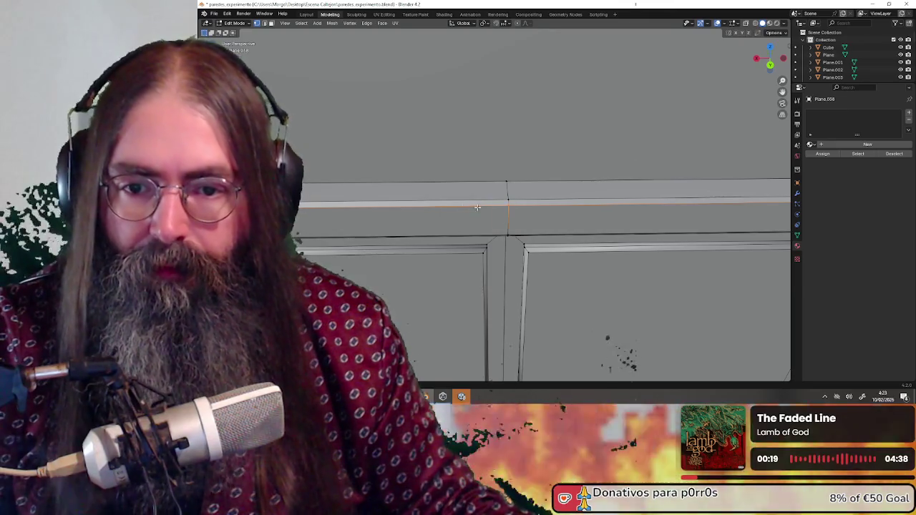
click(266, 24)
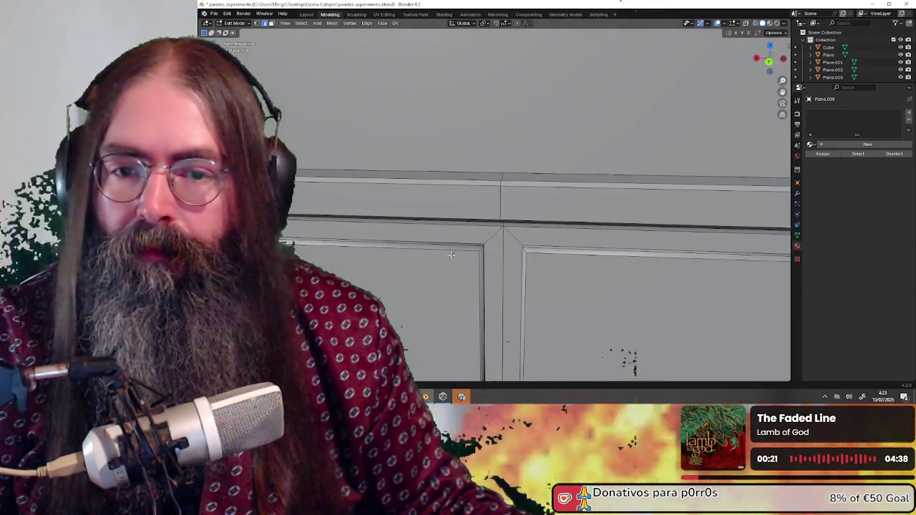
Slide the left rail edge down the wall and select the upper rail edge.
middle_drag(494, 179, 489, 186)
mouse_move(489, 185)
mouse_down()
mouse_move(496, 192)
mouse_move(492, 175)
mouse_up()
click(511, 176)
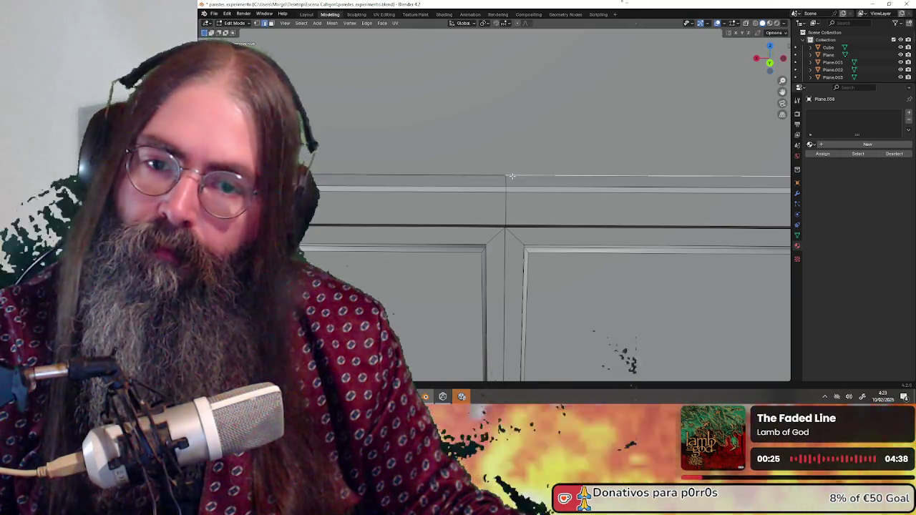
click(494, 174)
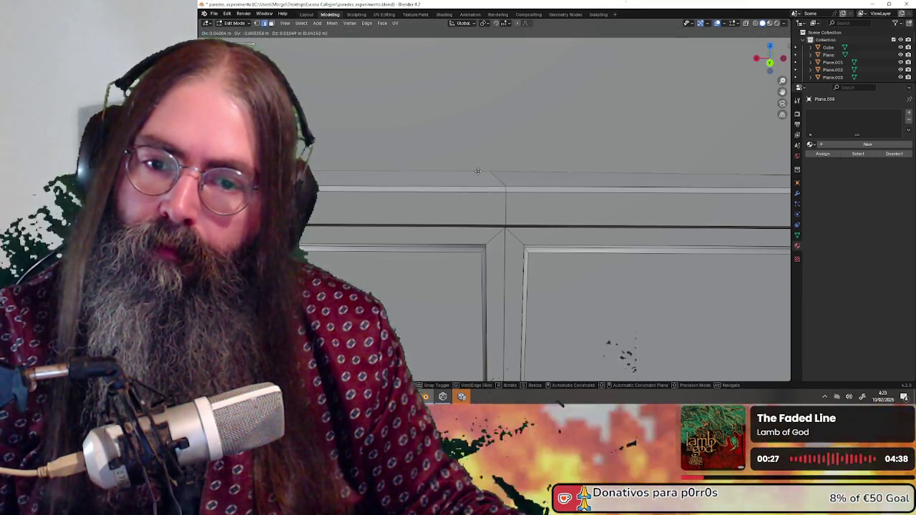
mouse_move(495, 176)
mouse_down()
mouse_move(495, 190)
mouse_move(478, 192)
mouse_up()
drag(485, 223, 474, 220)
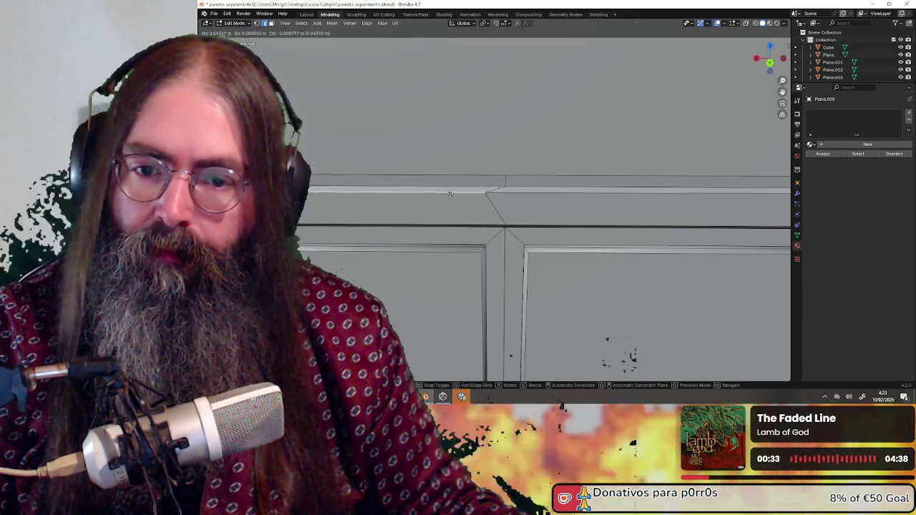
mouse_move(490, 208)
middle_down()
mouse_move(499, 196)
mouse_move(494, 171)
middle_up()
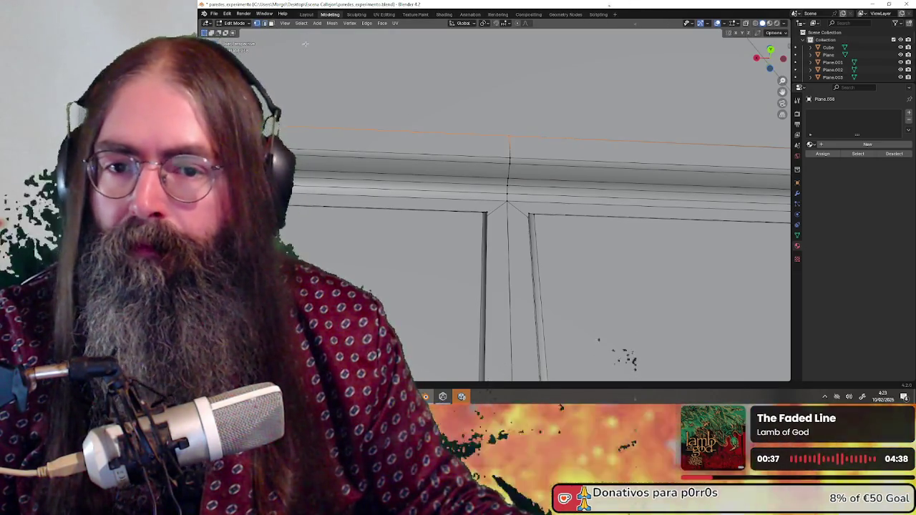
click(516, 158)
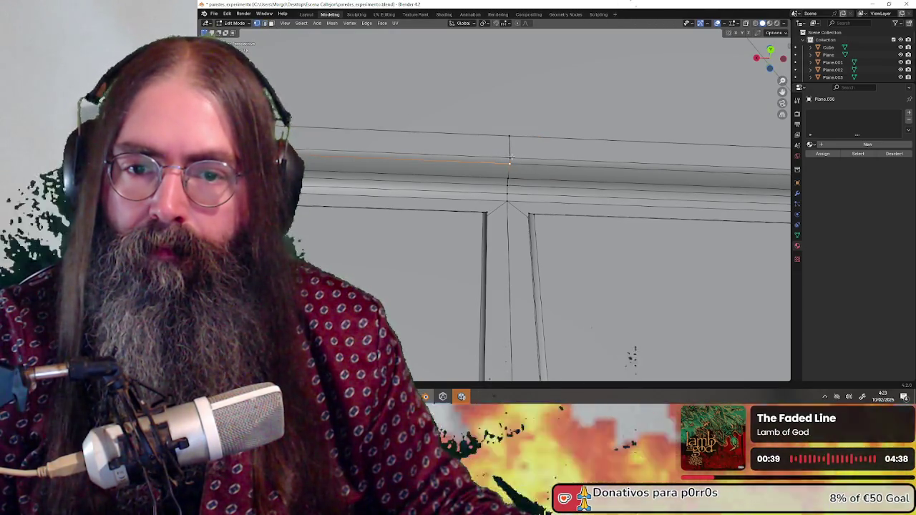
Select both upper beam edges and box-select the beam-end points for merging.
click(267, 24)
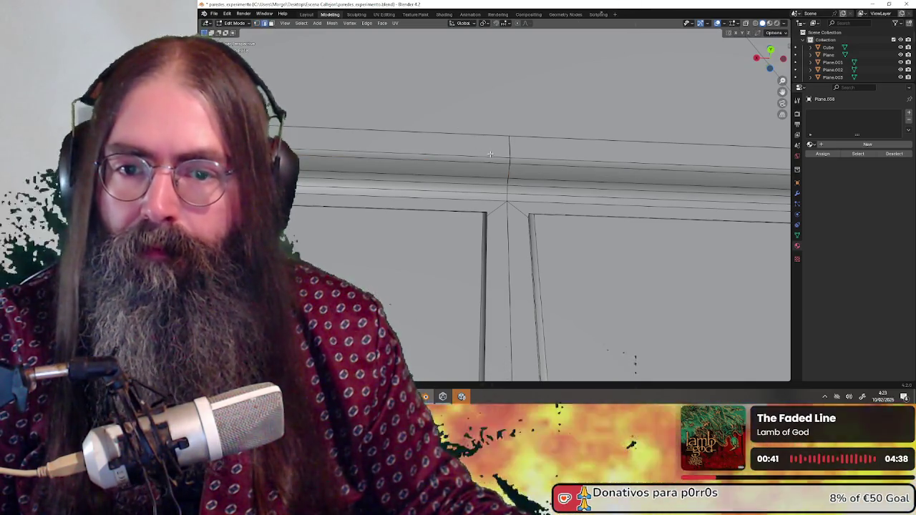
click(493, 156)
shift+click(522, 158)
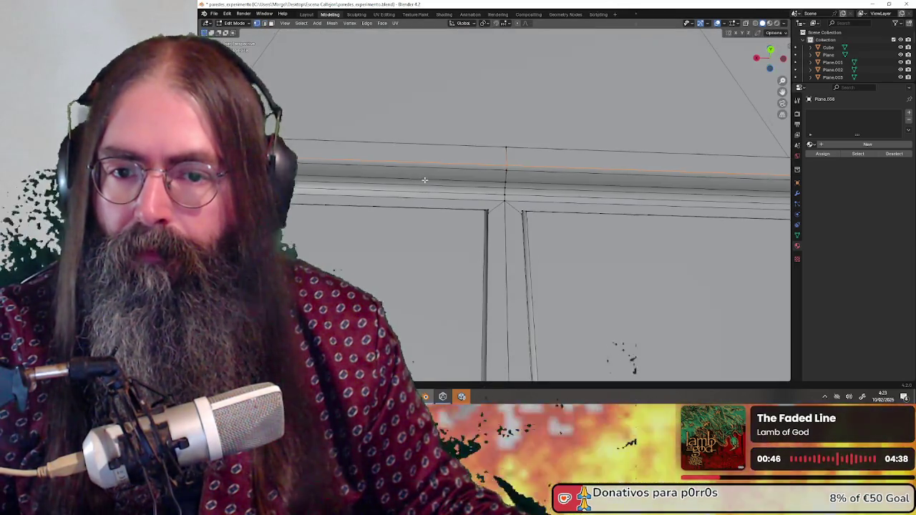
mouse_move(386, 182)
middle_down()
mouse_move(412, 186)
mouse_move(319, 198)
mouse_move(619, 194)
middle_up()
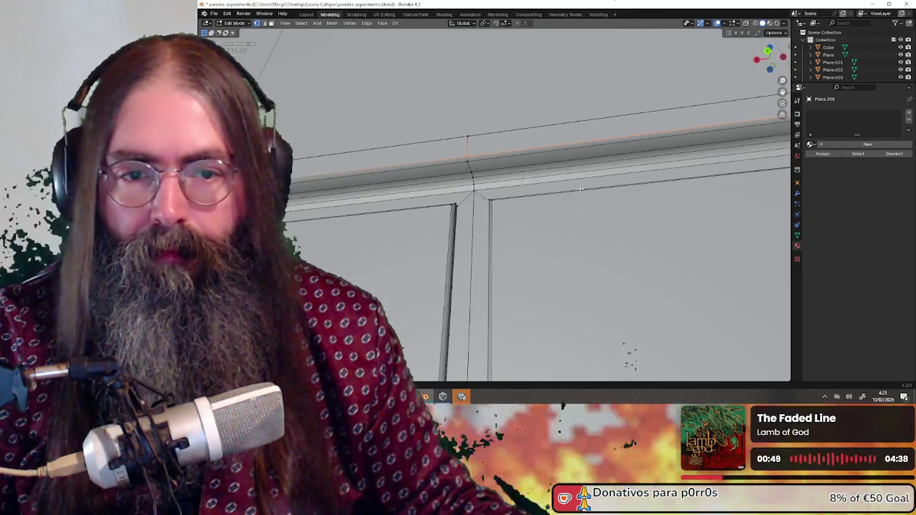
drag(688, 195, 722, 212)
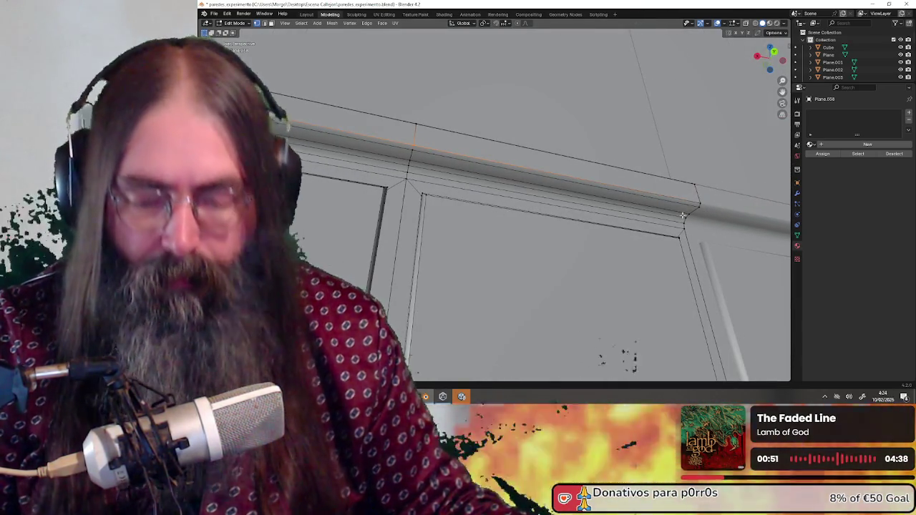
key(m)
Select the edge loop along the top rail and inspect it from the front view.
mouse_move(408, 214)
middle_down()
mouse_move(495, 221)
mouse_move(480, 207)
mouse_move(517, 220)
middle_up()
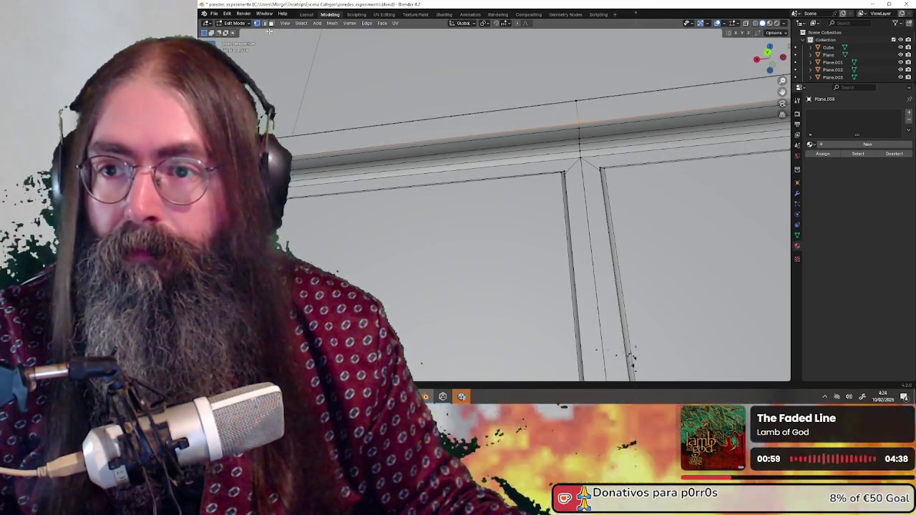
click(565, 130)
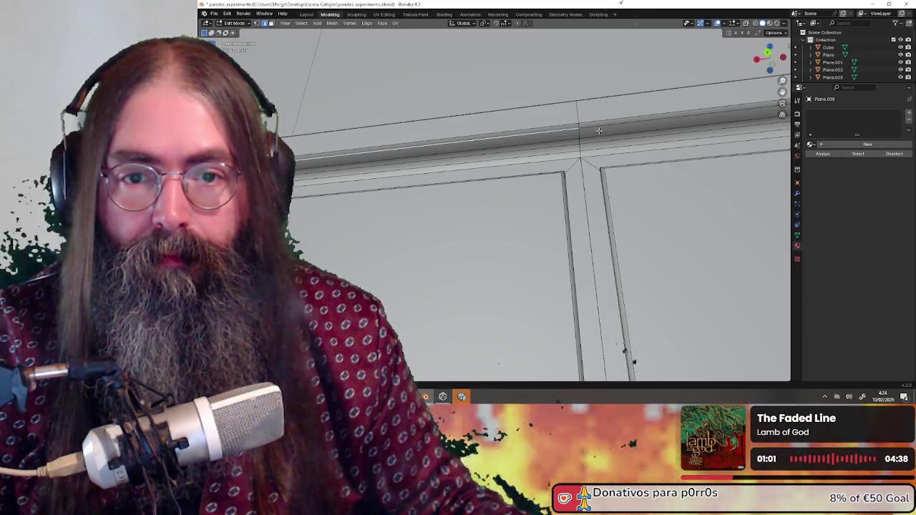
alt+click(595, 127)
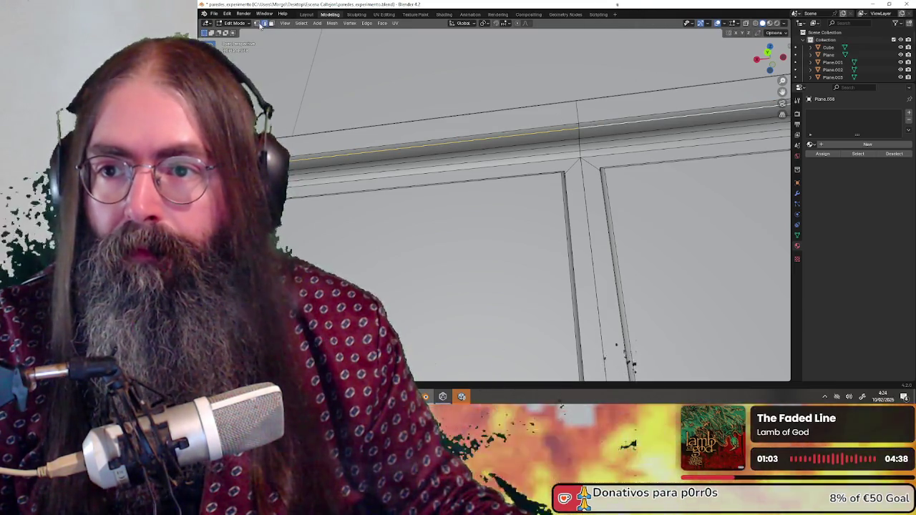
middle_drag(615, 170, 777, 170)
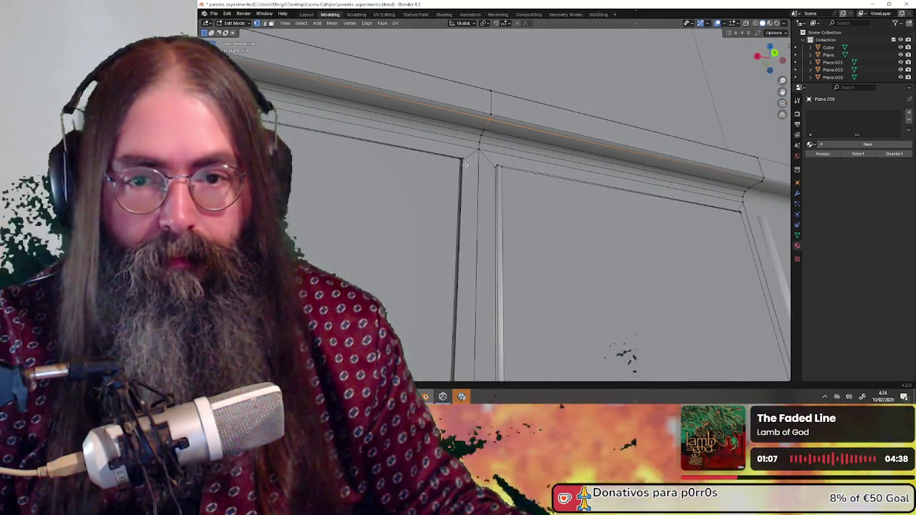
key(KP_1)
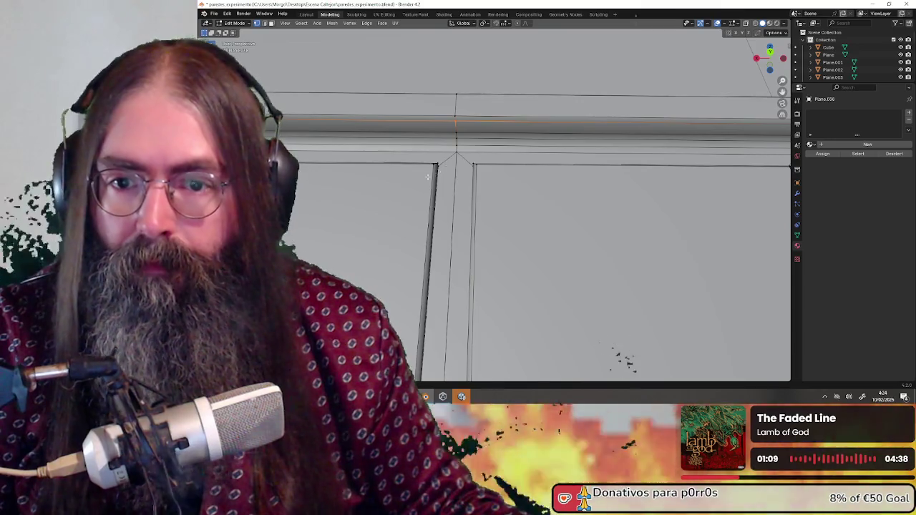
middle_drag(427, 177, 350, 32)
click(264, 24)
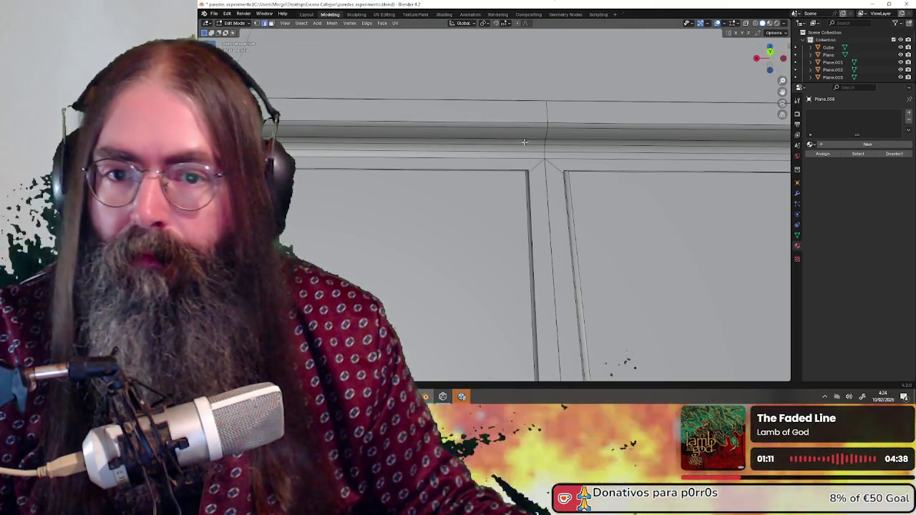
click(553, 138)
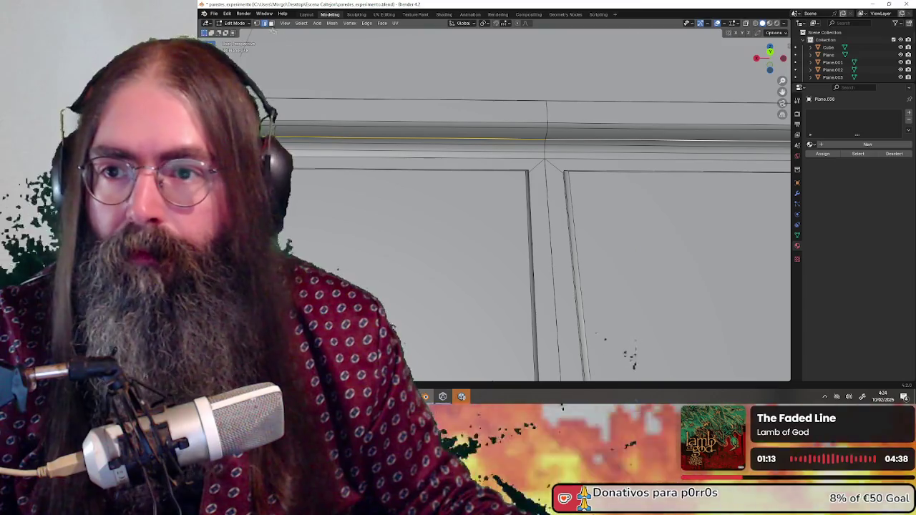
middle_drag(300, 86, 328, 157)
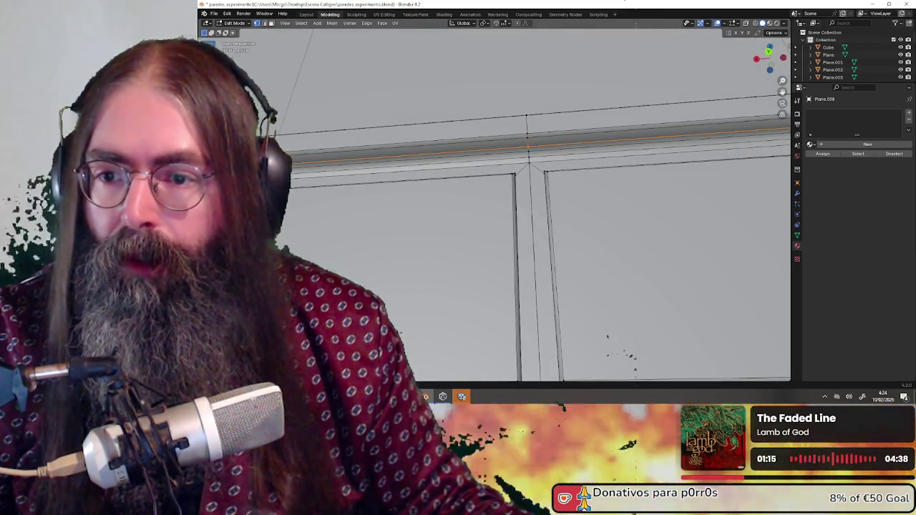
mouse_move(340, 194)
middle_down()
mouse_move(656, 192)
mouse_move(458, 214)
middle_up()
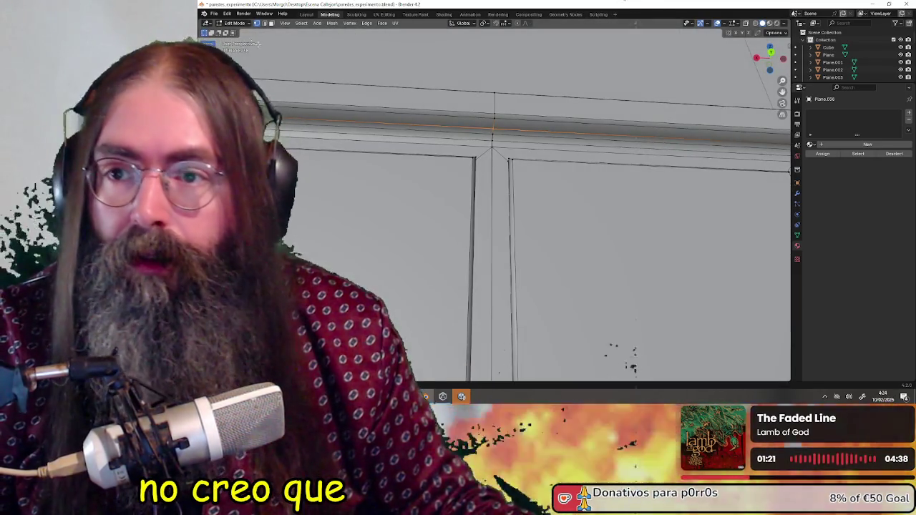
Box-select the rail joint area and try a merge, then cancel it.
click(269, 25)
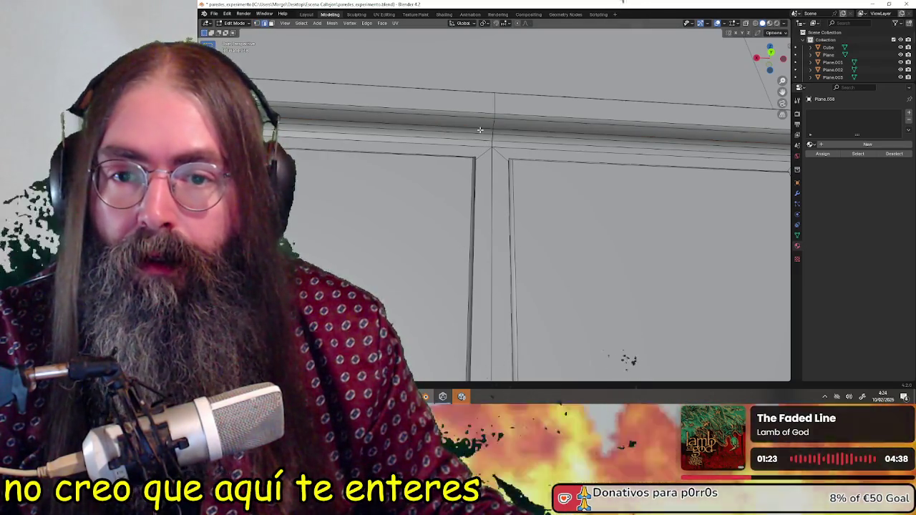
alt+click(508, 135)
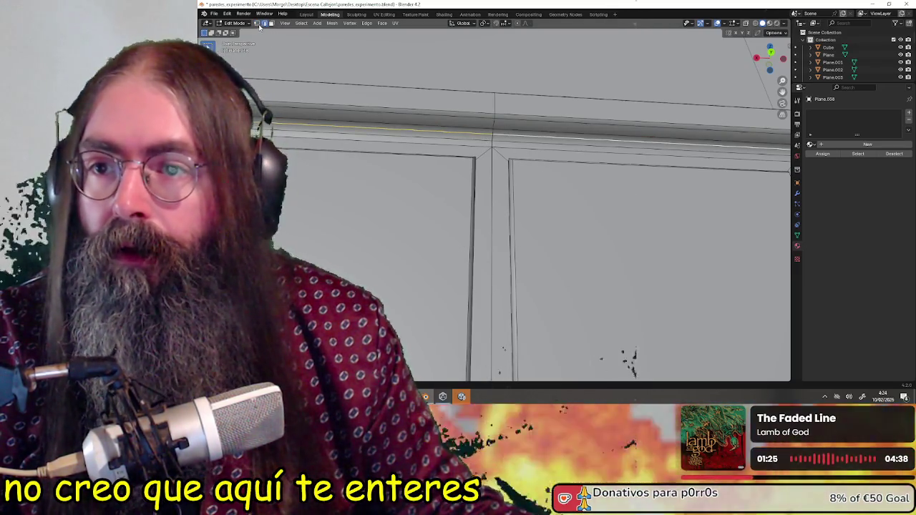
shift+click(256, 23)
middle_drag(308, 143, 366, 187)
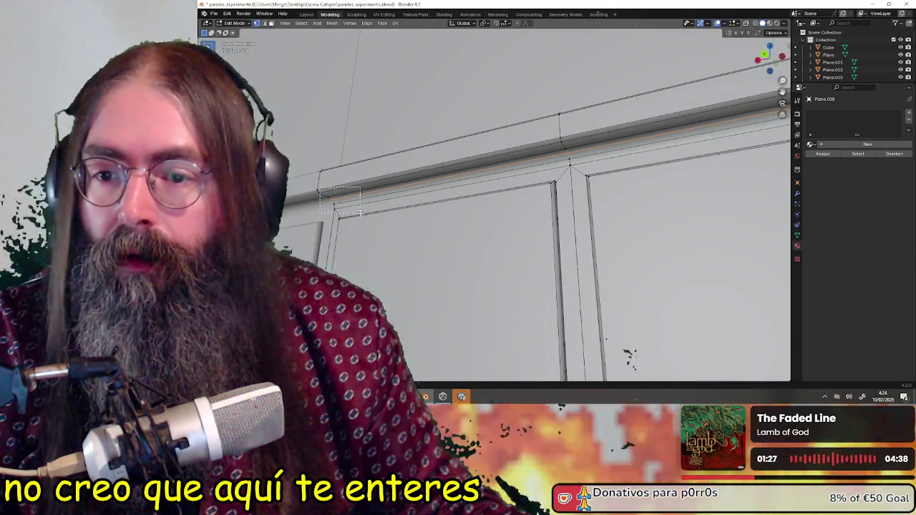
drag(320, 187, 360, 213)
middle_drag(360, 212, 684, 190)
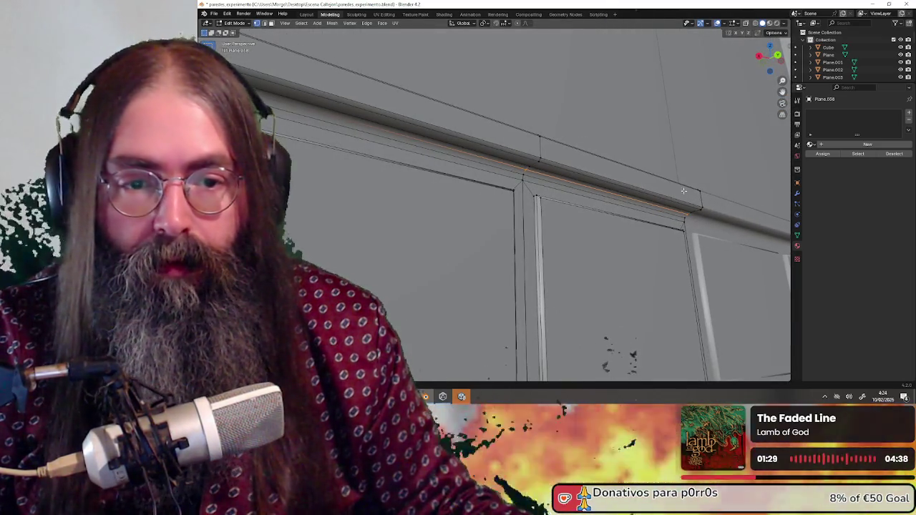
key(m)
key(Escape)
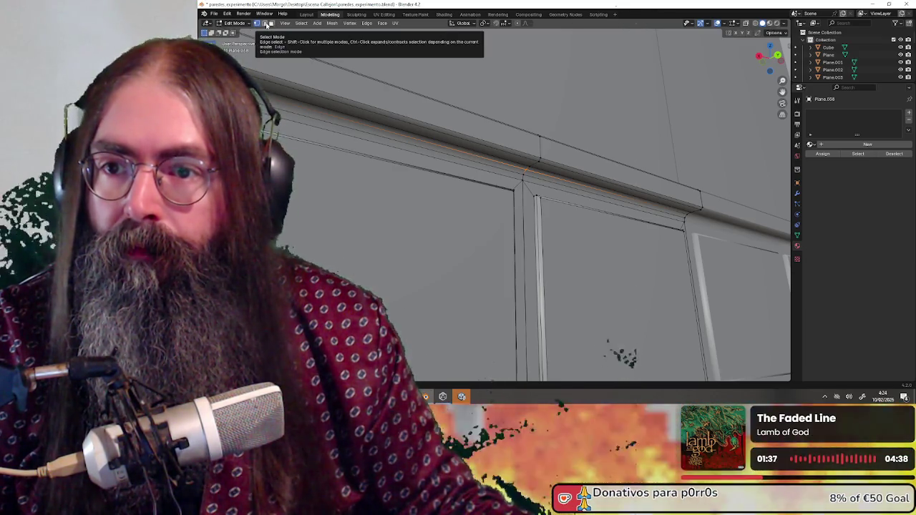
Nudge the trim edge at the joint and select the rail's lower edge loop.
click(266, 24)
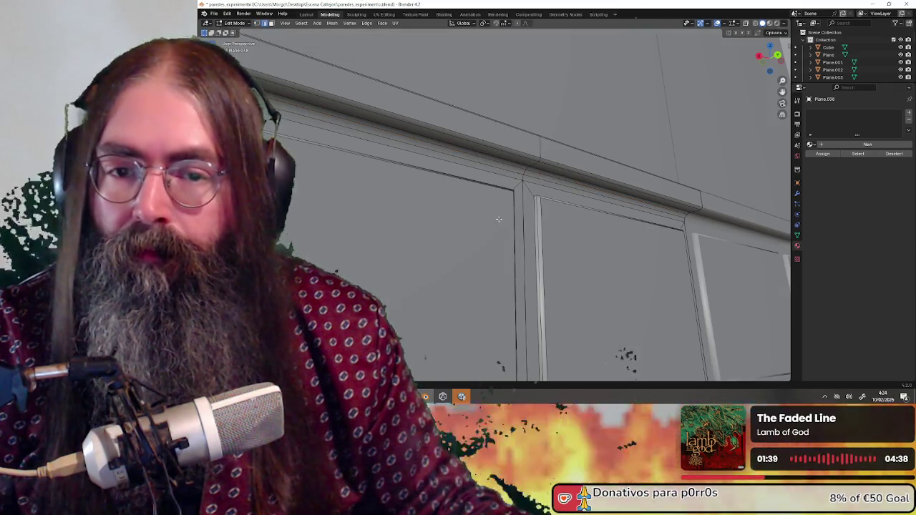
middle_drag(499, 219, 481, 188)
click(493, 161)
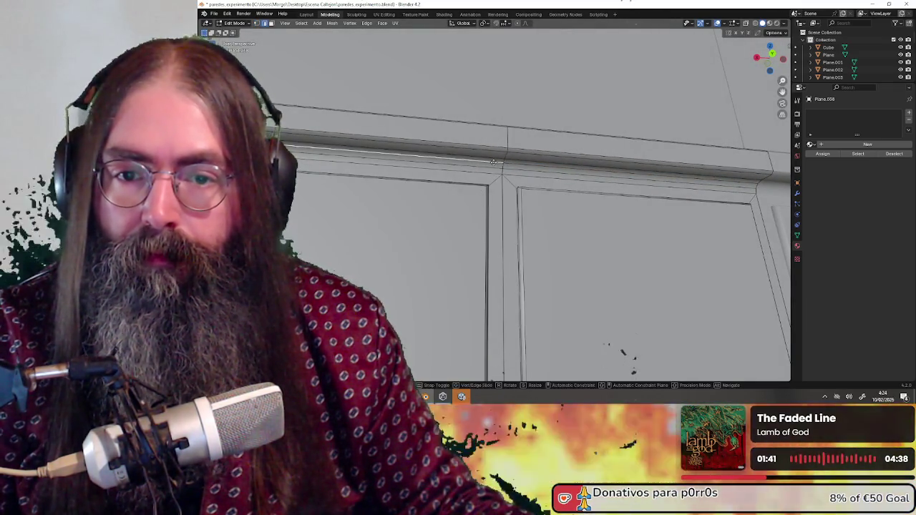
key(g)
click(493, 166)
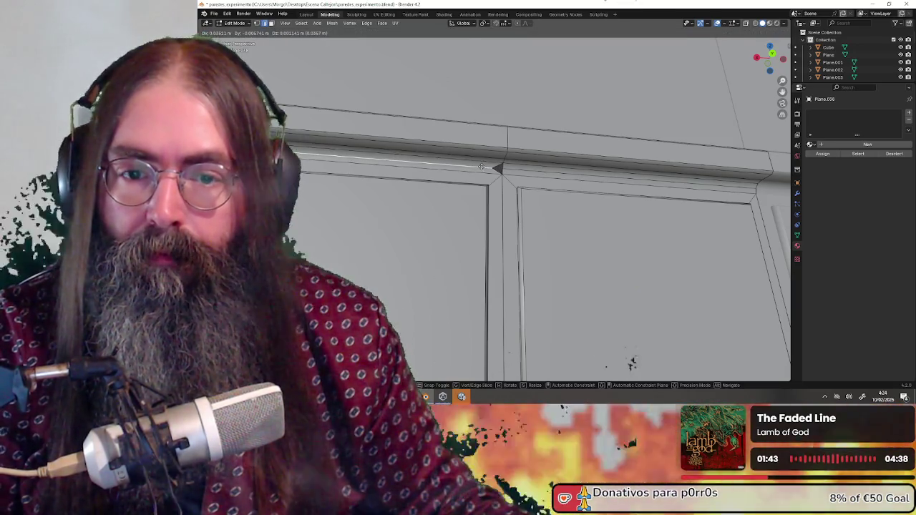
middle_drag(493, 166, 541, 176)
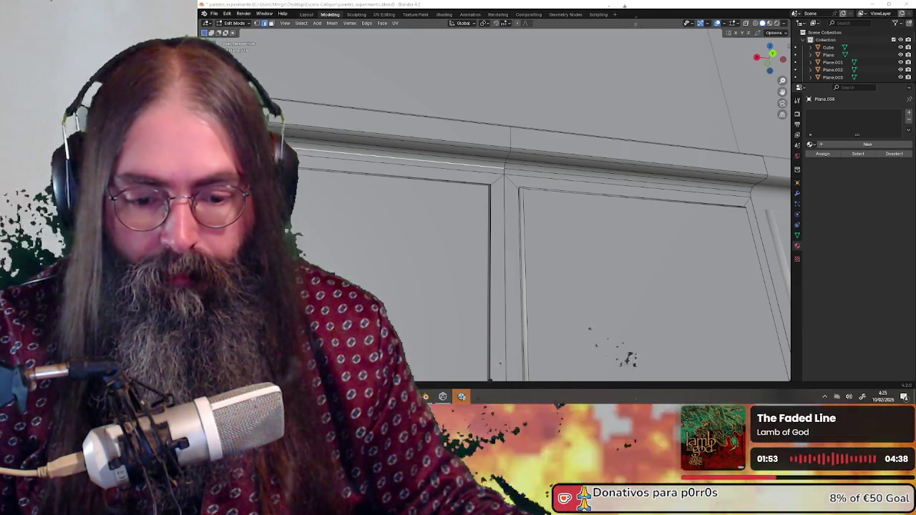
mouse_move(515, 179)
middle_down()
mouse_move(506, 187)
mouse_move(459, 152)
middle_up()
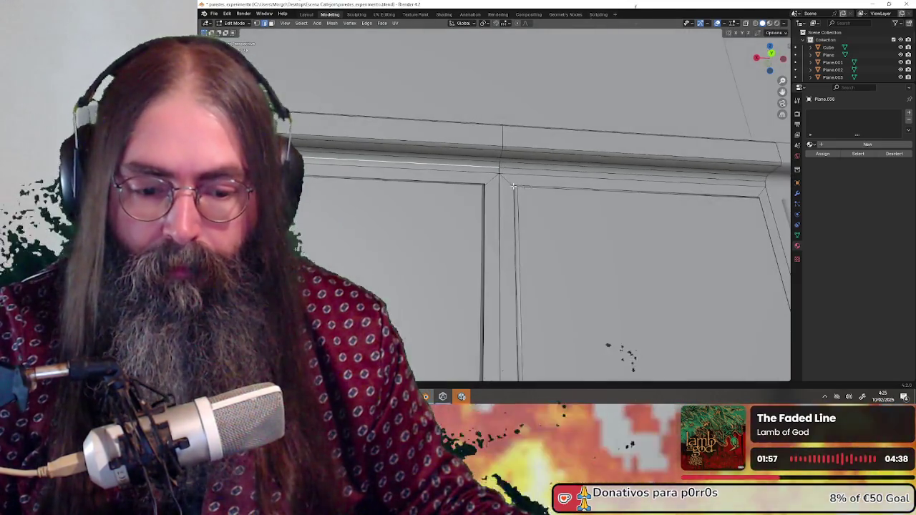
alt+click(519, 168)
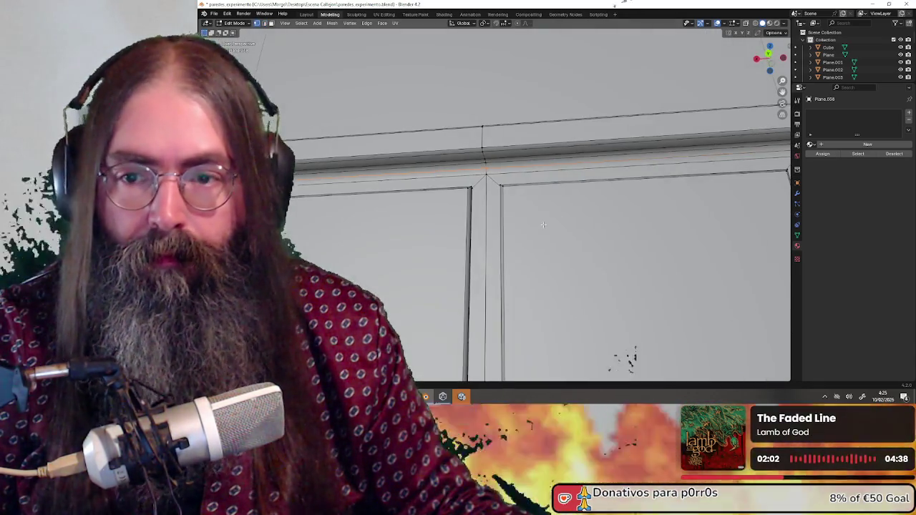
middle_drag(720, 185, 493, 231)
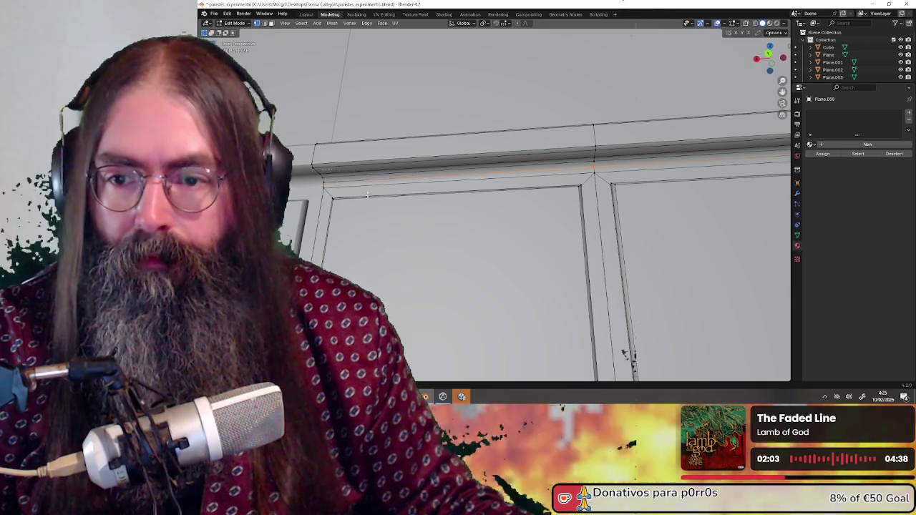
Select the horizontal edge loop above the panels and merge its vertices At Center at the post.
middle_drag(367, 195, 544, 206)
key(m)
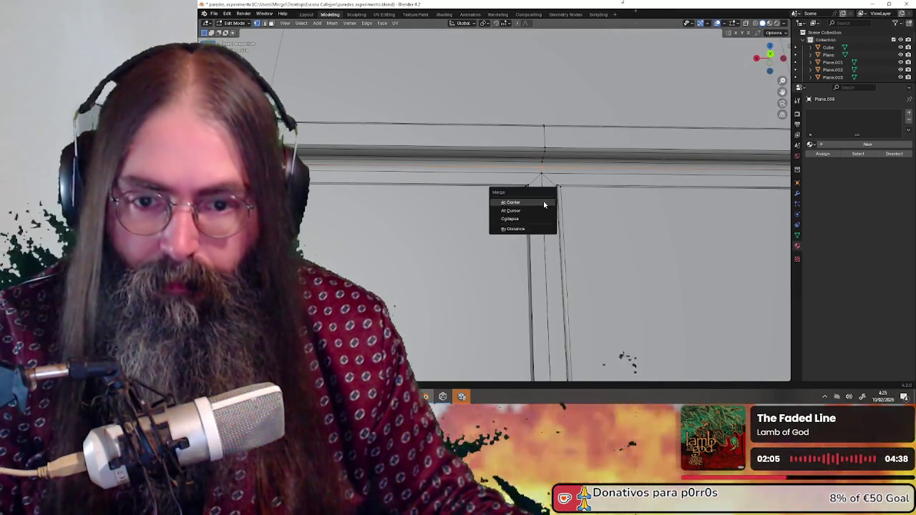
key(Escape)
click(265, 23)
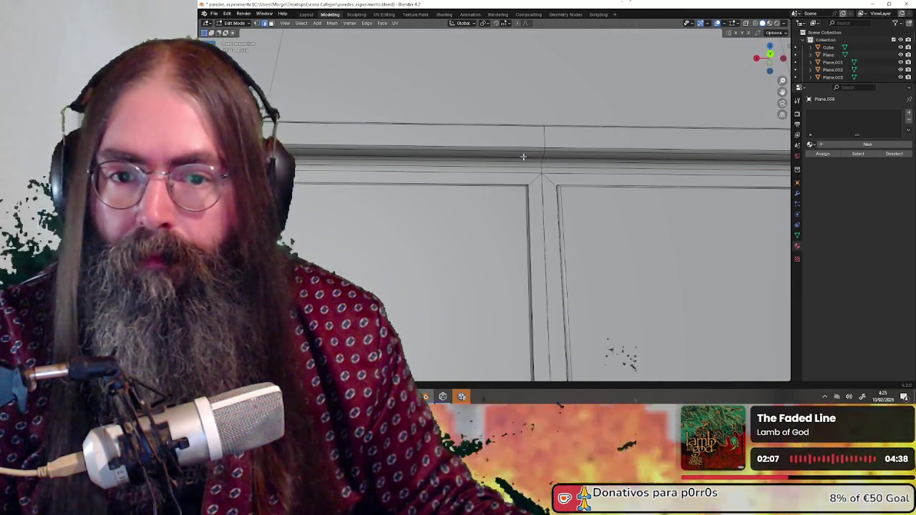
alt+click(565, 175)
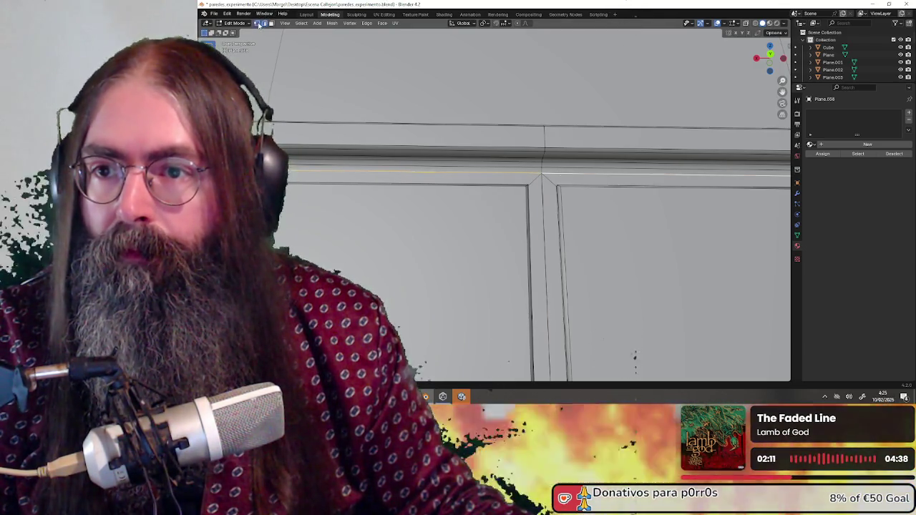
click(257, 22)
middle_drag(353, 193, 651, 146)
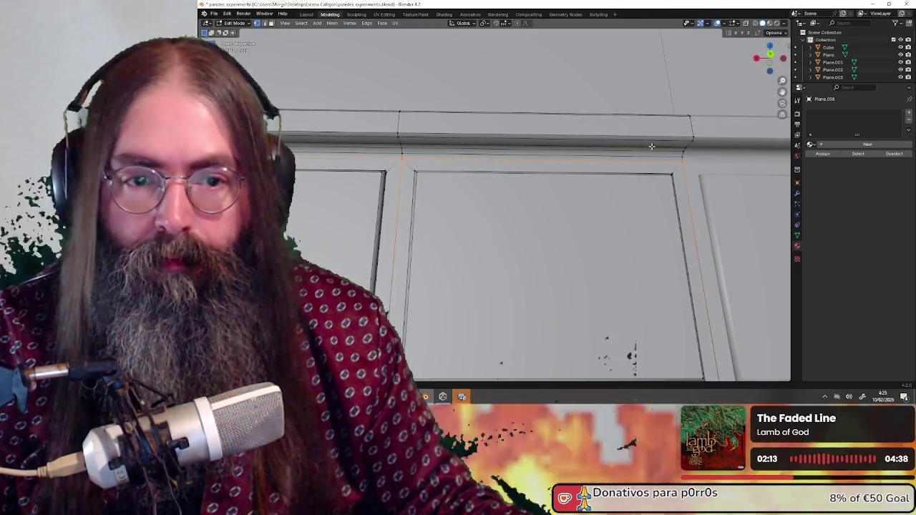
middle_drag(415, 172, 535, 271)
key(m)
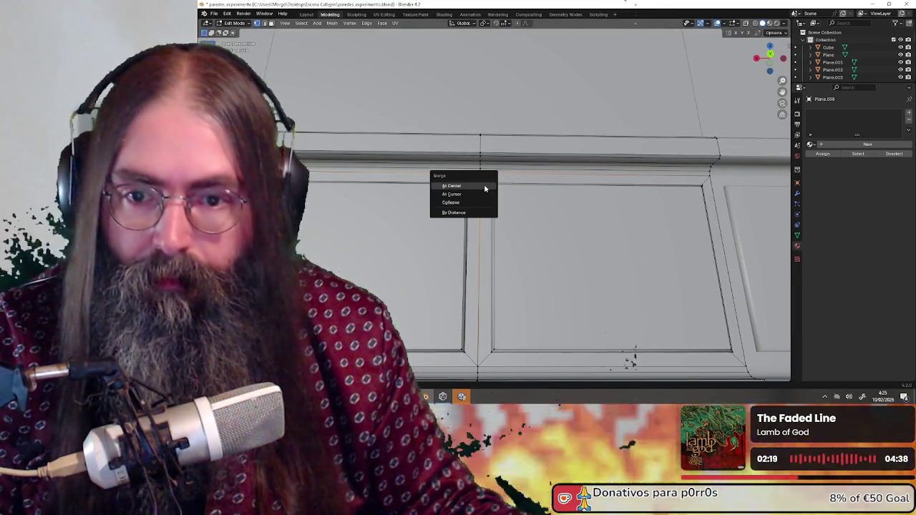
click(484, 187)
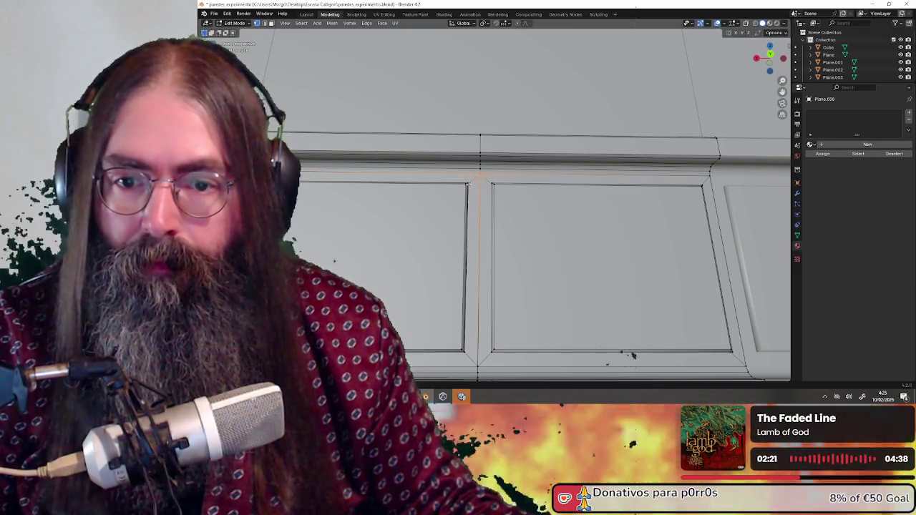
middle_drag(474, 181, 500, 185)
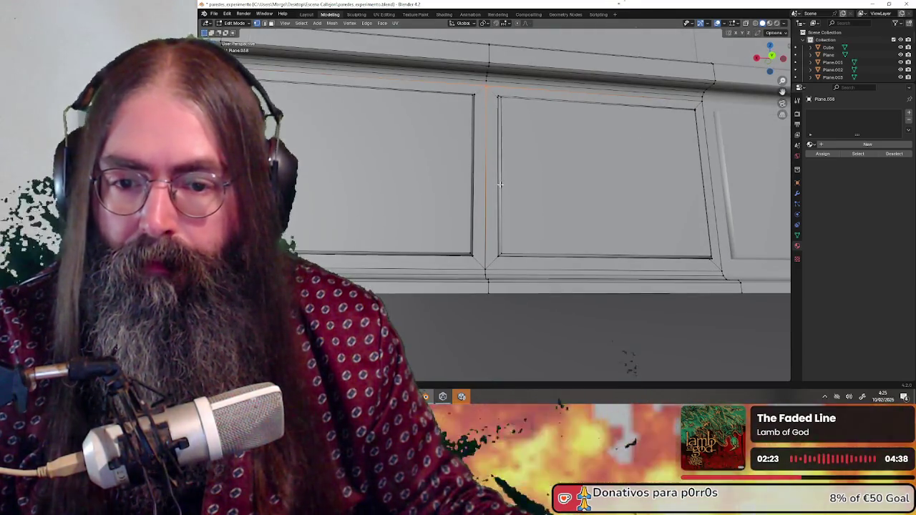
Select the lower moulding edge loop and merge it At Center.
click(265, 23)
middle_drag(444, 243, 452, 264)
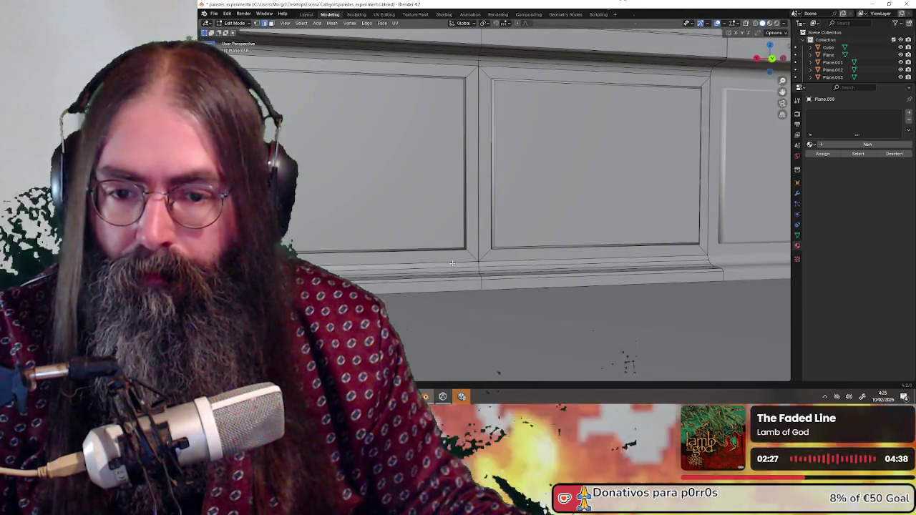
alt+click(452, 263)
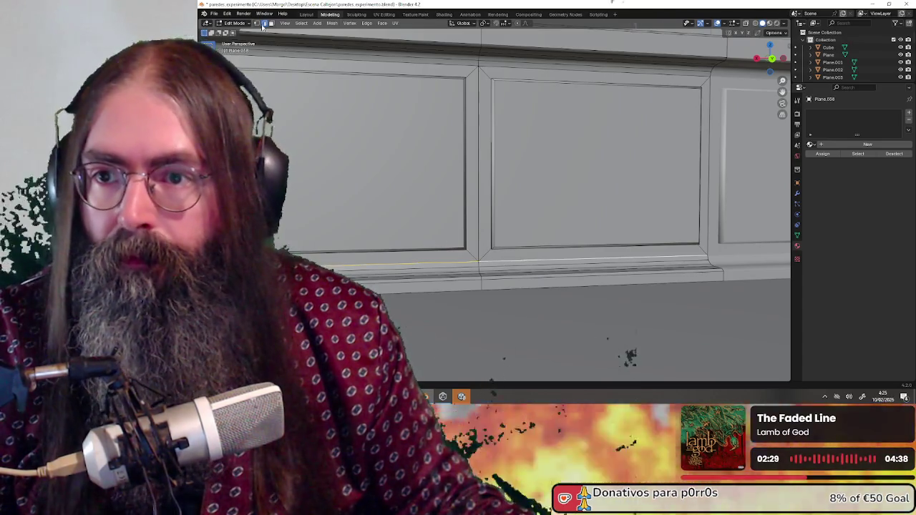
click(256, 23)
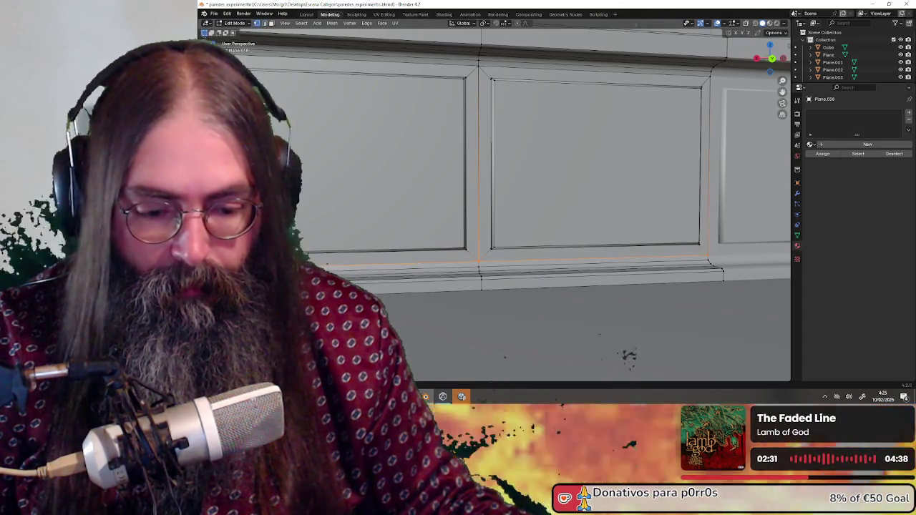
mouse_move(695, 235)
middle_down()
mouse_move(359, 245)
mouse_move(506, 199)
middle_up()
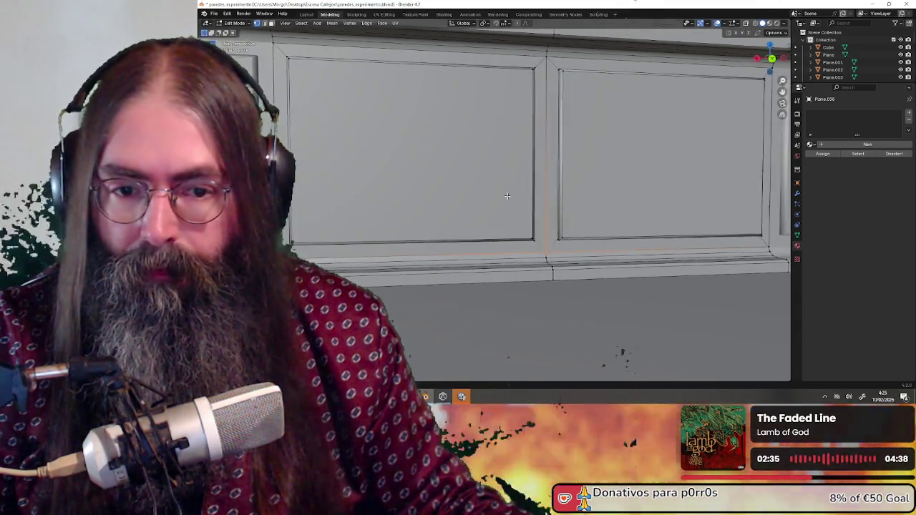
key(m)
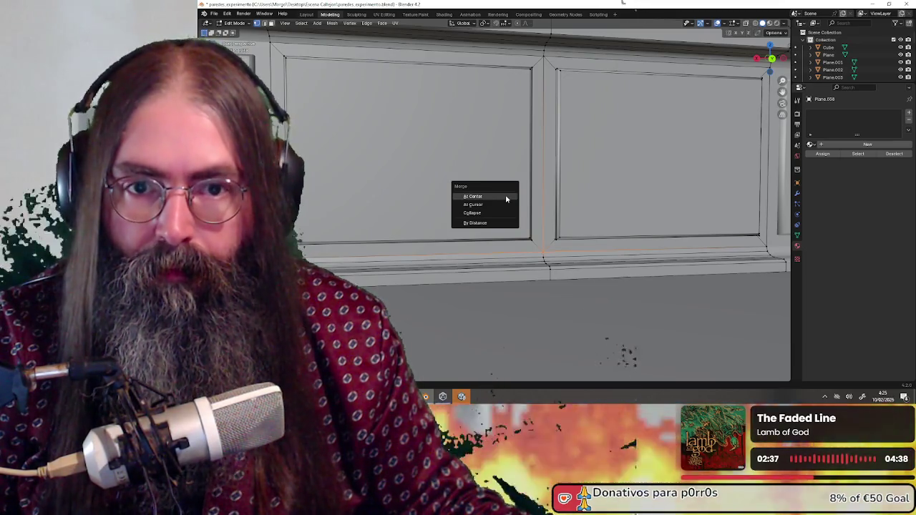
click(506, 199)
shift+middle_drag(386, 111, 349, 88)
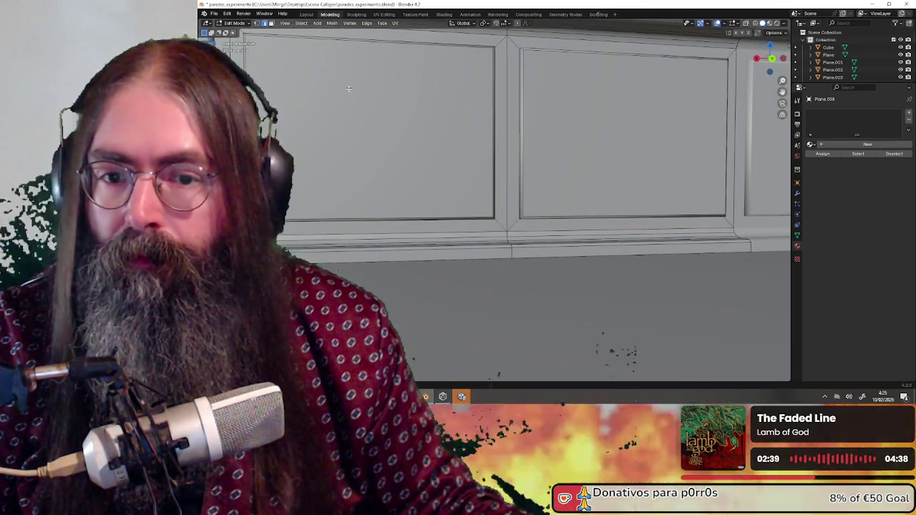
Select the baseboard's top-edge loop at the panel's bottom corner.
shift+click(524, 237)
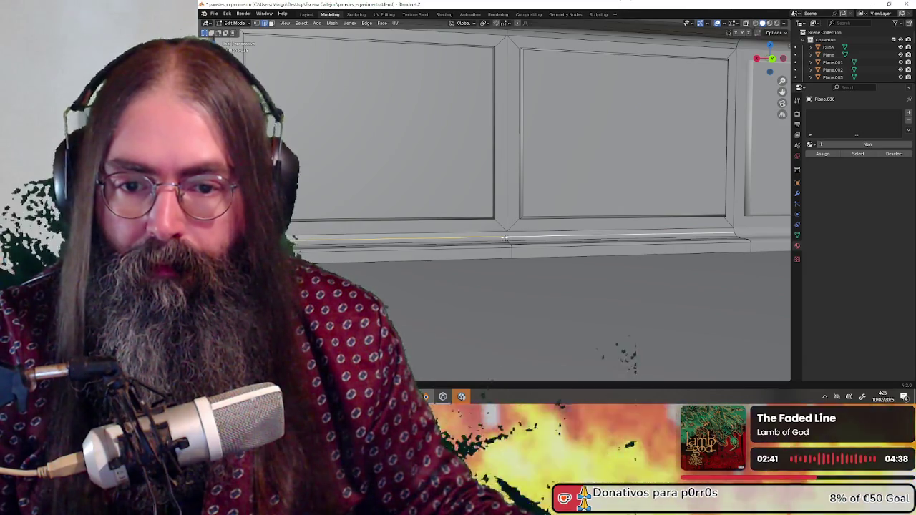
click(492, 232)
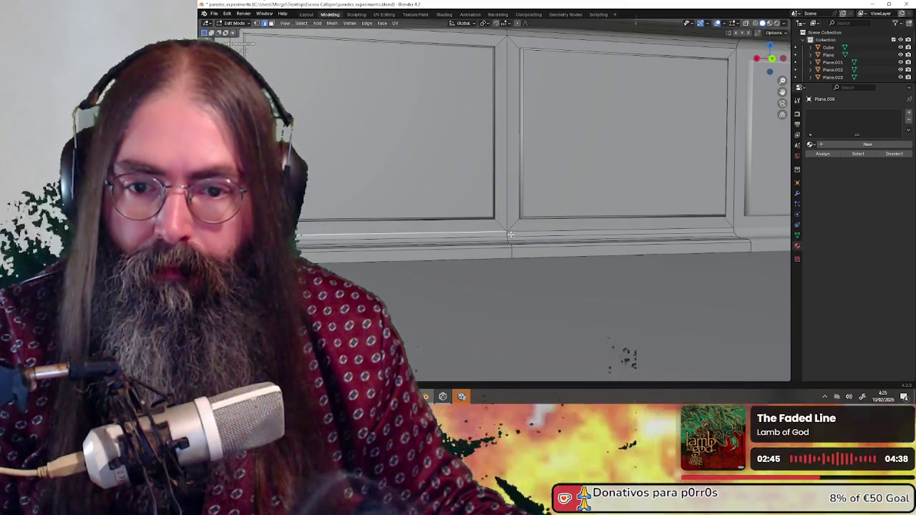
scroll(500, 242, up, 2)
shift+click(522, 264)
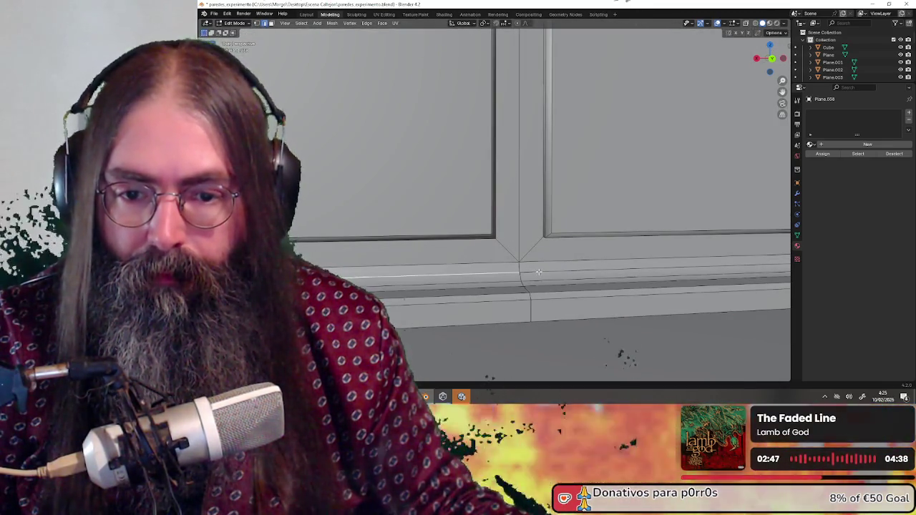
scroll(518, 269, down, 1)
scroll(518, 269, down, 2)
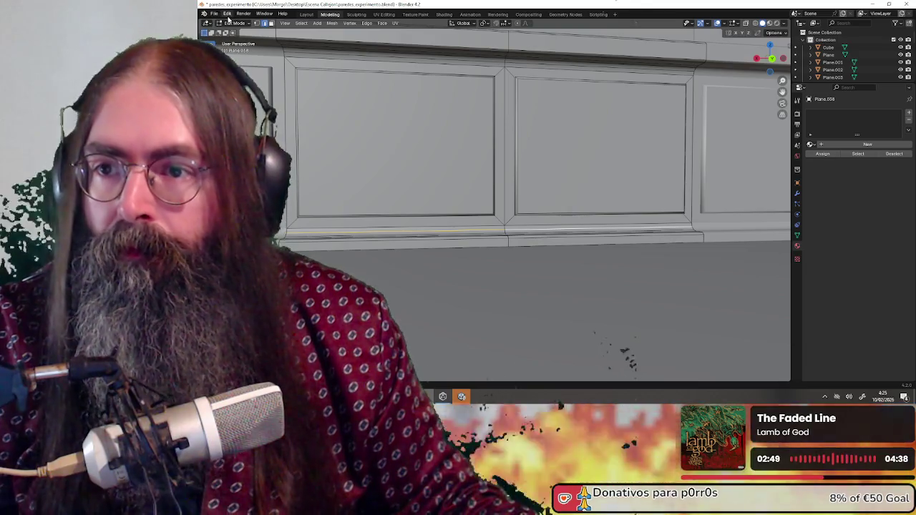
click(256, 23)
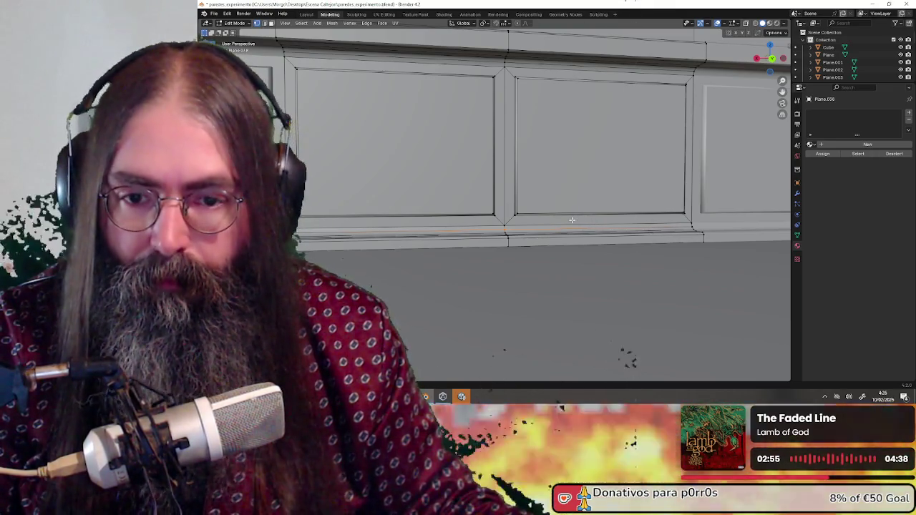
alt+click(516, 227)
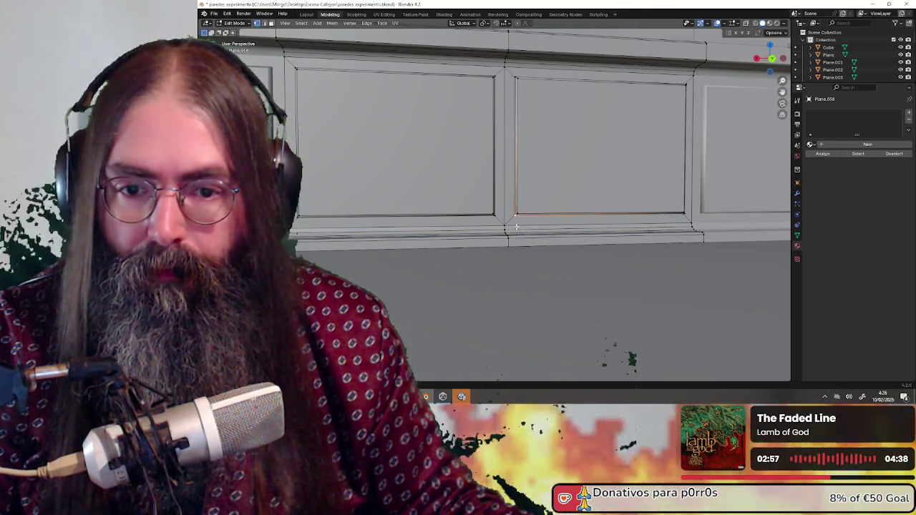
alt+click(520, 228)
alt+click(506, 230)
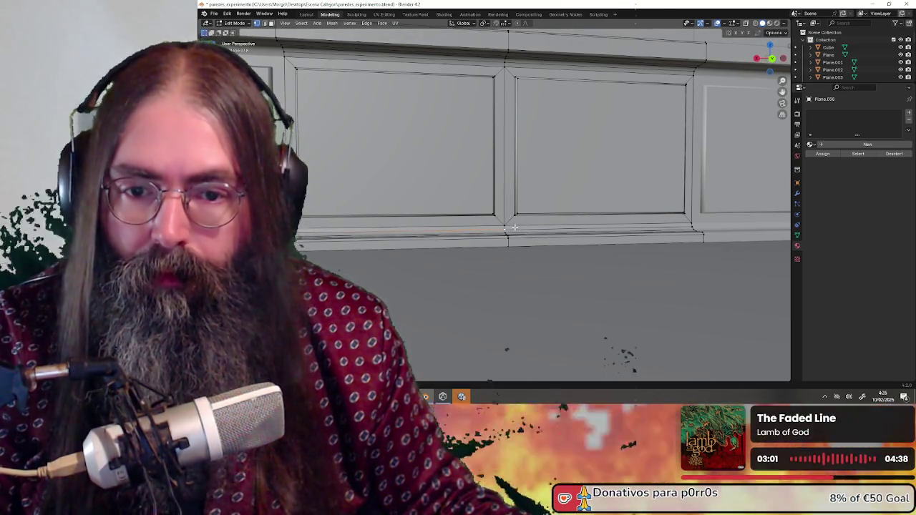
alt+click(524, 228)
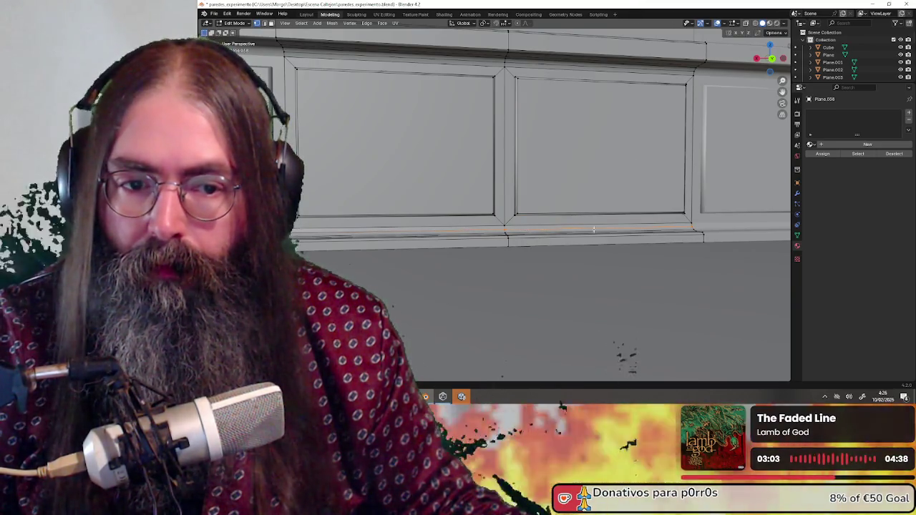
key(m)
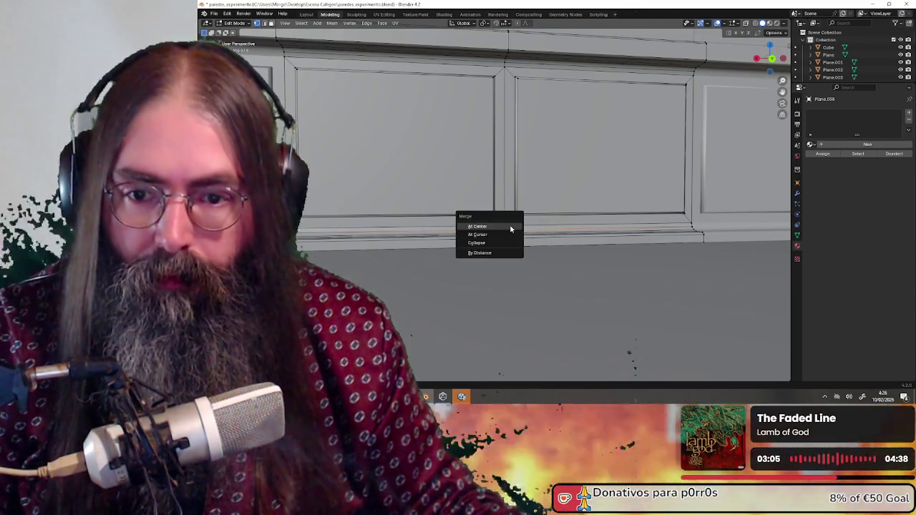
Add the right-hand edge and the bottom-left skirting edge to the baseboard selection.
click(264, 23)
middle_drag(494, 208, 500, 220)
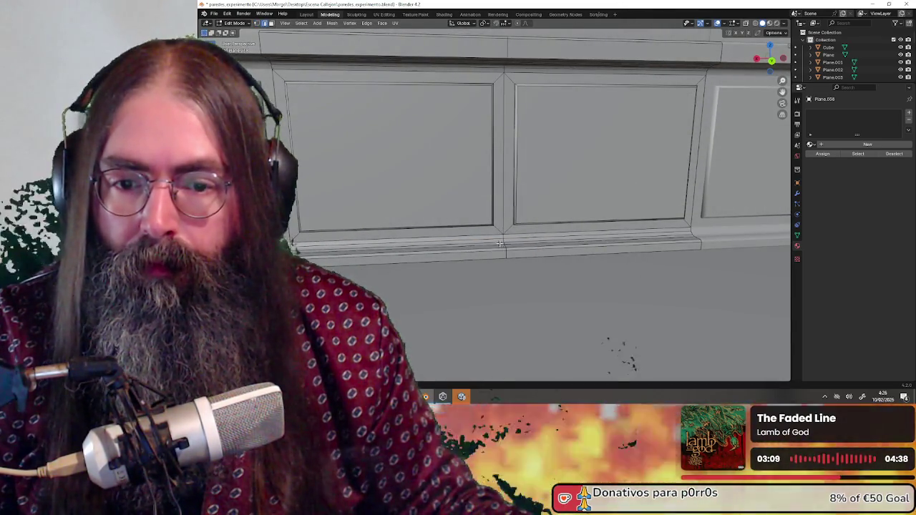
key(g)
click(489, 244)
shift+click(524, 240)
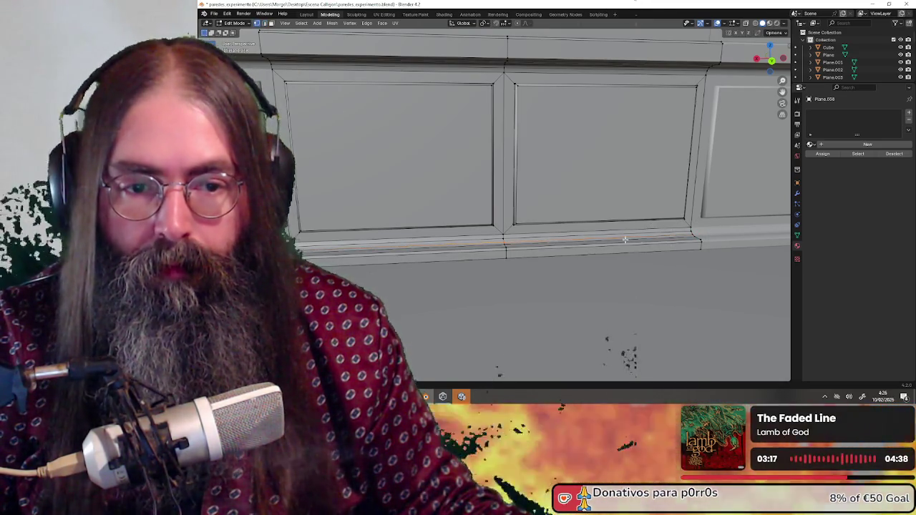
key(m)
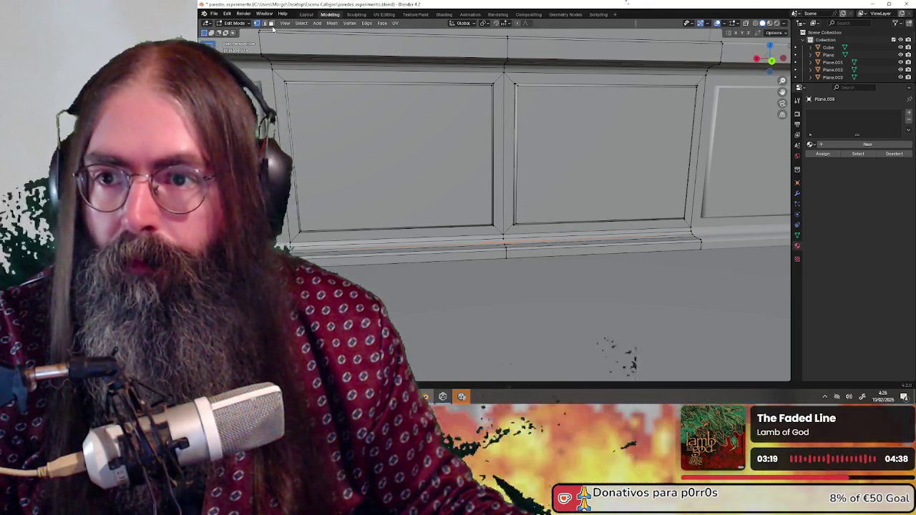
click(496, 246)
click(501, 244)
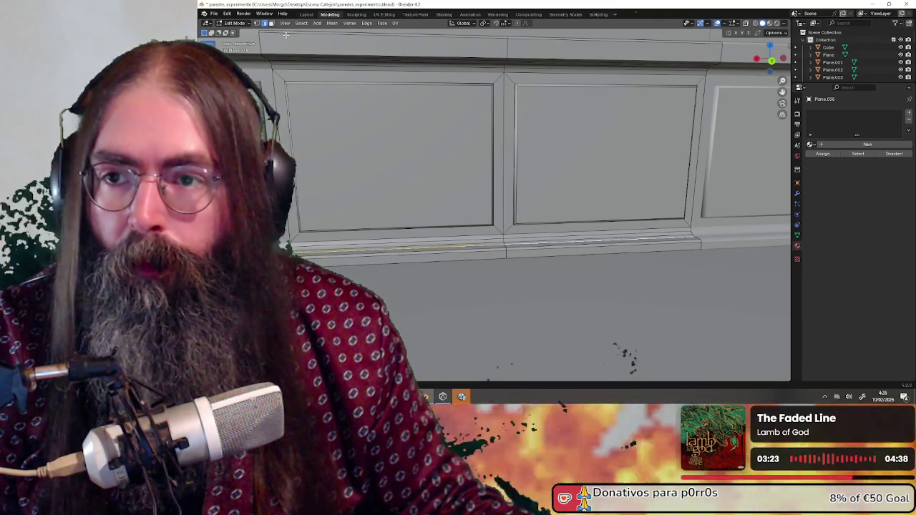
click(257, 23)
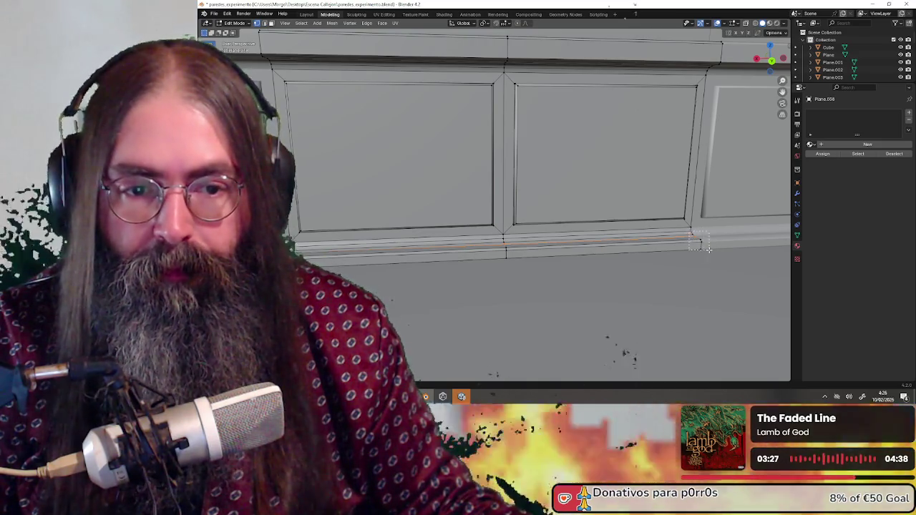
Merge the selected baseboard joint vertices At Center.
scroll(593, 254, up, 1)
right_click(536, 255)
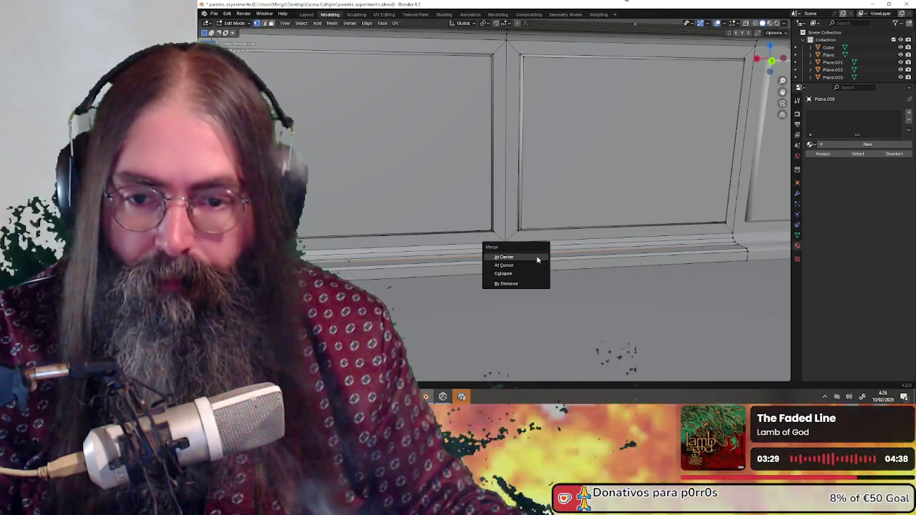
click(265, 24)
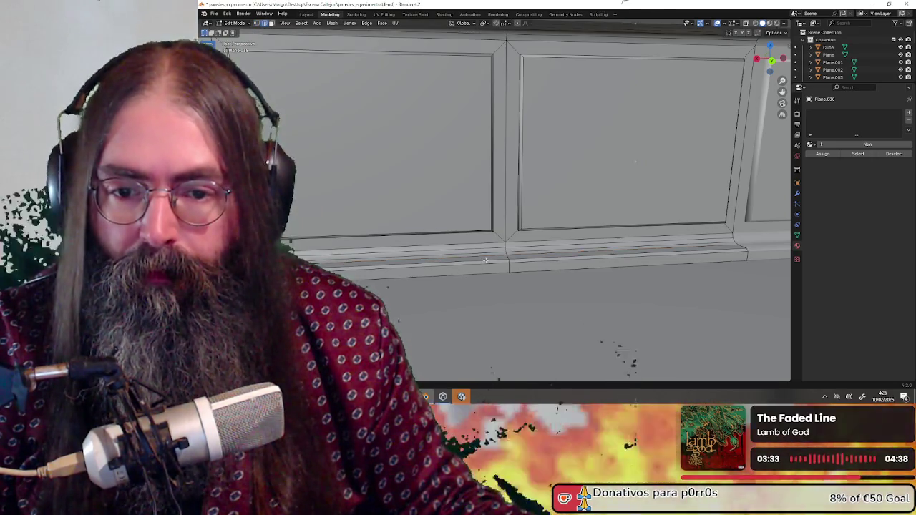
click(256, 23)
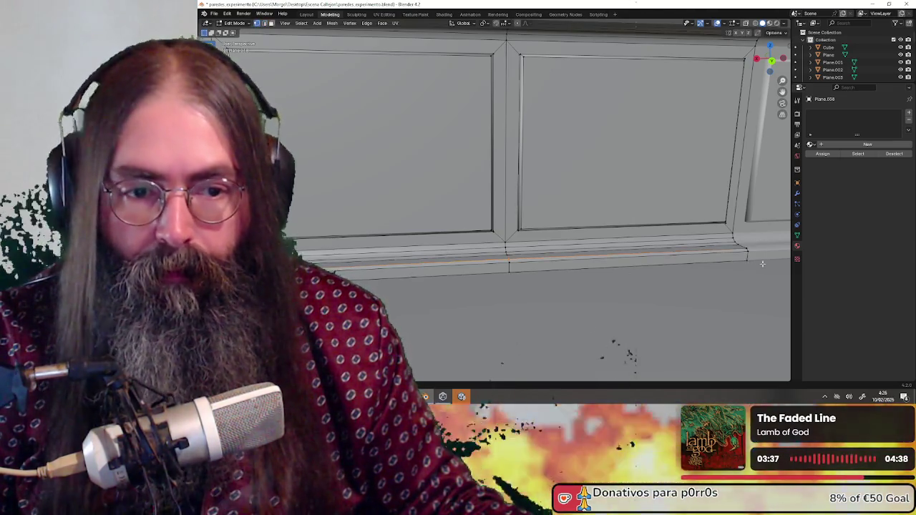
key(ctrl+Tab)
key(Escape)
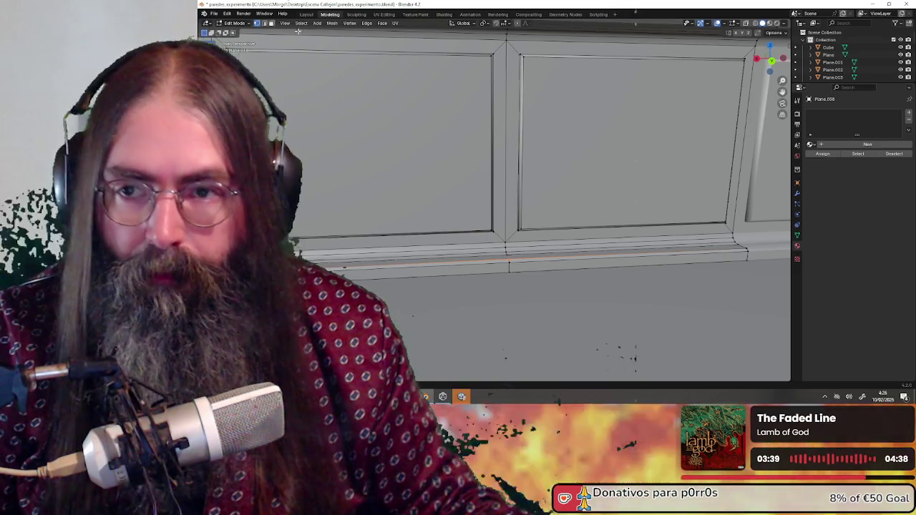
click(265, 24)
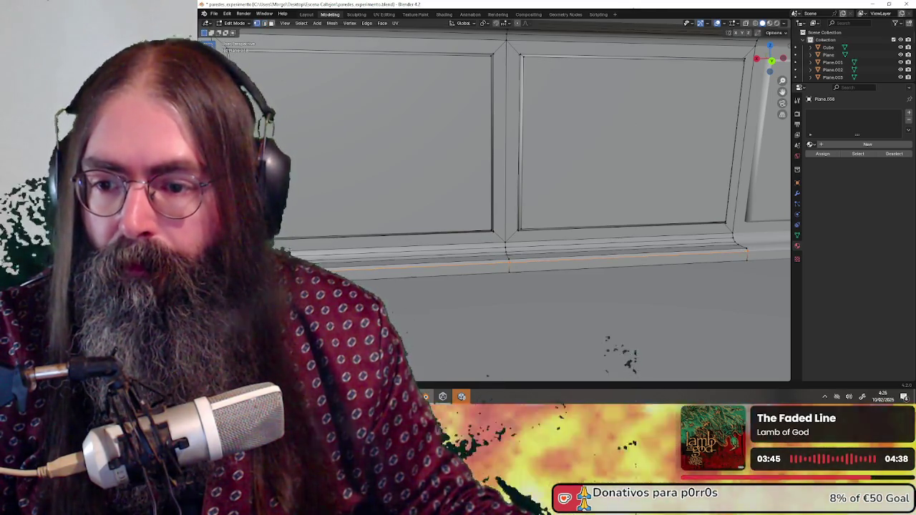
key(m)
click(524, 255)
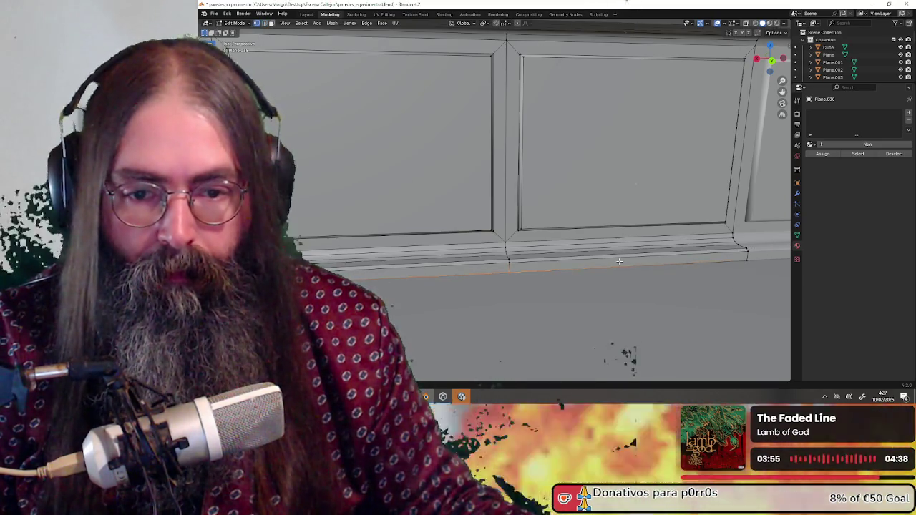
key(m)
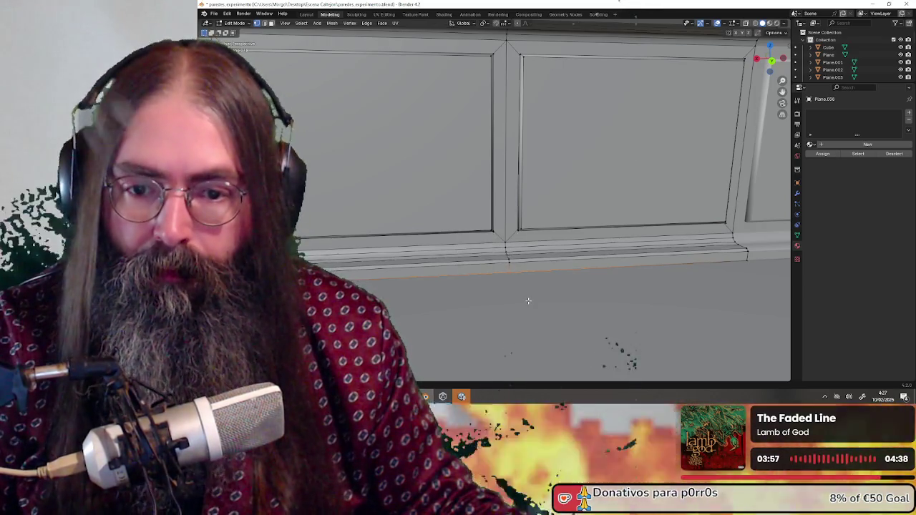
middle_drag(529, 297, 531, 284)
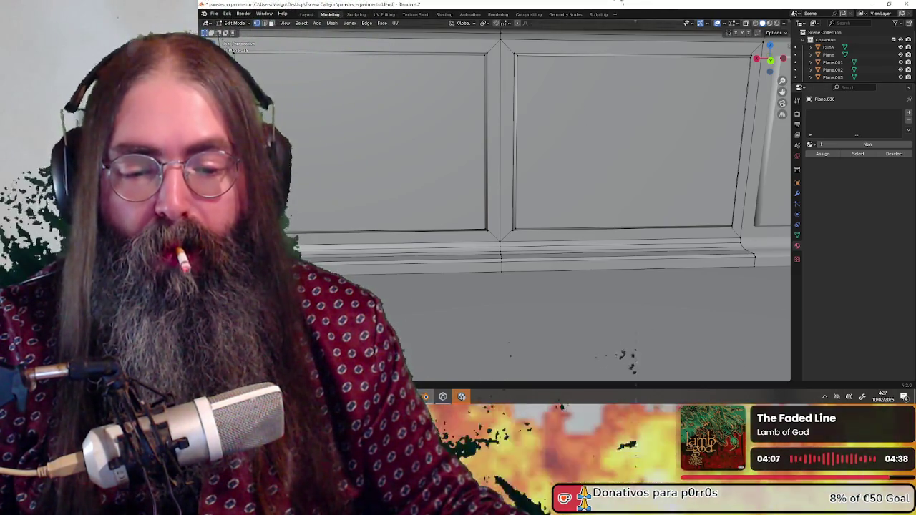
In Unity, dismiss the deprecated packages warning and close the HDRP Wizard, then return to Blender.
key(alt+Tab)
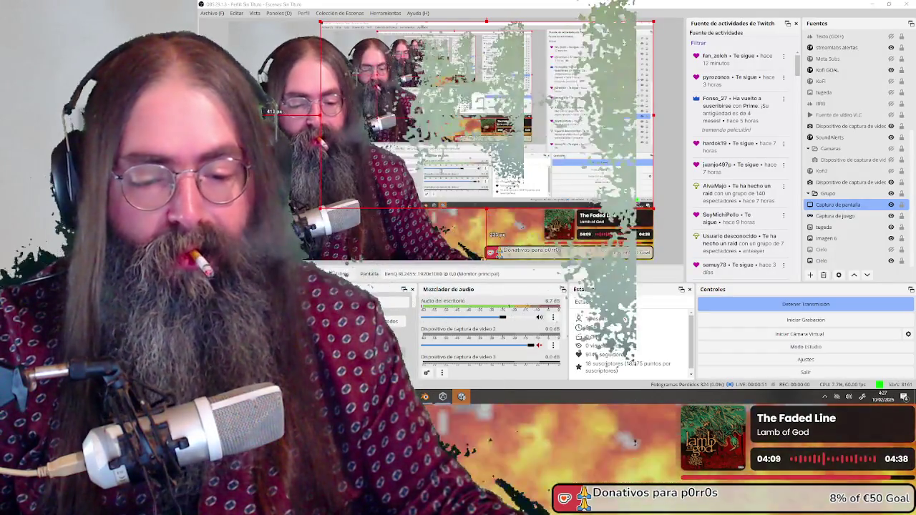
key(alt+Tab)
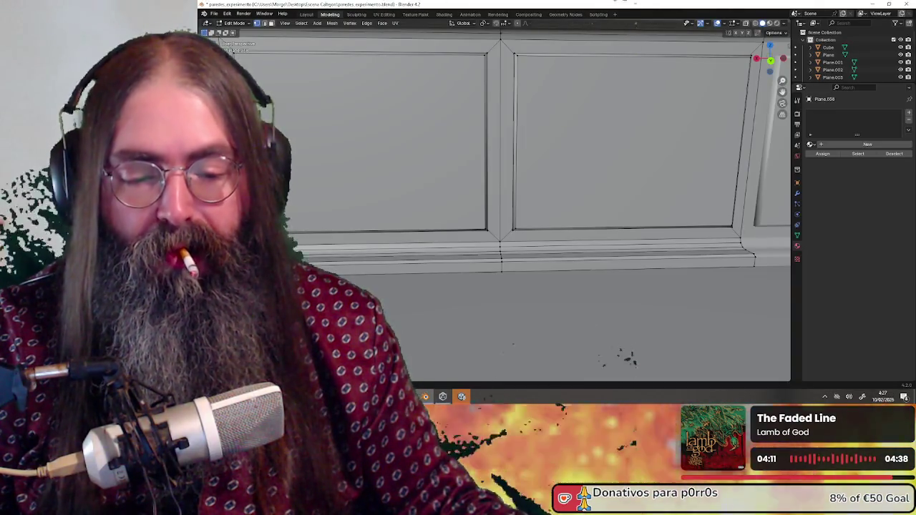
key(alt+Tab)
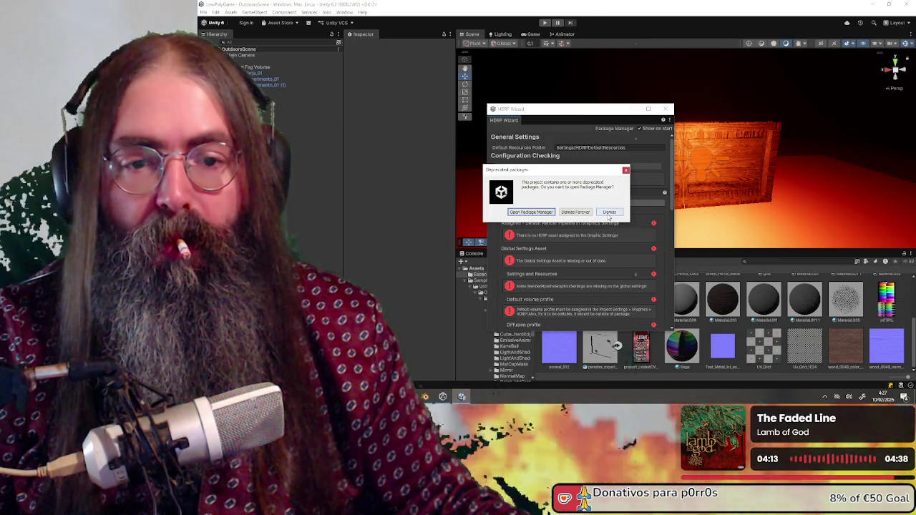
click(609, 213)
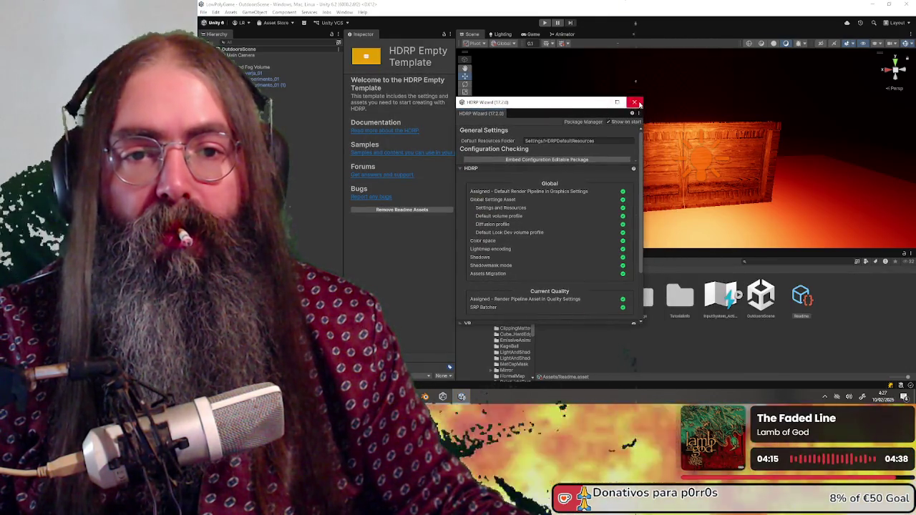
click(634, 102)
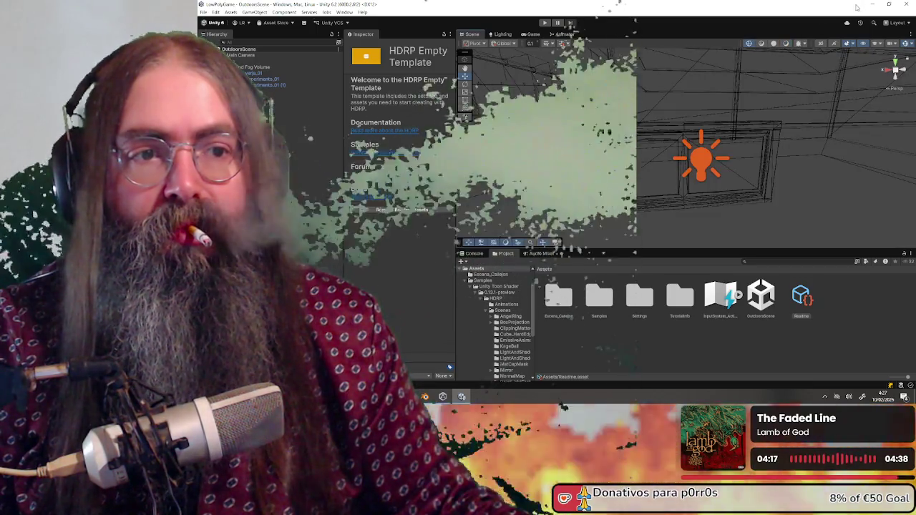
key(alt+Tab)
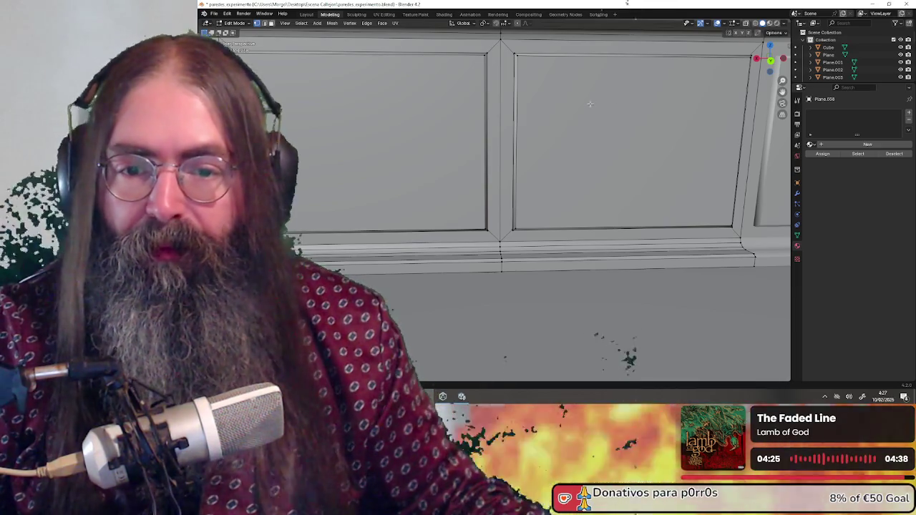
Move the baseboard joint edge down in two grabs to tidy the seam.
middle_drag(590, 104, 493, 201)
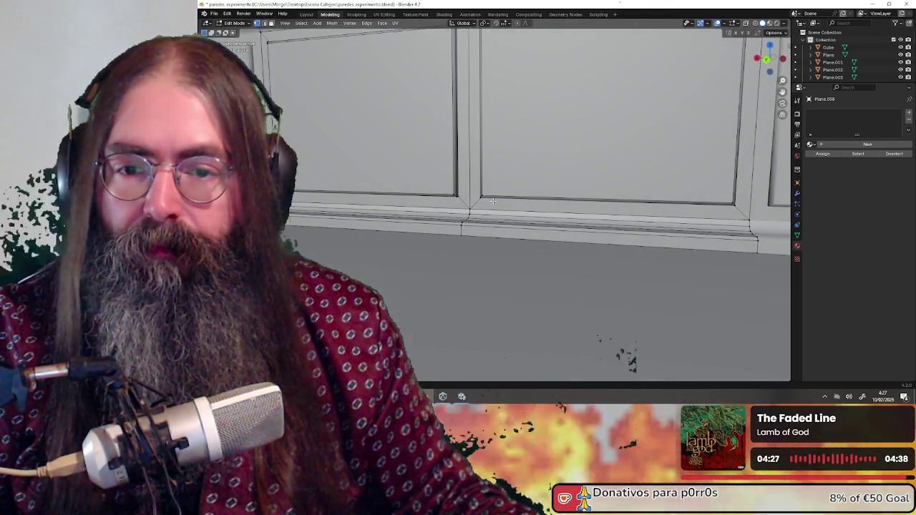
scroll(470, 198, up, 4)
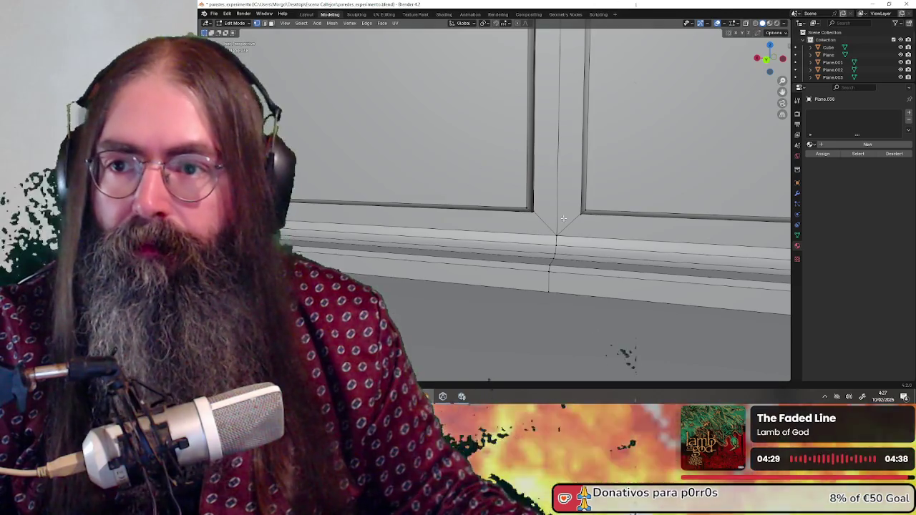
key(g)
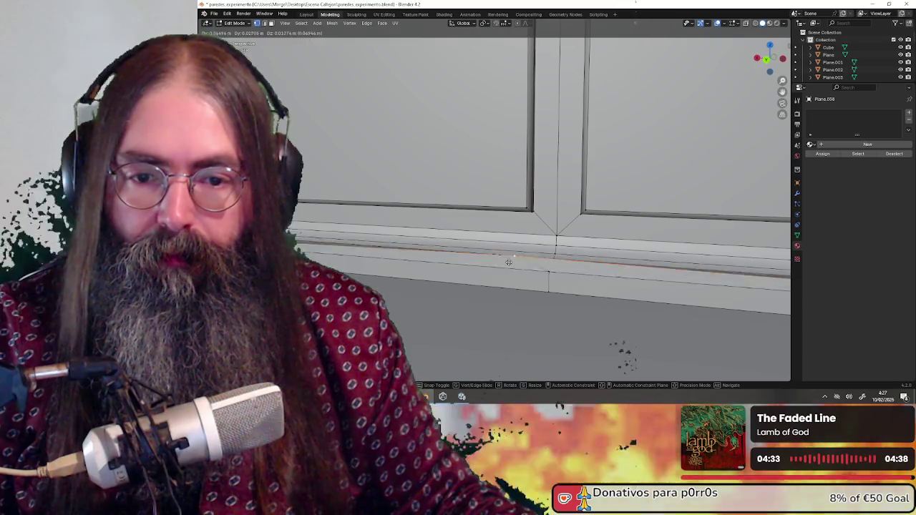
click(549, 270)
key(g)
click(546, 289)
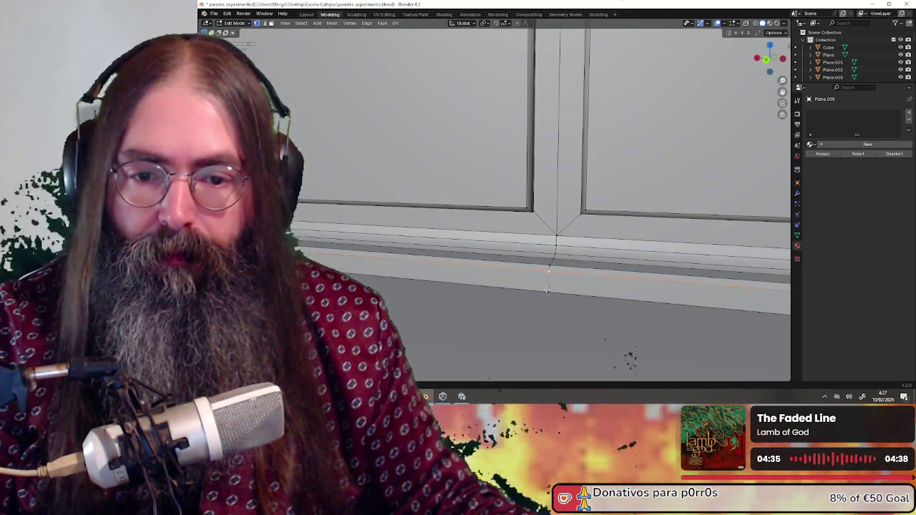
scroll(551, 279, down, 2)
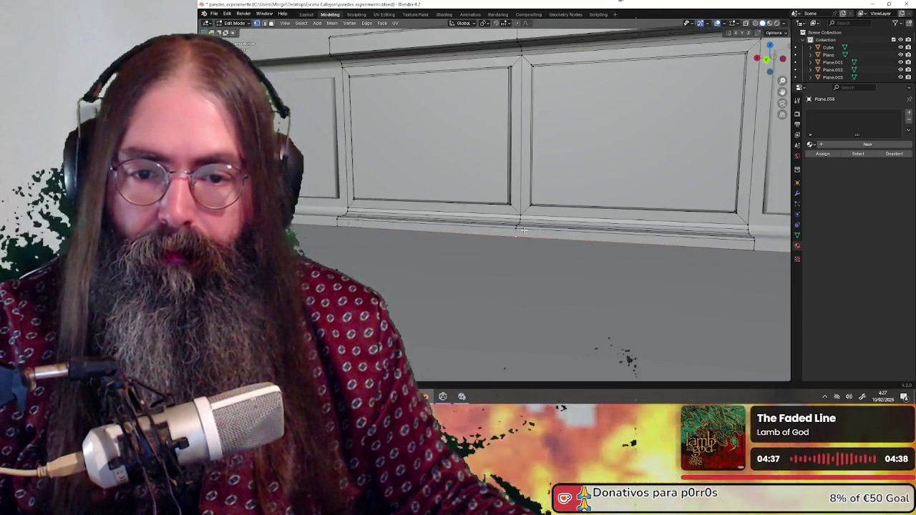
scroll(562, 252, down, 2)
scroll(576, 211, down, 3)
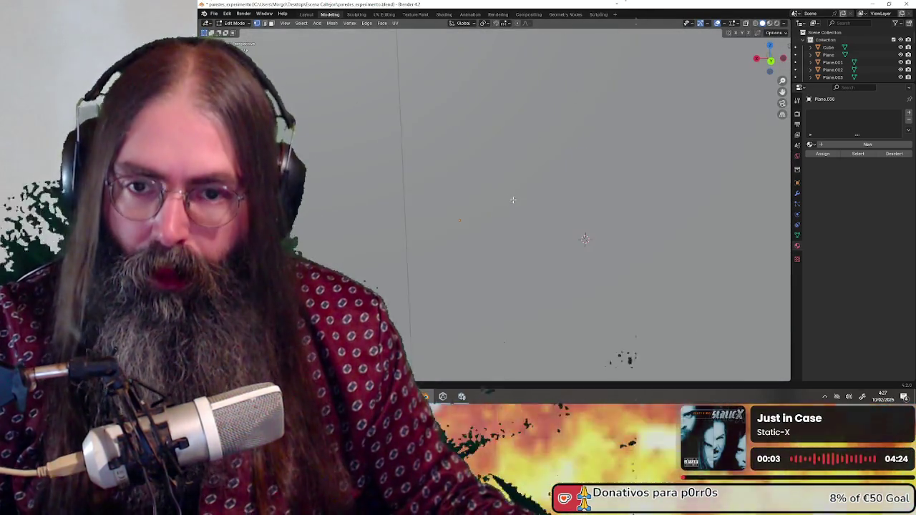
mouse_move(520, 224)
middle_down()
mouse_move(530, 272)
mouse_move(512, 244)
middle_up()
Select the linked two-panel section, separate it into its own object, and return to Object Mode.
scroll(532, 287, up, 3)
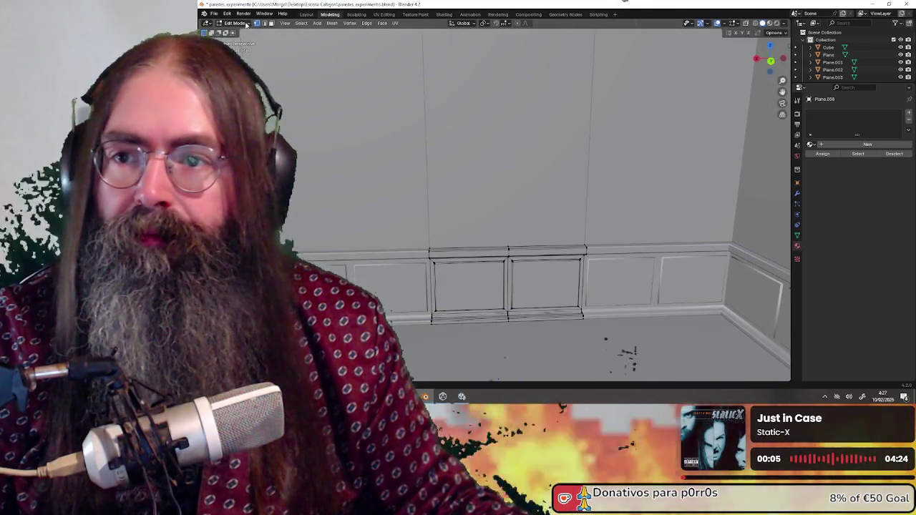
click(463, 259)
key(ctrl+l)
mouse_move(462, 259)
middle_down()
mouse_move(468, 96)
mouse_move(502, 257)
middle_up()
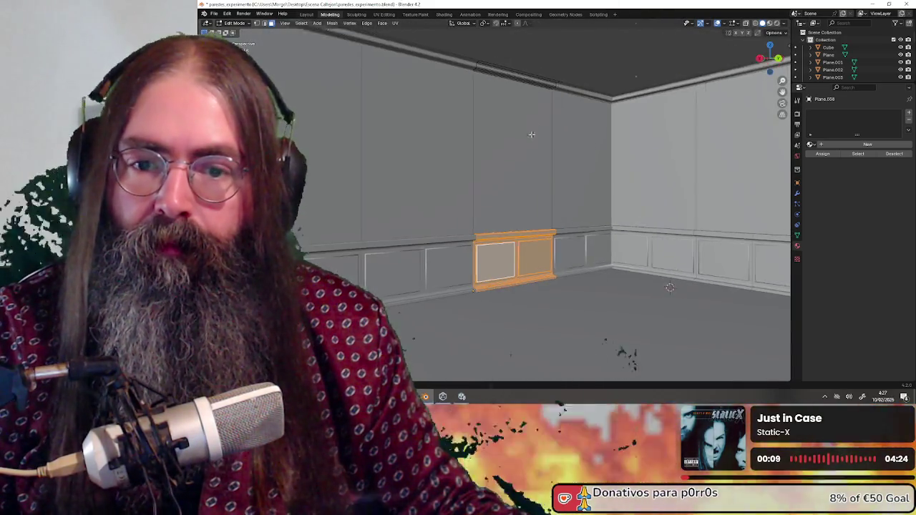
key(p)
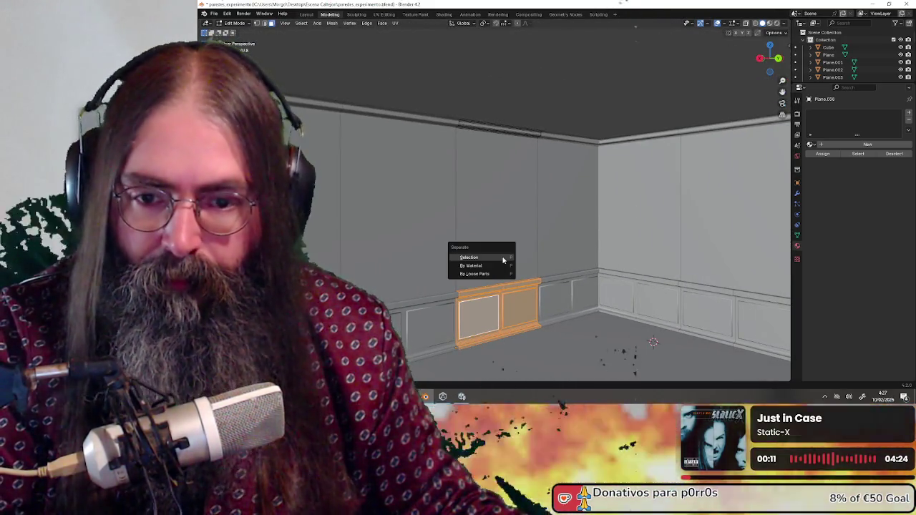
click(502, 257)
middle_drag(547, 264, 559, 261)
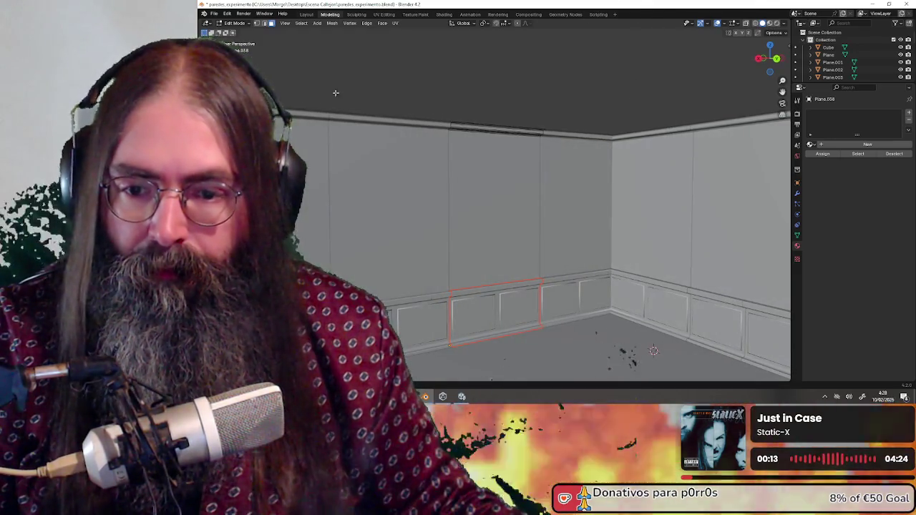
click(242, 23)
click(239, 31)
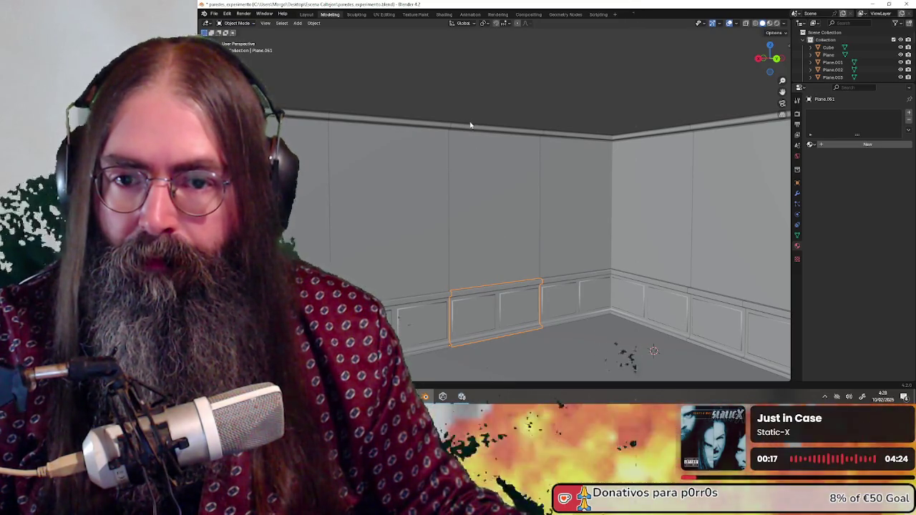
Check the current materials of the tall wall panel, top strip Plane.038 and its neighbouring strip.
click(488, 203)
mouse_move(475, 252)
shift+middle_down()
mouse_move(481, 205)
mouse_move(516, 214)
shift+middle_up()
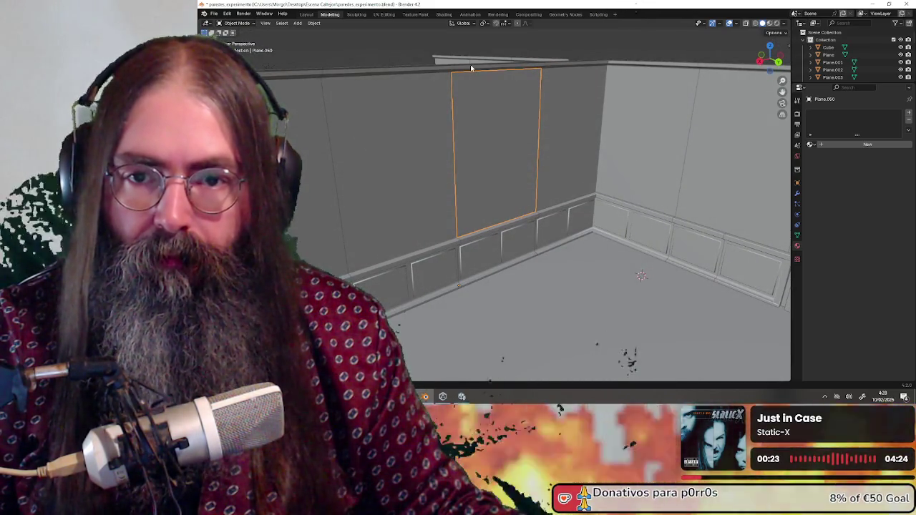
click(473, 67)
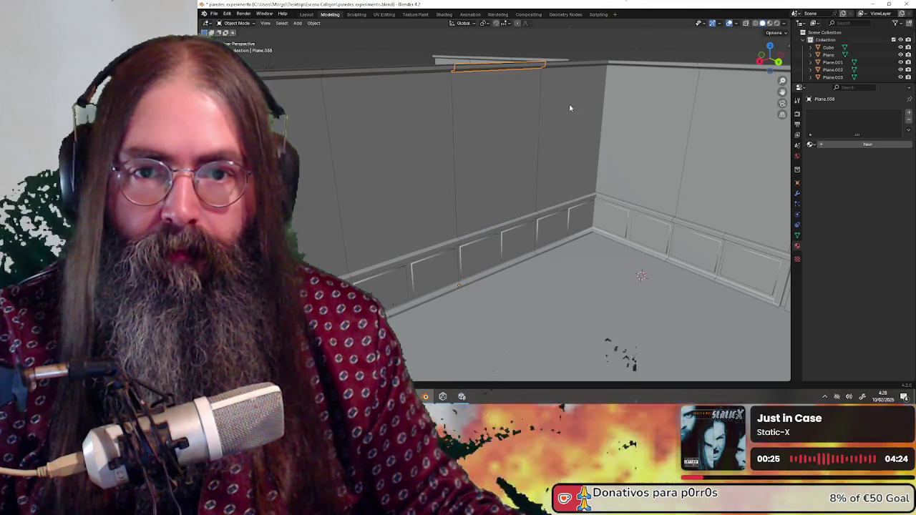
click(560, 67)
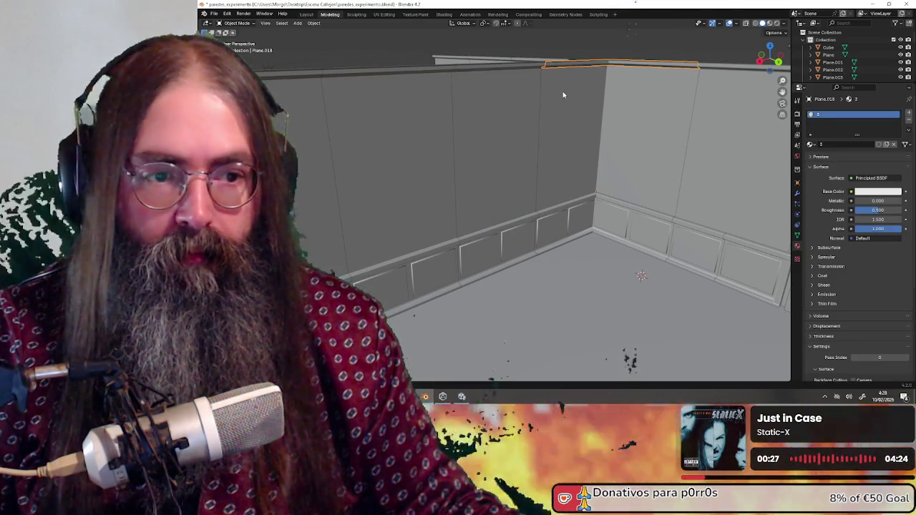
click(563, 90)
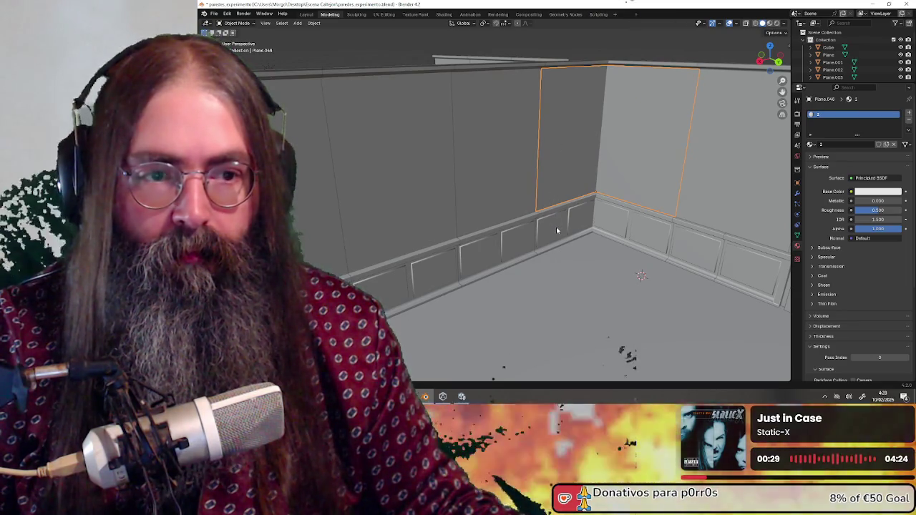
Give lower panel Plane.051 material 1, tall panel Plane.050 material 2, and strip Plane.038 material 3.
click(510, 242)
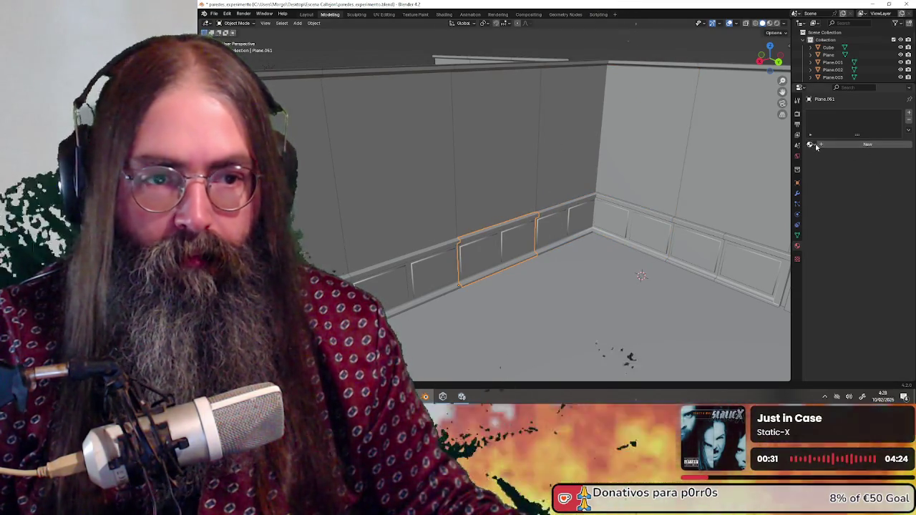
click(810, 144)
click(809, 159)
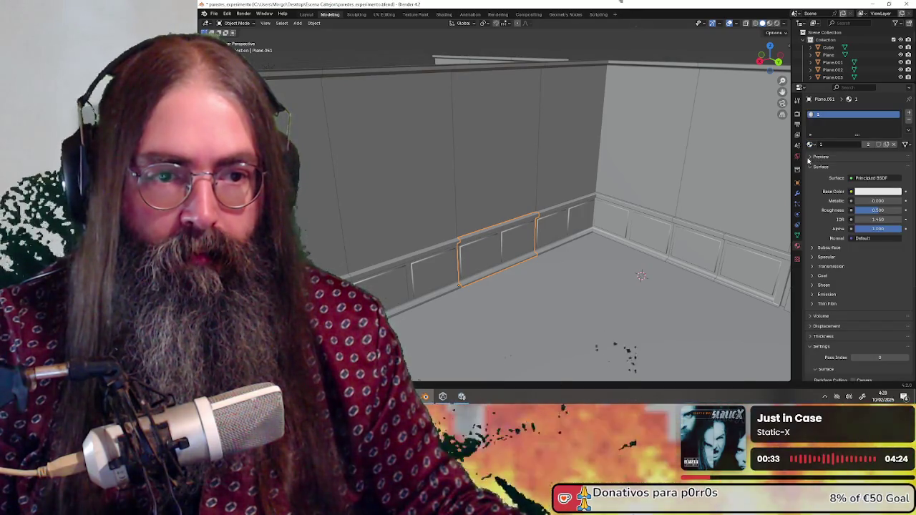
click(497, 167)
click(809, 145)
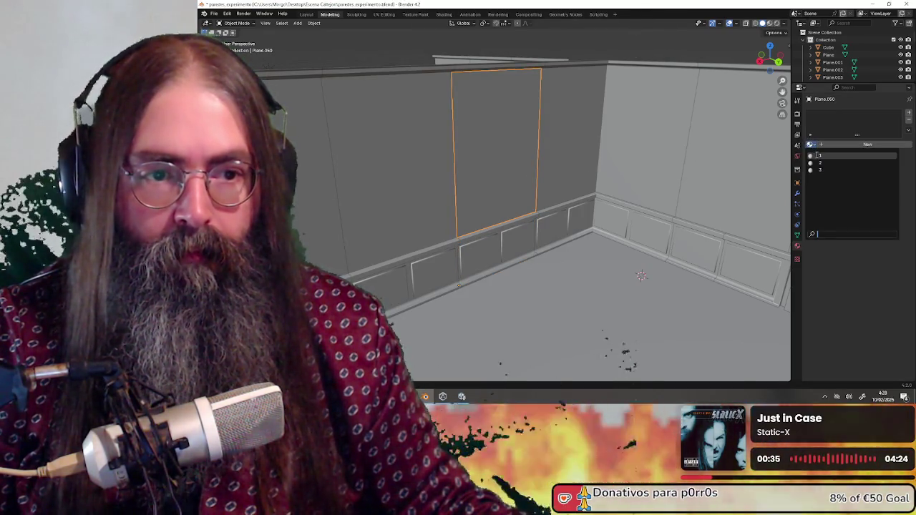
click(816, 159)
click(493, 67)
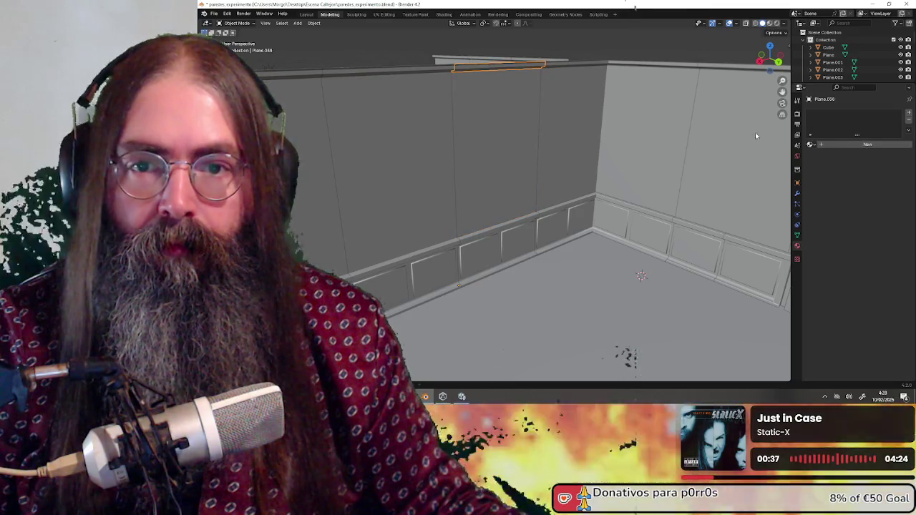
click(810, 144)
click(829, 170)
Inspect the neighbouring wall panel and wainscot panel Plane.021 near the door to compare their materials.
middle_drag(587, 236, 441, 234)
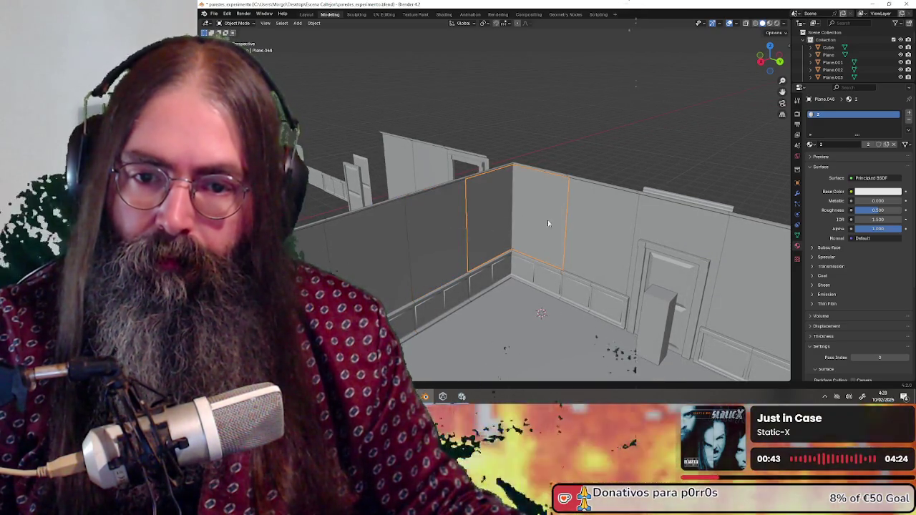
click(594, 229)
mouse_move(584, 232)
middle_down()
mouse_move(599, 229)
mouse_move(574, 309)
middle_up()
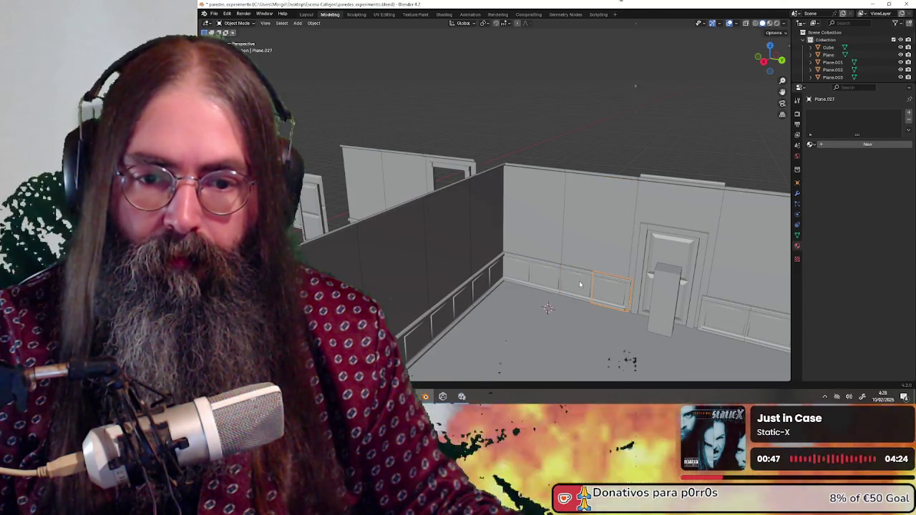
click(580, 285)
scroll(583, 279, up, 3)
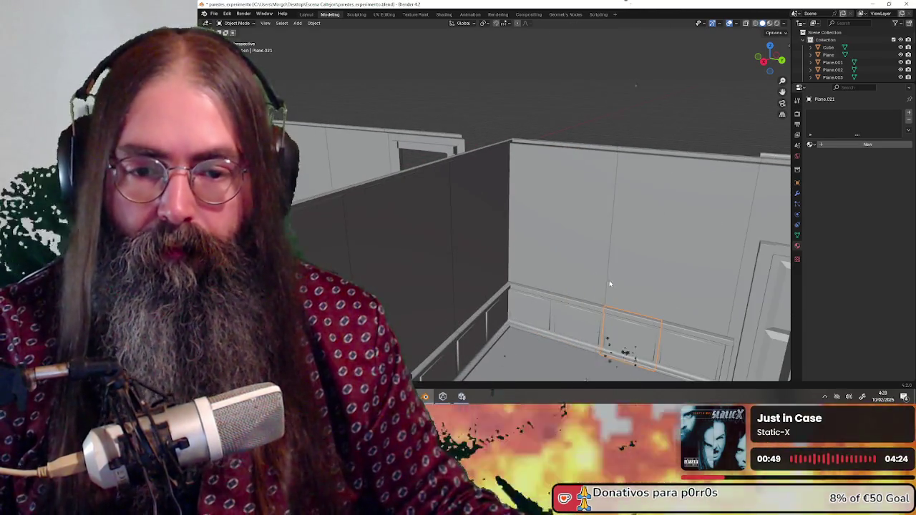
middle_drag(583, 279, 511, 163)
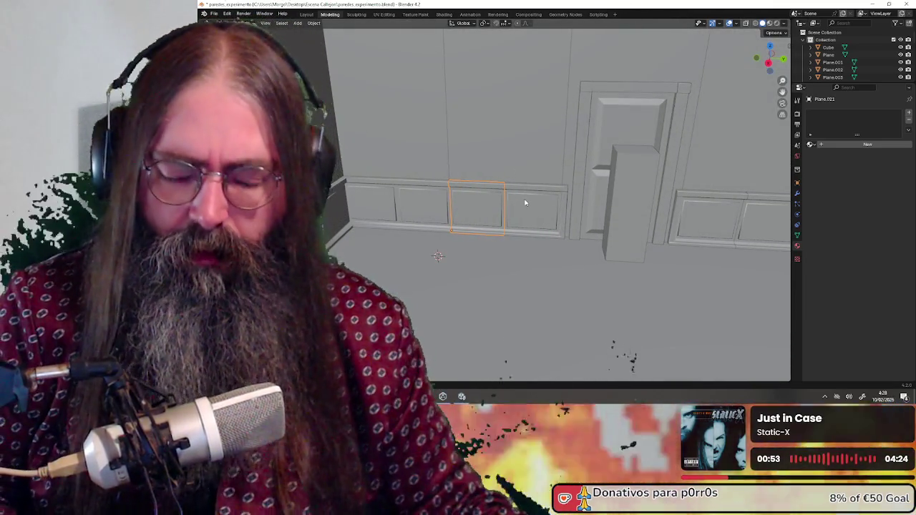
scroll(501, 186, up, 3)
mouse_move(501, 186)
middle_down()
mouse_move(483, 206)
mouse_move(499, 202)
mouse_move(475, 199)
mouse_move(467, 185)
mouse_move(500, 182)
middle_up()
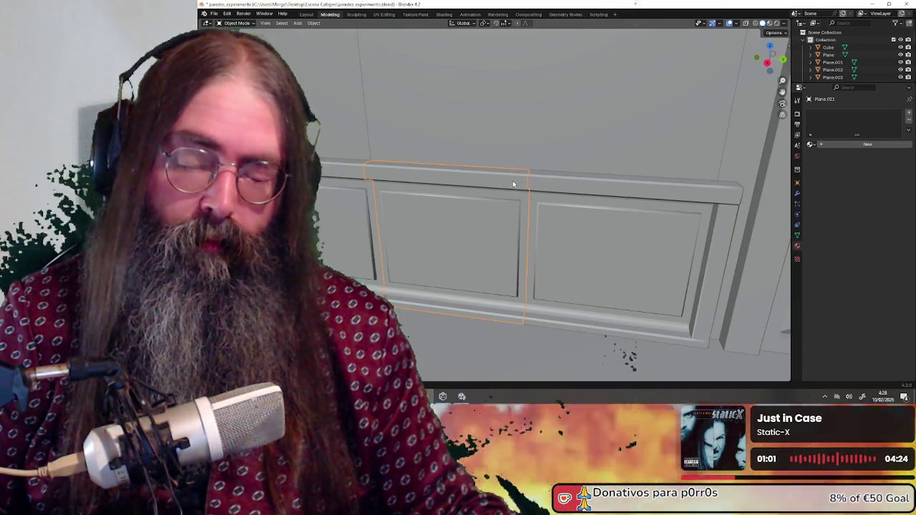
scroll(513, 184, down, 5)
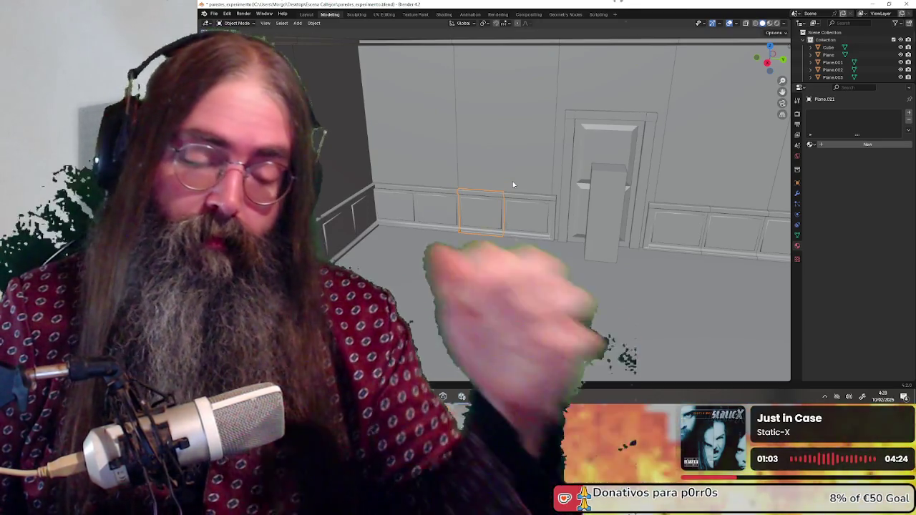
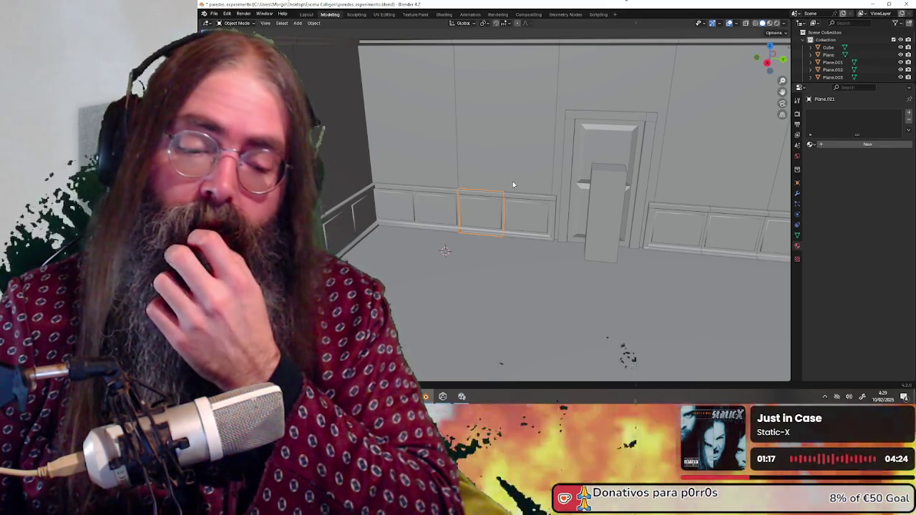
Assign materials to two wainscot panels, giving the right-hand panel material 1.
middle_drag(512, 181, 544, 172)
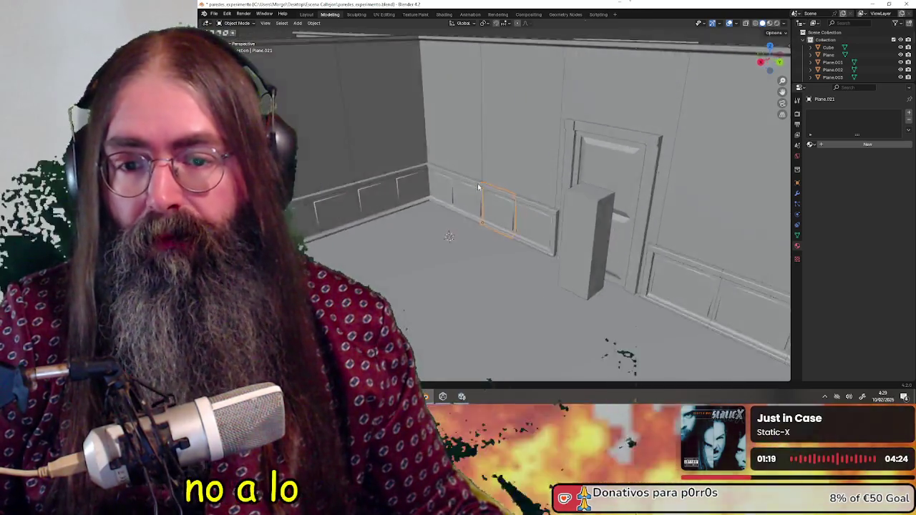
click(812, 144)
click(828, 156)
click(533, 215)
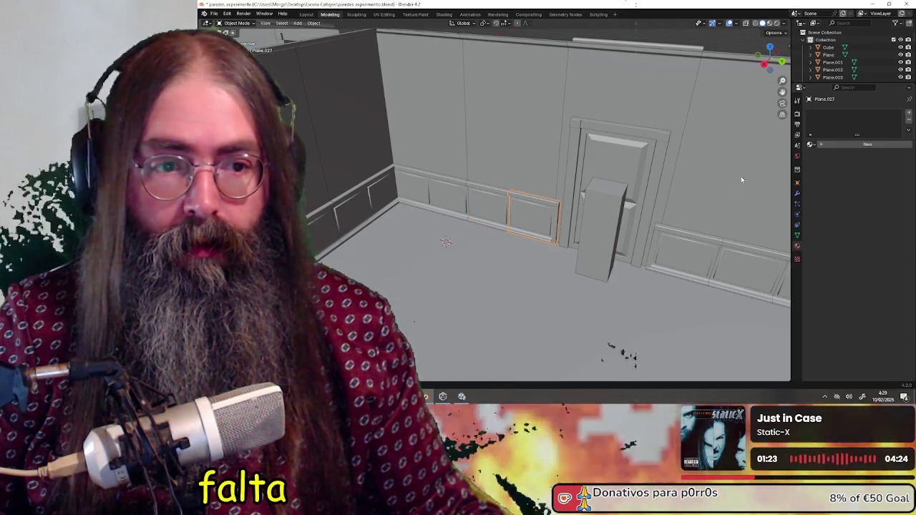
click(811, 144)
click(821, 157)
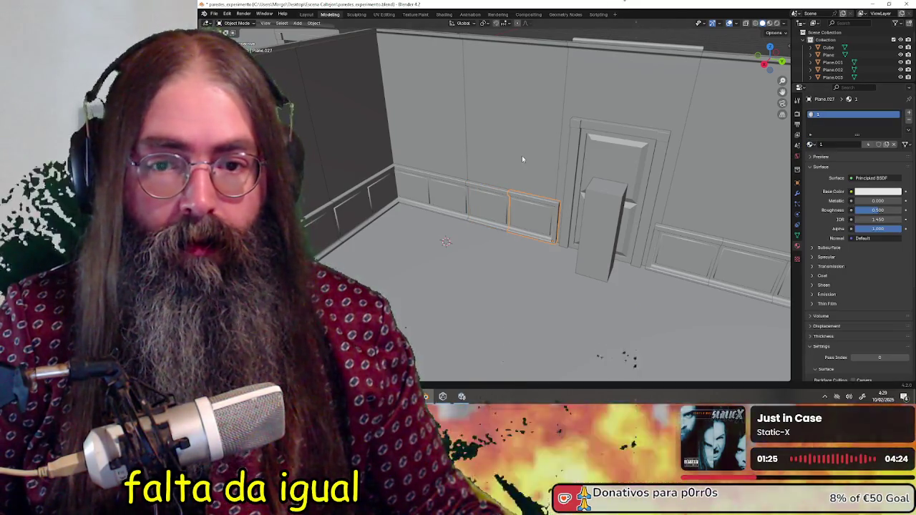
Give the upper wall panel material 2 and assign a material to the thin top strip.
click(523, 158)
click(812, 144)
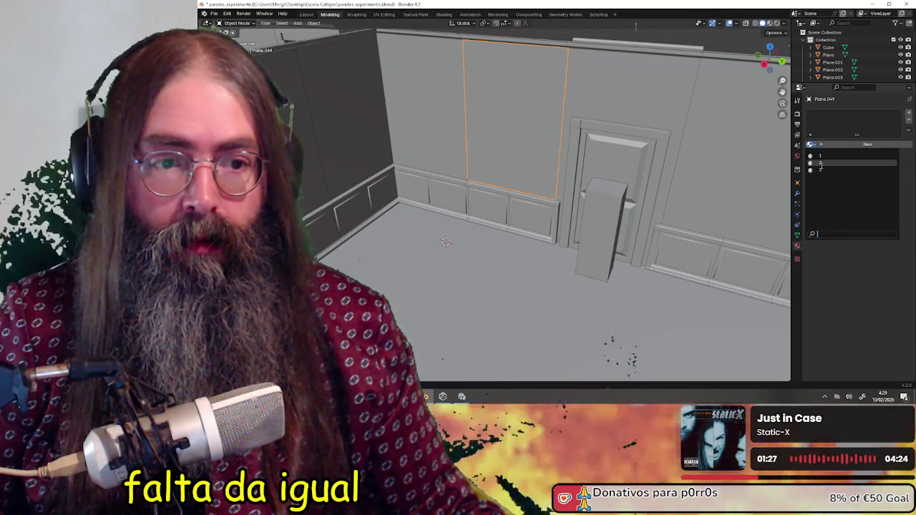
click(821, 165)
middle_drag(516, 72, 530, 44)
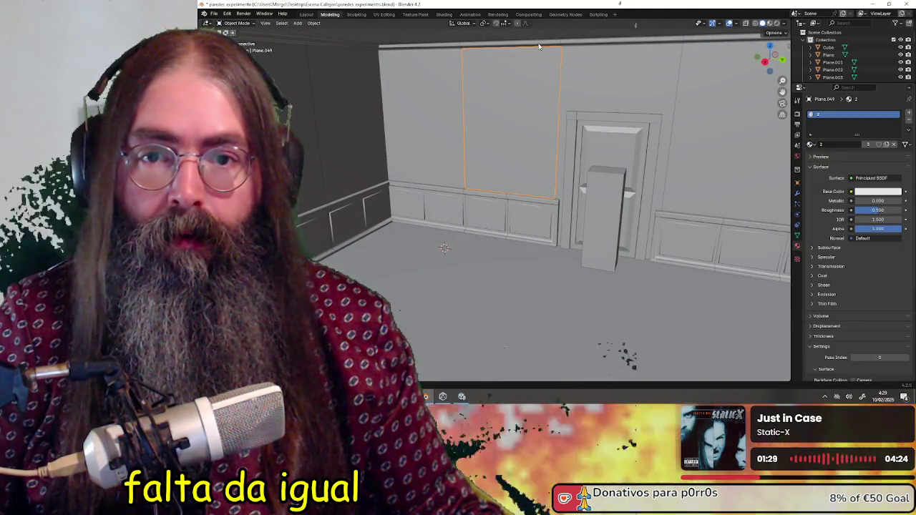
click(539, 46)
click(810, 144)
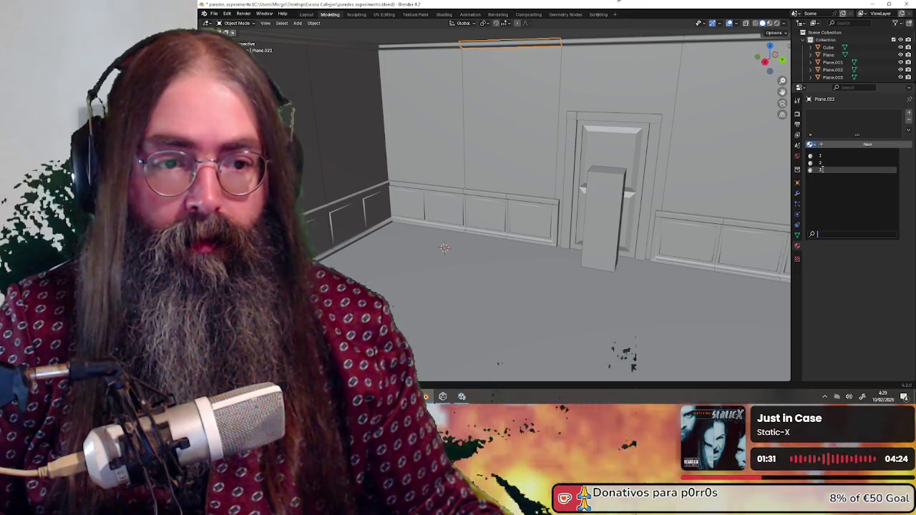
click(821, 169)
Assign material 2 to the door-surround wall and the crown strip above the door.
click(594, 100)
middle_drag(573, 103, 559, 85)
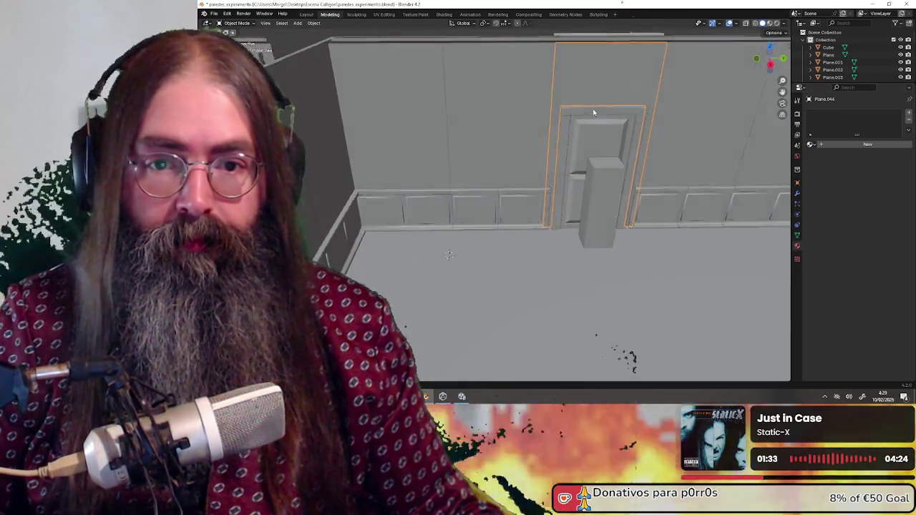
click(810, 144)
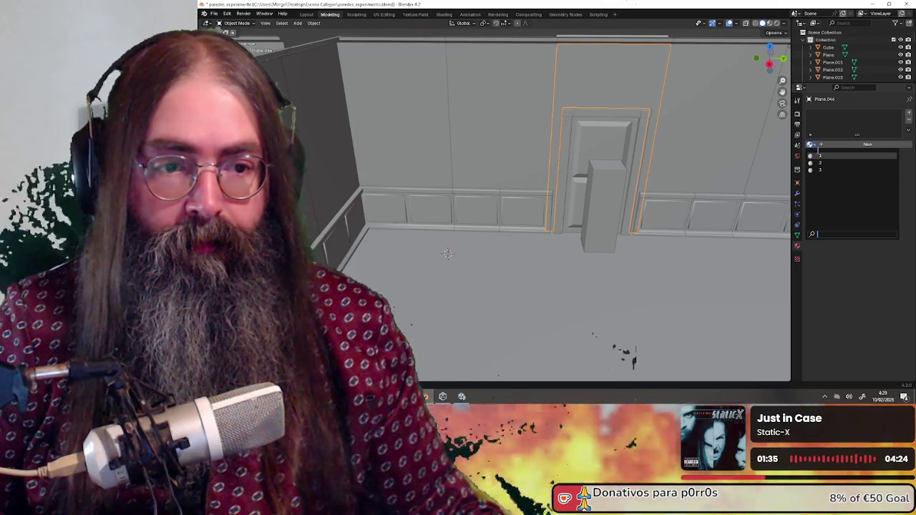
click(823, 159)
shift+middle_drag(562, 69, 590, 106)
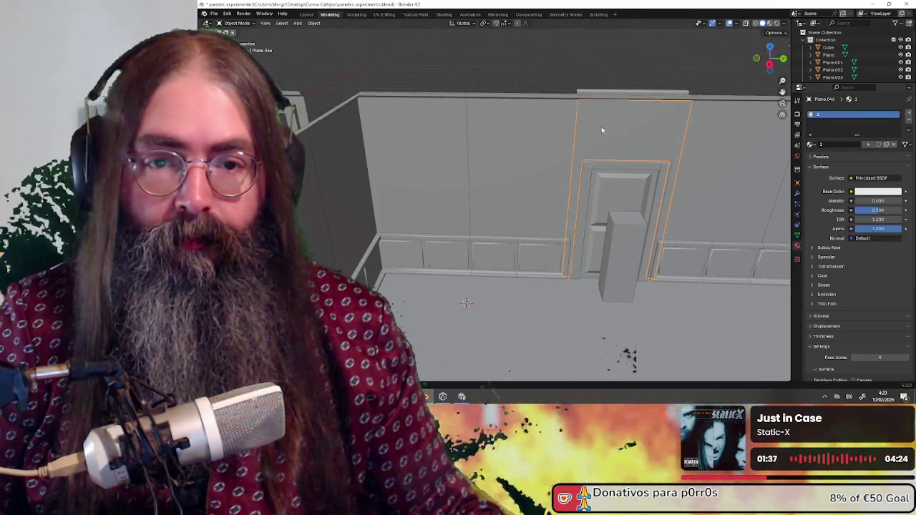
click(585, 95)
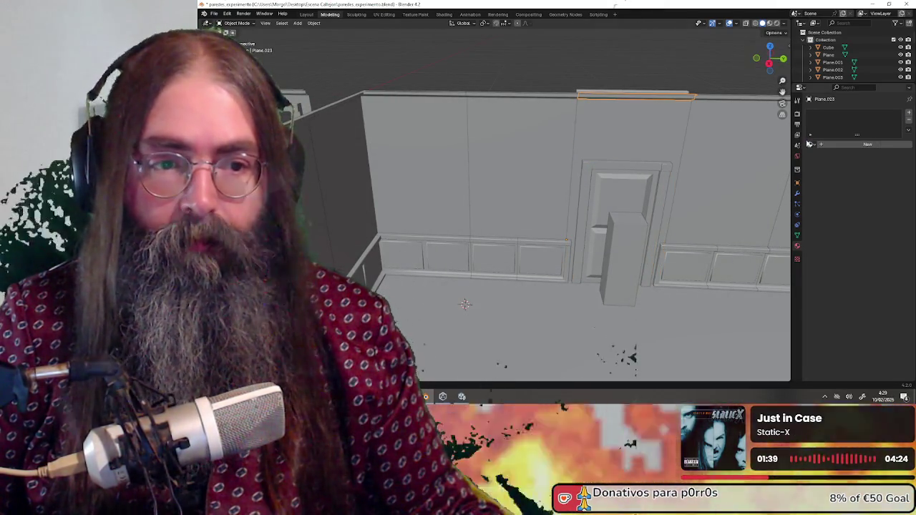
click(810, 144)
click(823, 163)
Zoom in and select the wall panel framing the door.
mouse_move(740, 165)
middle_down()
mouse_move(600, 102)
mouse_move(409, 104)
mouse_move(583, 296)
mouse_move(542, 199)
mouse_move(553, 197)
middle_up()
scroll(552, 197, up, 2)
scroll(552, 197, up, 2)
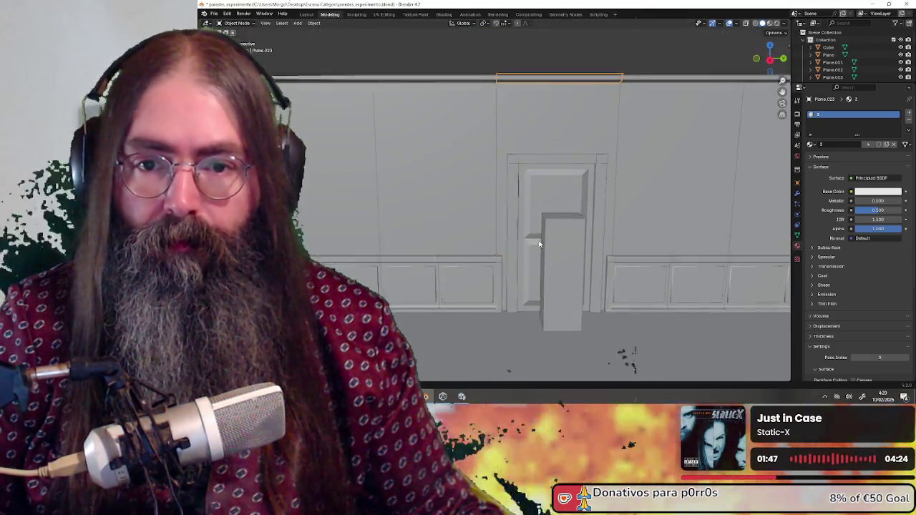
click(536, 135)
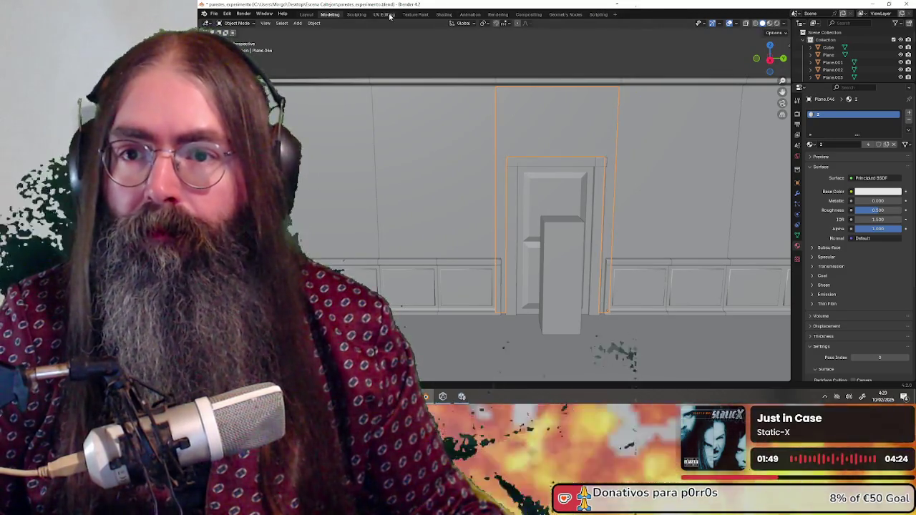
In the UV Editing workspace, enter Edit Mode on the door-surround panel and select all faces.
click(390, 16)
scroll(613, 179, down, 3)
scroll(613, 180, down, 1)
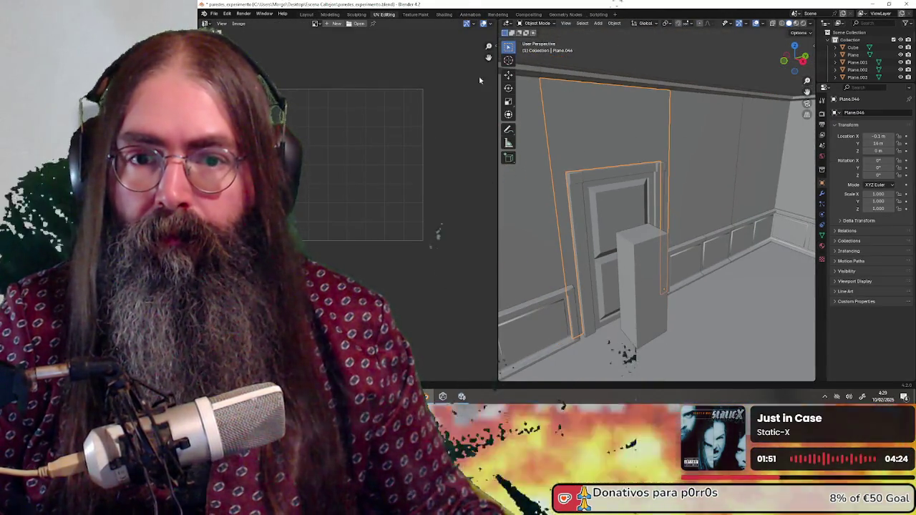
click(533, 23)
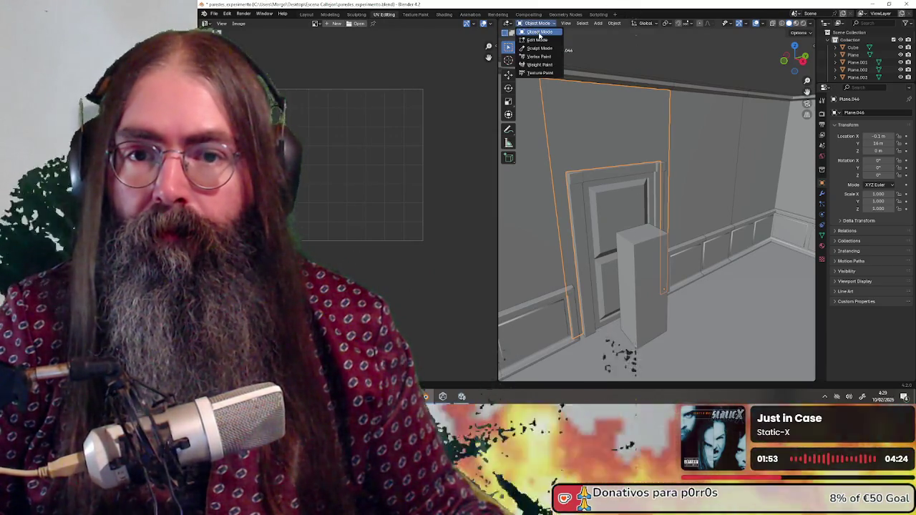
click(536, 40)
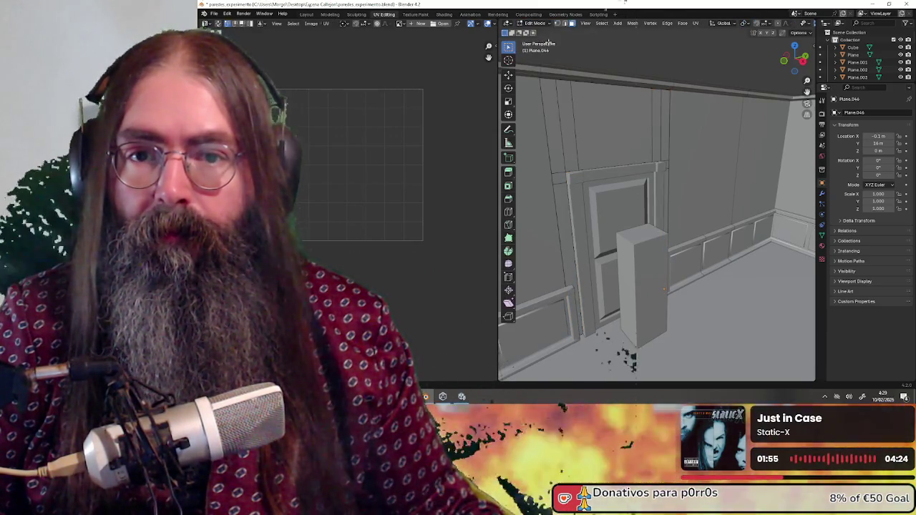
key(a)
mouse_move(550, 43)
middle_down()
mouse_move(611, 144)
mouse_move(600, 148)
middle_up()
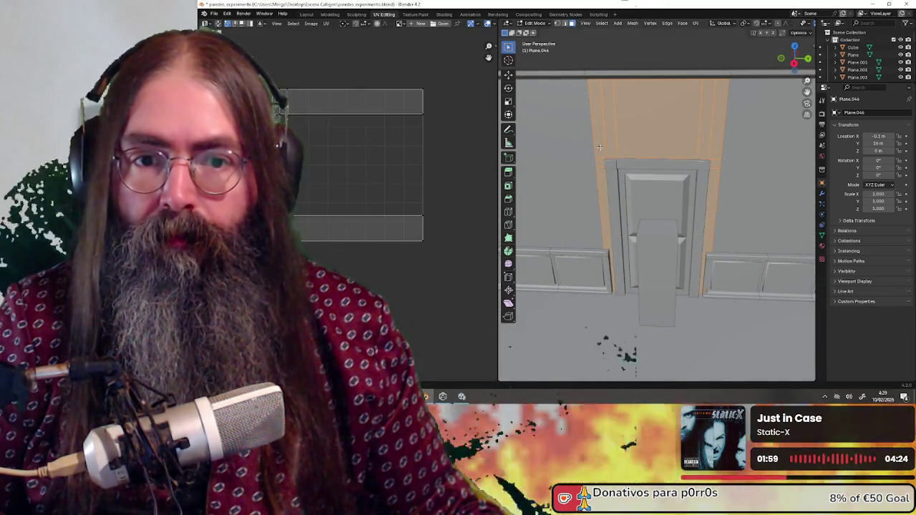
Unwrap the panel with Cube Projection, then return to Object Mode and select the crown strip.
click(325, 23)
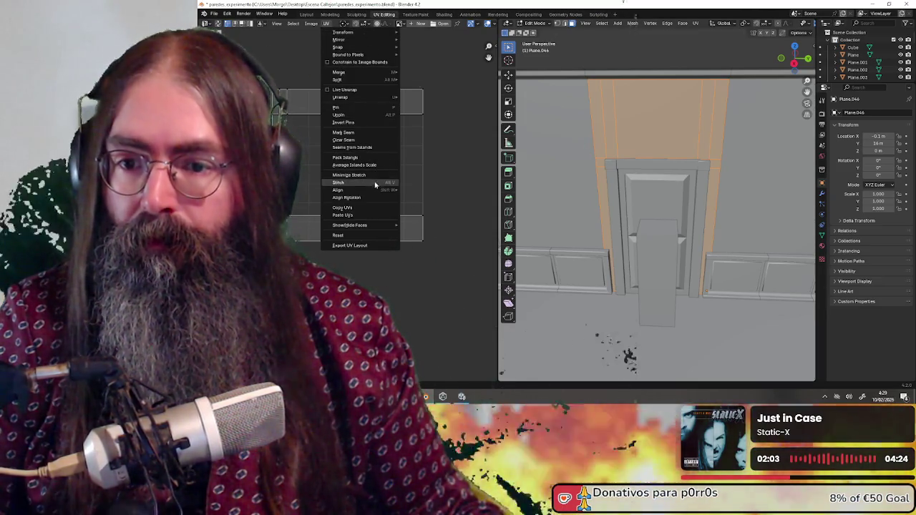
mouse_move(341, 97)
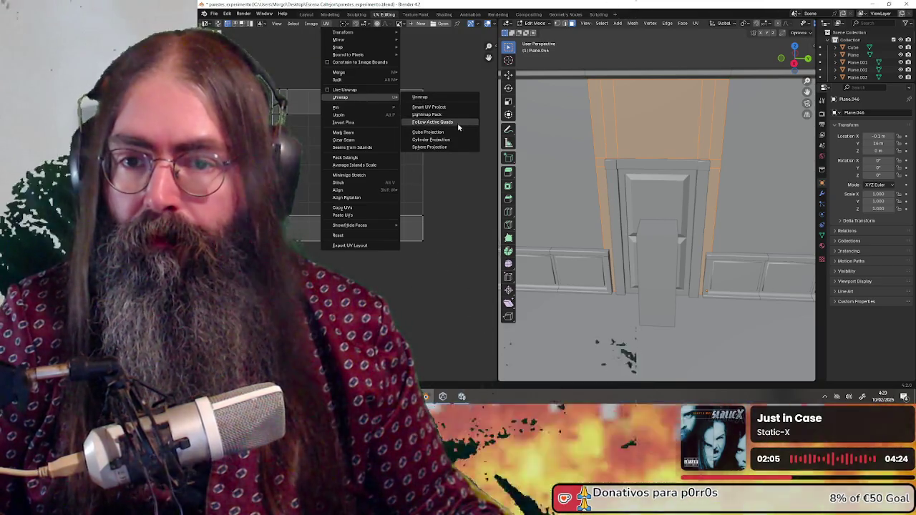
click(449, 132)
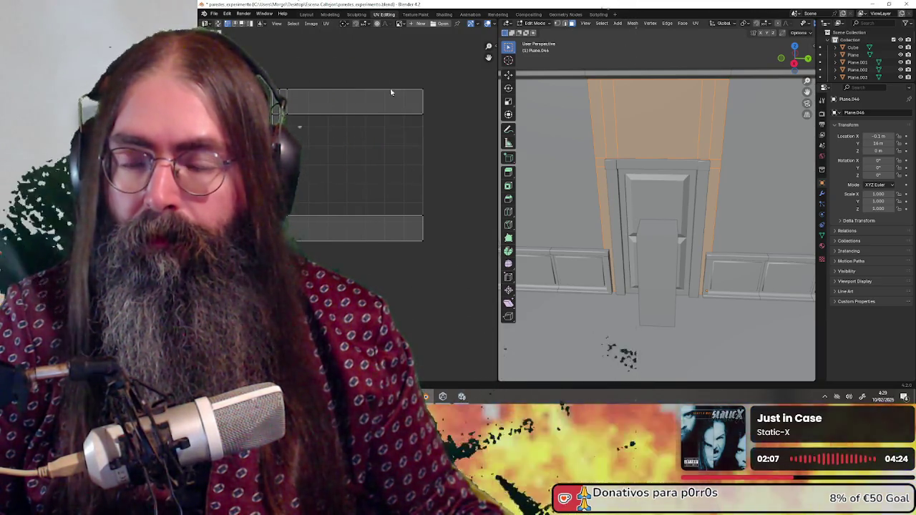
key(a)
click(326, 23)
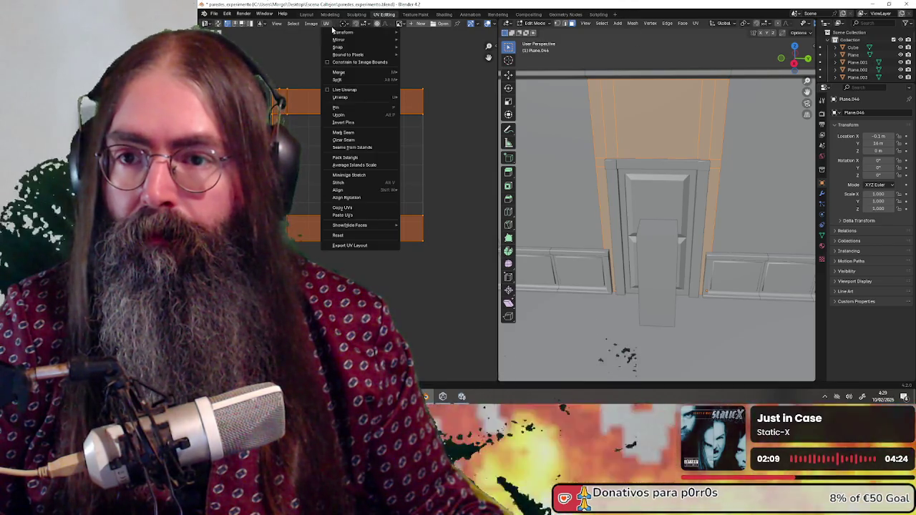
mouse_move(340, 97)
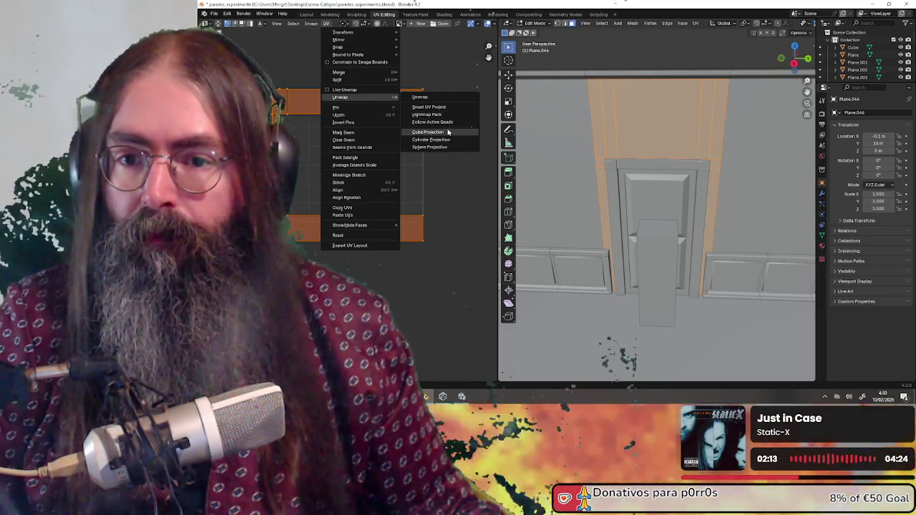
click(448, 133)
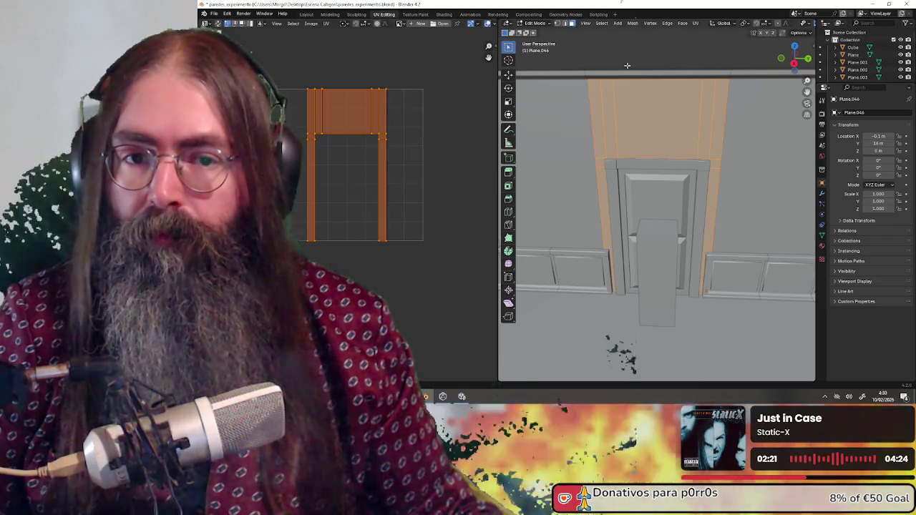
click(534, 22)
click(537, 32)
click(644, 73)
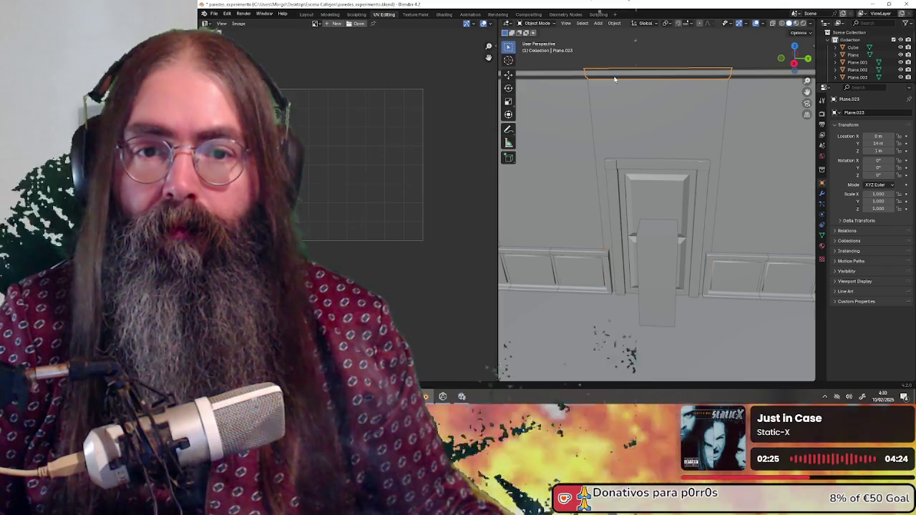
Enter Edit Mode on the crown strip and select all its faces.
click(534, 23)
click(537, 40)
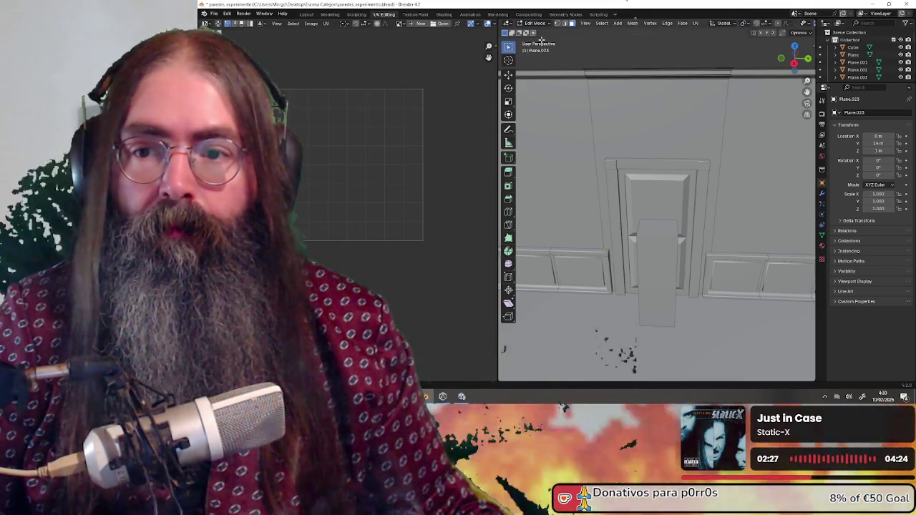
middle_drag(587, 122, 602, 118)
key(a)
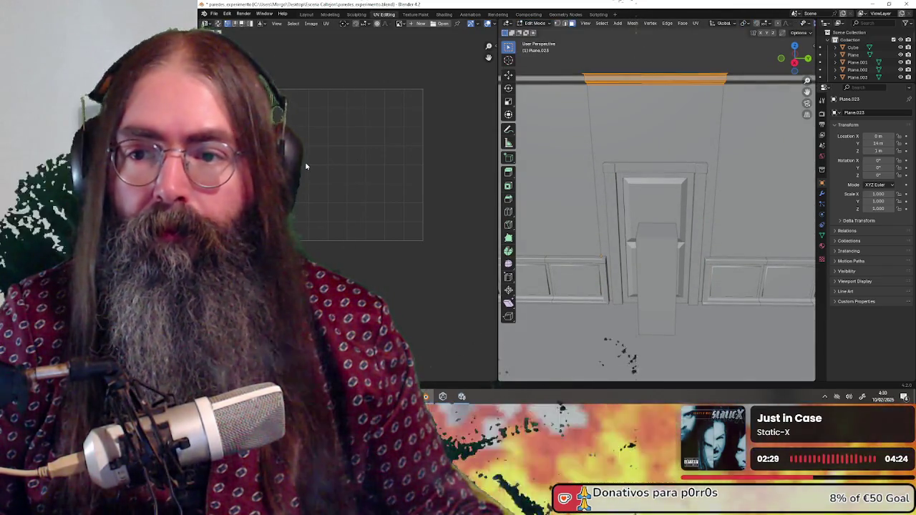
scroll(312, 164, up, 1)
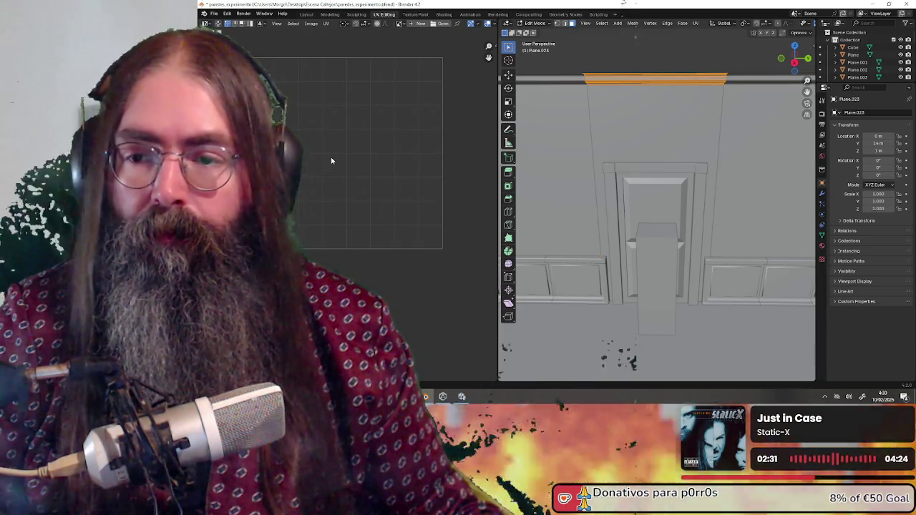
Unwrap the crown strip, trying other projections before settling on a plain Unwrap.
click(326, 23)
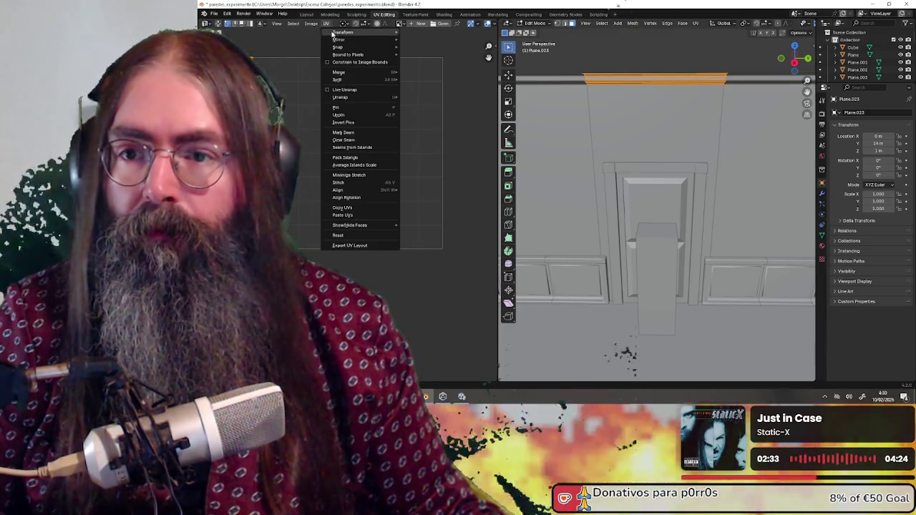
mouse_move(341, 98)
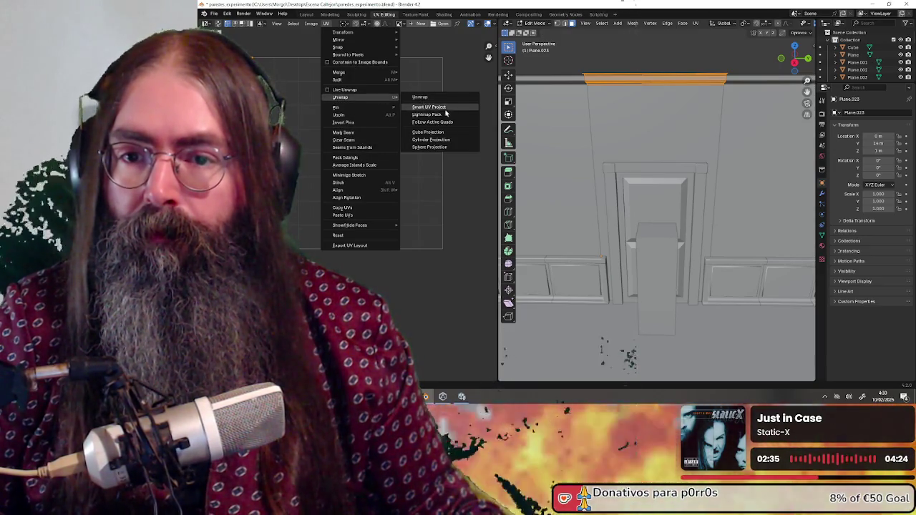
click(451, 134)
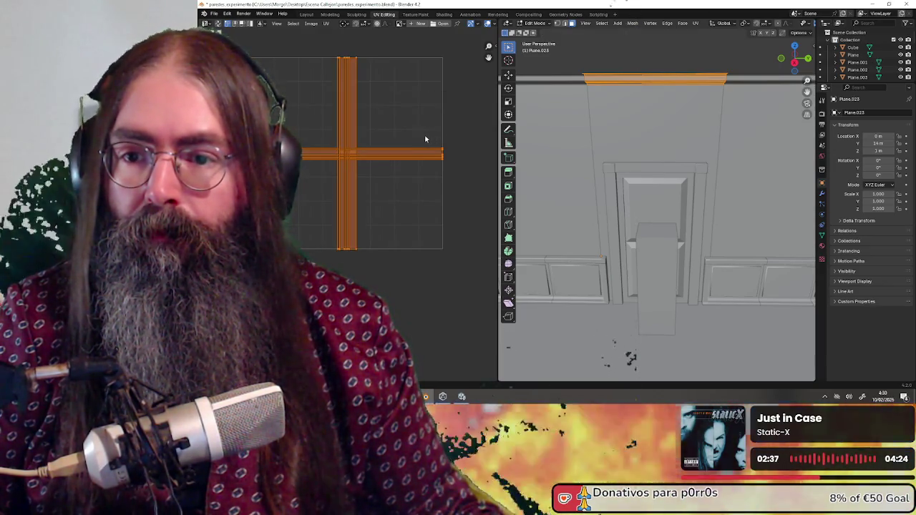
click(326, 23)
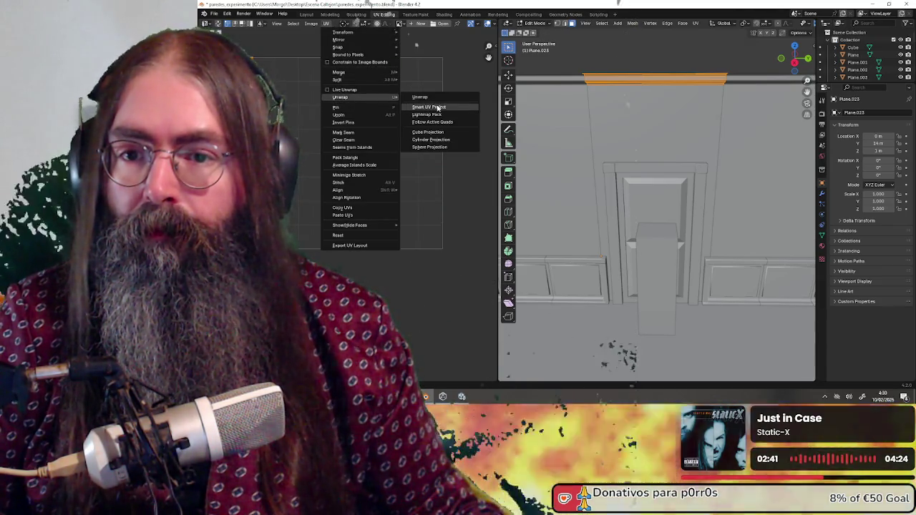
mouse_move(341, 97)
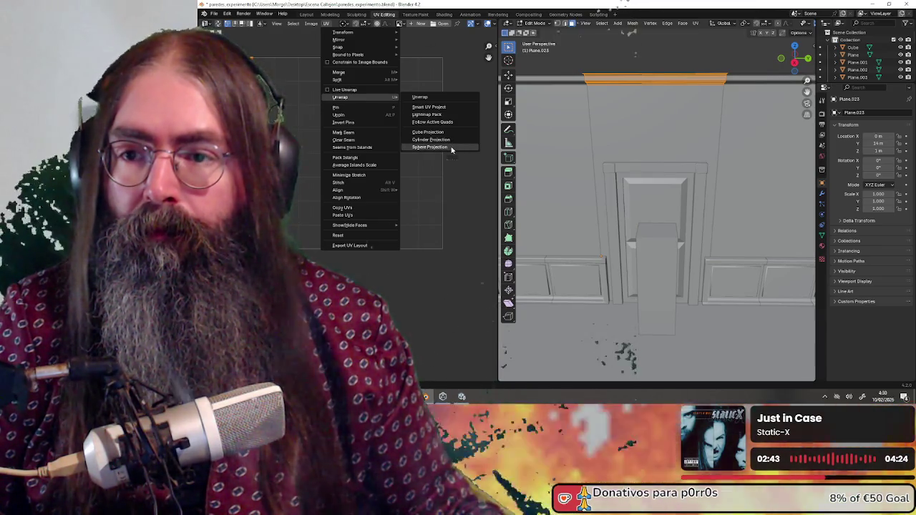
click(450, 146)
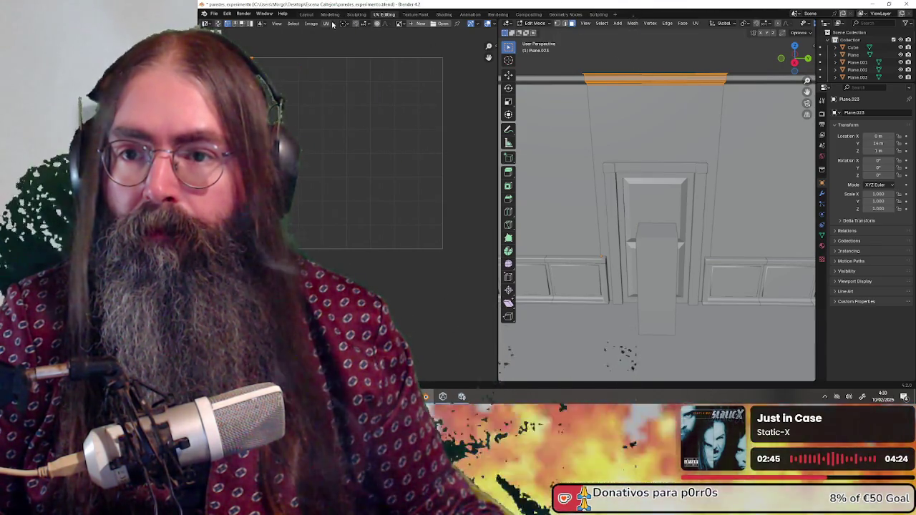
click(326, 24)
mouse_move(341, 98)
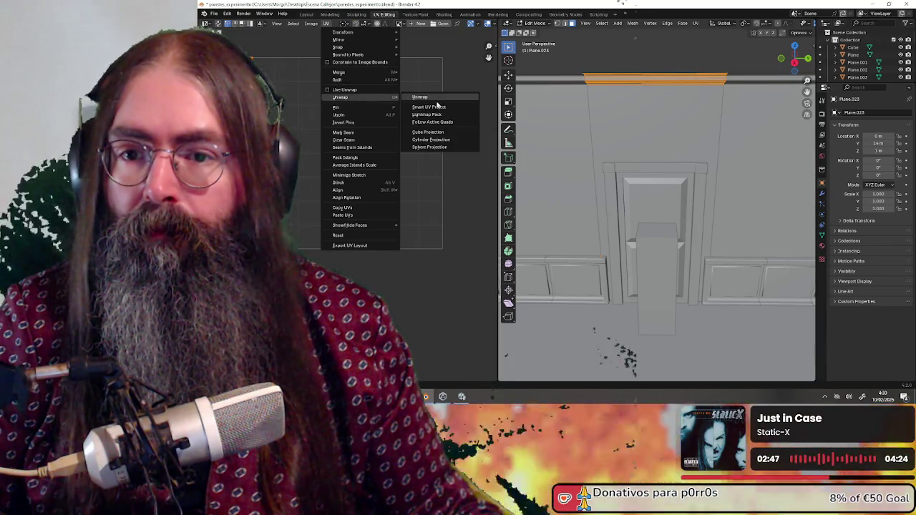
click(433, 104)
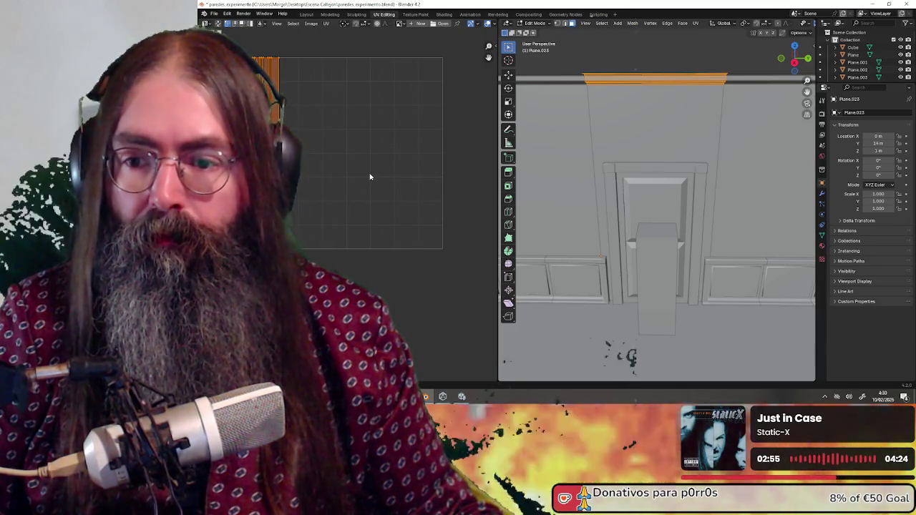
Try rotating the UV strip, cancel to keep it horizontal, and pan it into view.
key(r)
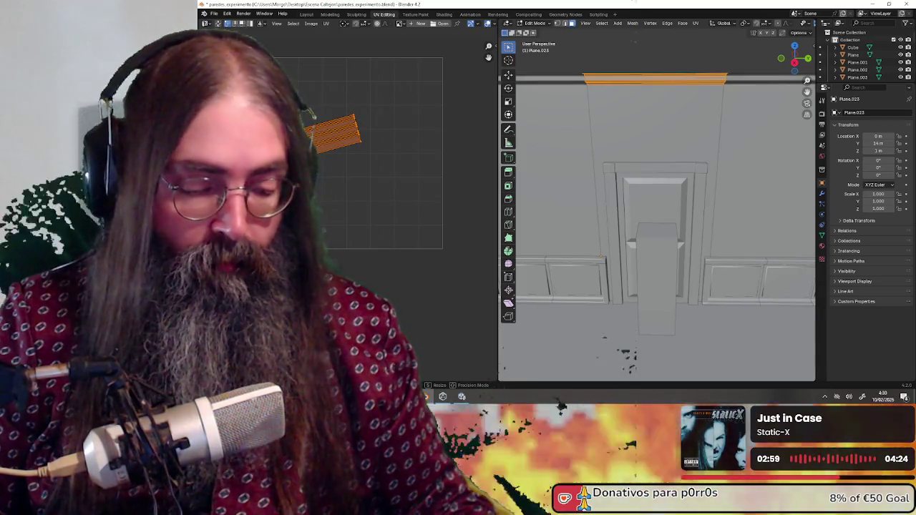
key(Escape)
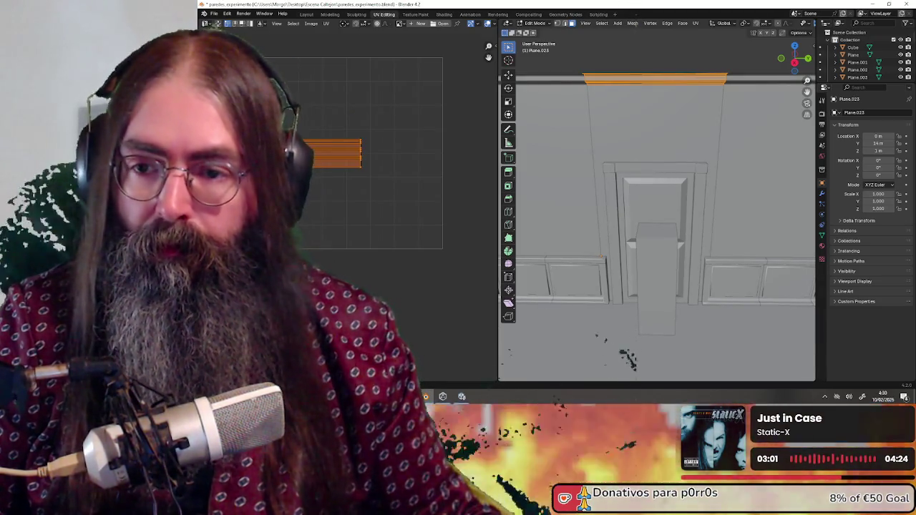
middle_drag(322, 217, 360, 249)
click(536, 23)
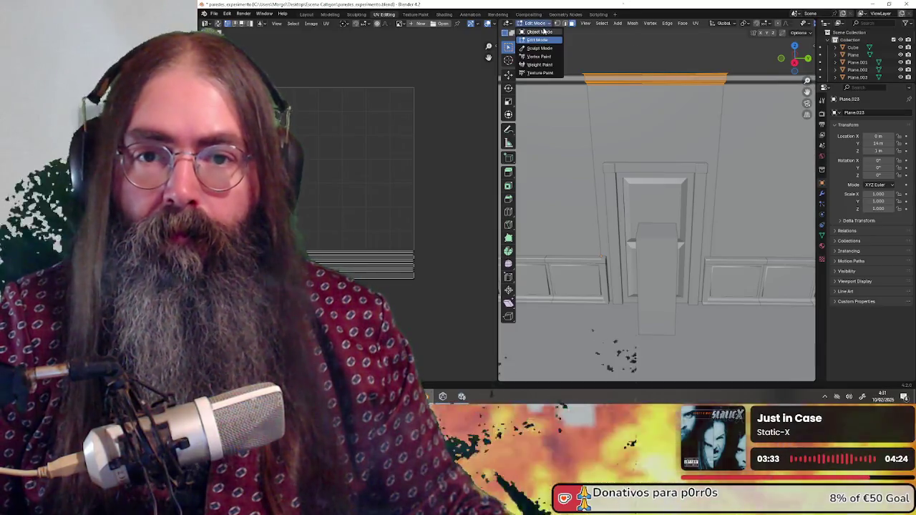
Select the door frame, undo a trial move, and open it in Edit Mode.
click(537, 32)
click(609, 175)
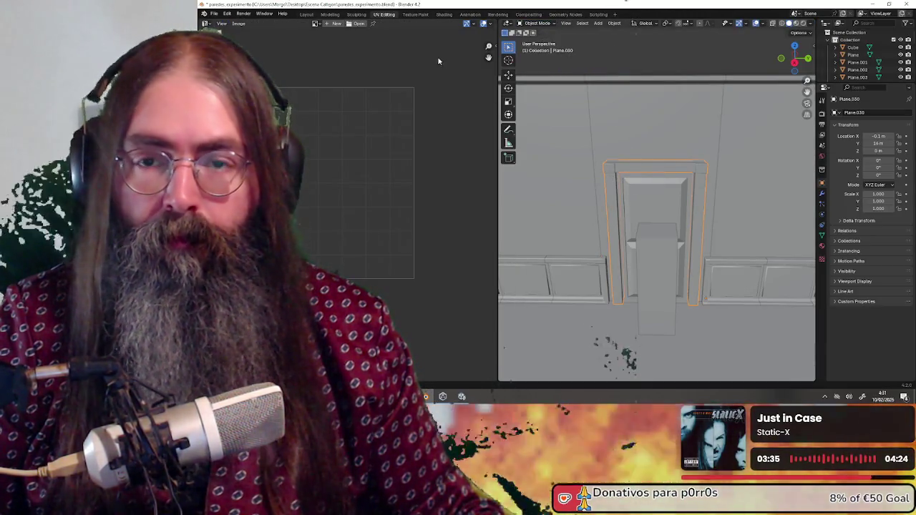
mouse_move(544, 91)
middle_down()
mouse_move(662, 122)
mouse_move(701, 87)
mouse_move(625, 97)
mouse_move(621, 107)
mouse_move(687, 96)
mouse_move(680, 102)
mouse_move(627, 106)
middle_up()
key(g)
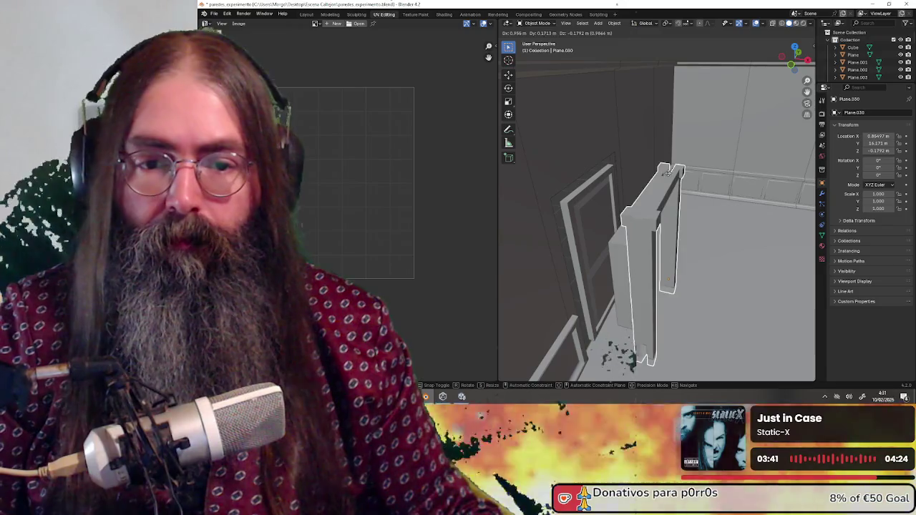
click(700, 120)
mouse_move(700, 120)
middle_down()
mouse_move(708, 148)
mouse_move(697, 141)
mouse_move(733, 150)
mouse_move(601, 134)
mouse_move(730, 152)
mouse_move(623, 143)
middle_up()
key(ctrl+z)
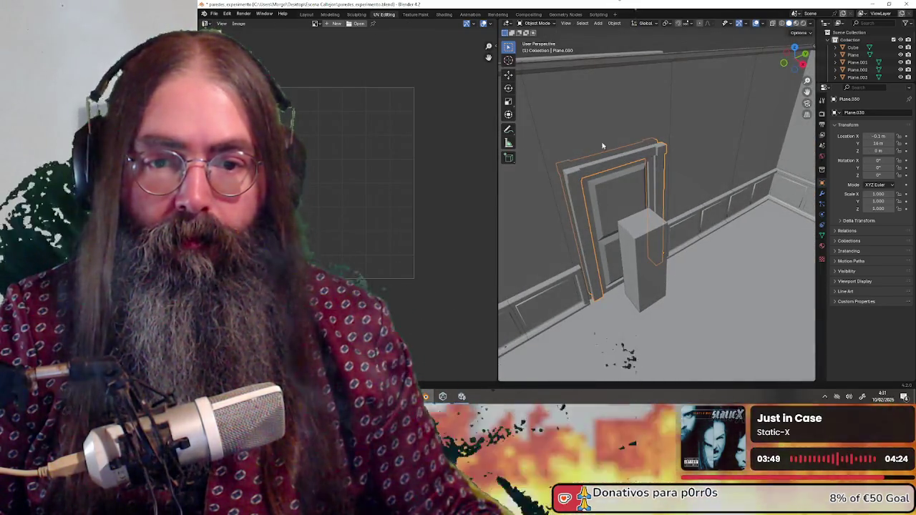
click(536, 23)
click(538, 40)
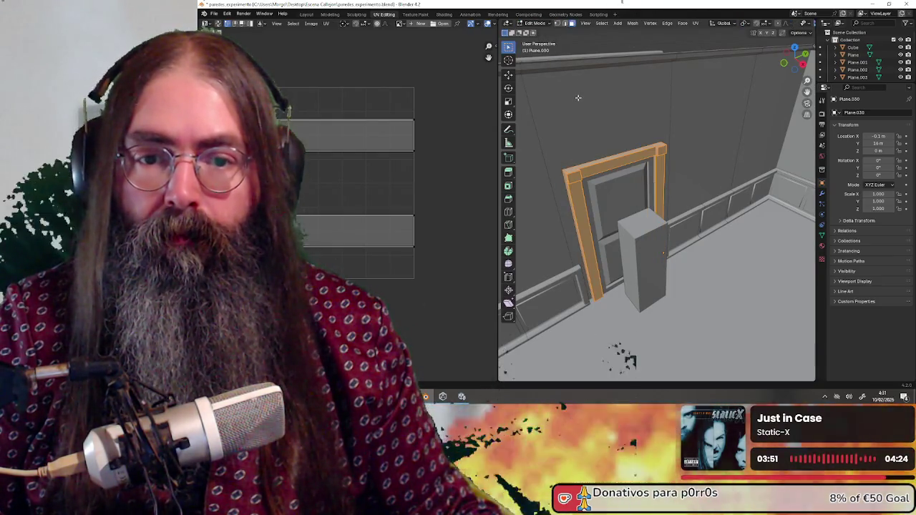
Cube-project the door frame's UVs and rotate them 90° into horizontal strips.
middle_drag(576, 129, 548, 122)
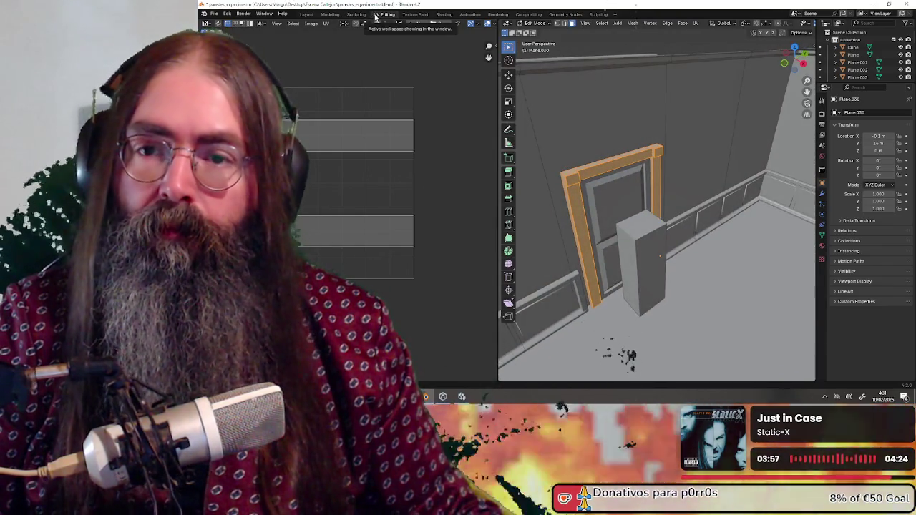
key(a)
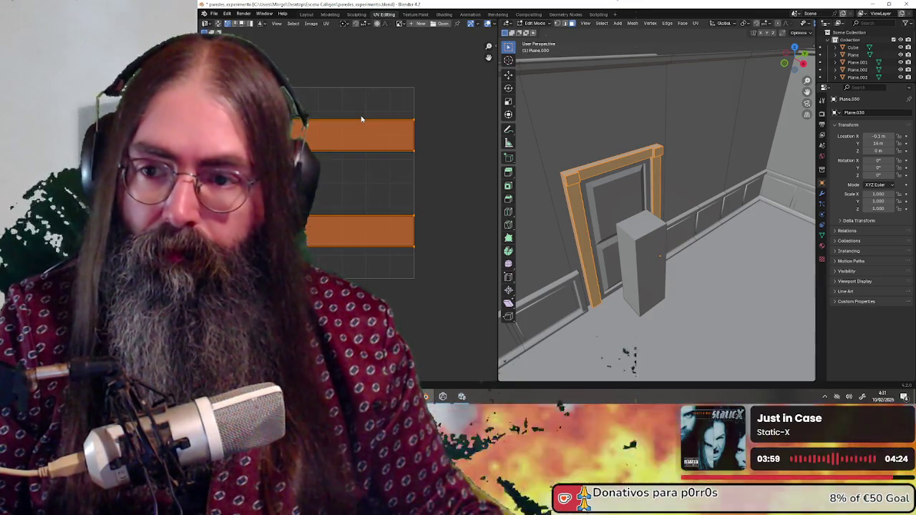
key(u)
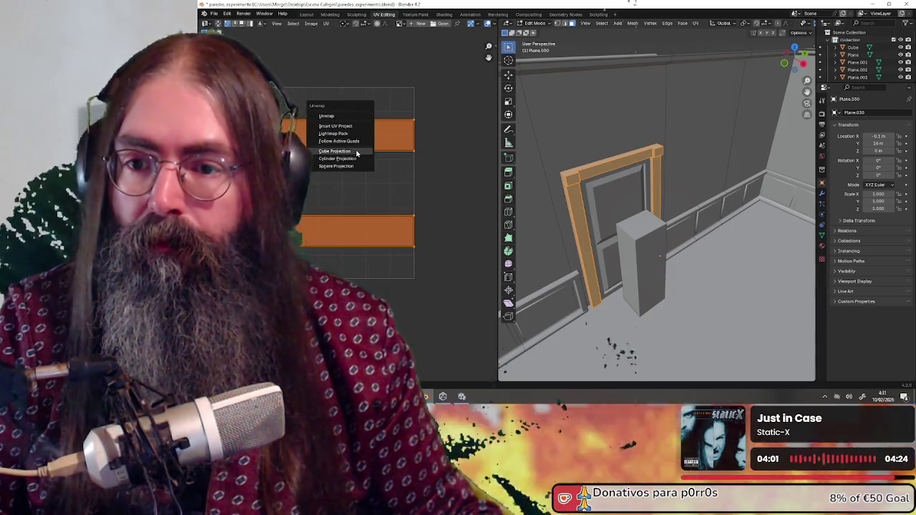
click(356, 154)
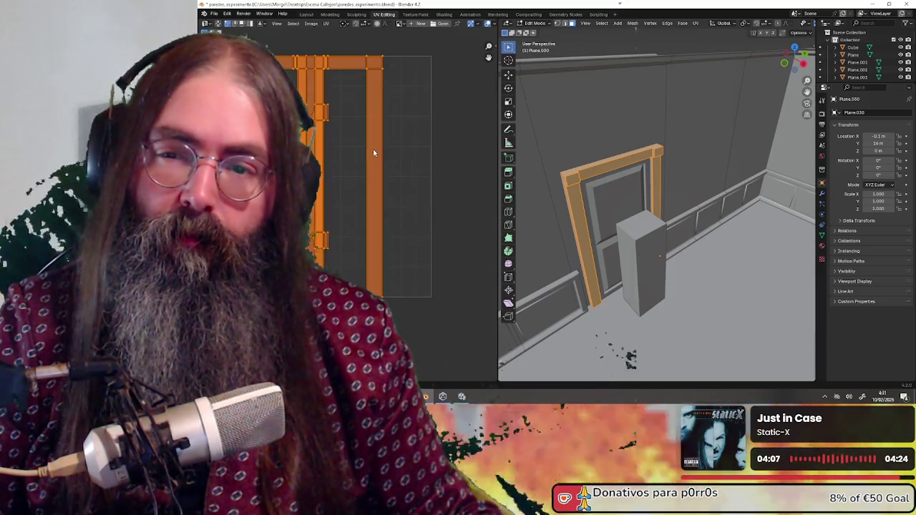
text(r90)
key(Return)
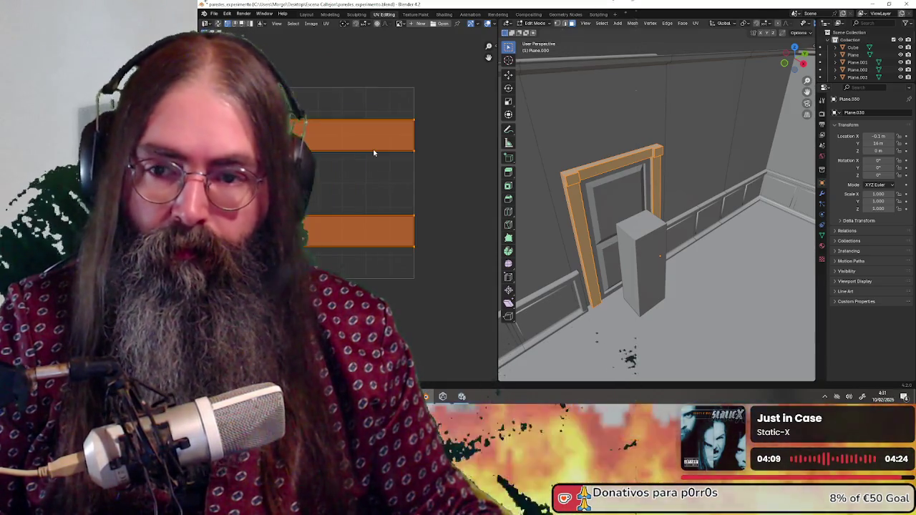
middle_drag(543, 143, 592, 132)
Orbit around the door frame, then switch back to Object Mode facing the wall panels.
mouse_move(566, 212)
middle_down()
mouse_move(664, 182)
mouse_move(569, 175)
mouse_move(627, 187)
mouse_move(529, 171)
mouse_move(594, 170)
middle_up()
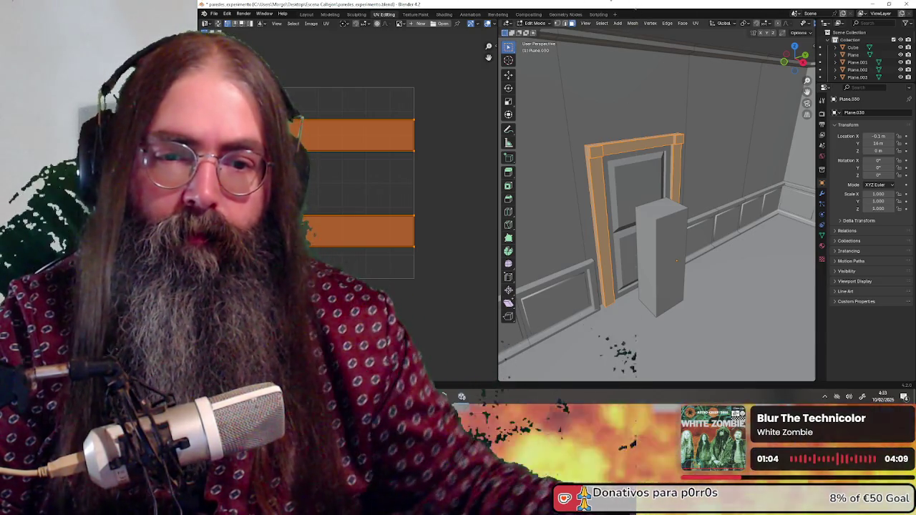
mouse_move(644, 214)
middle_down()
mouse_move(626, 199)
mouse_move(640, 201)
mouse_move(608, 193)
middle_up()
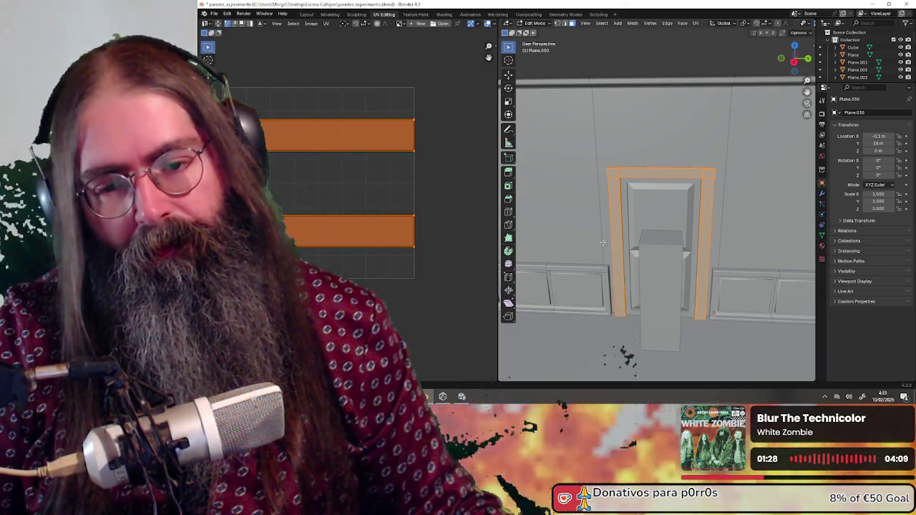
click(536, 23)
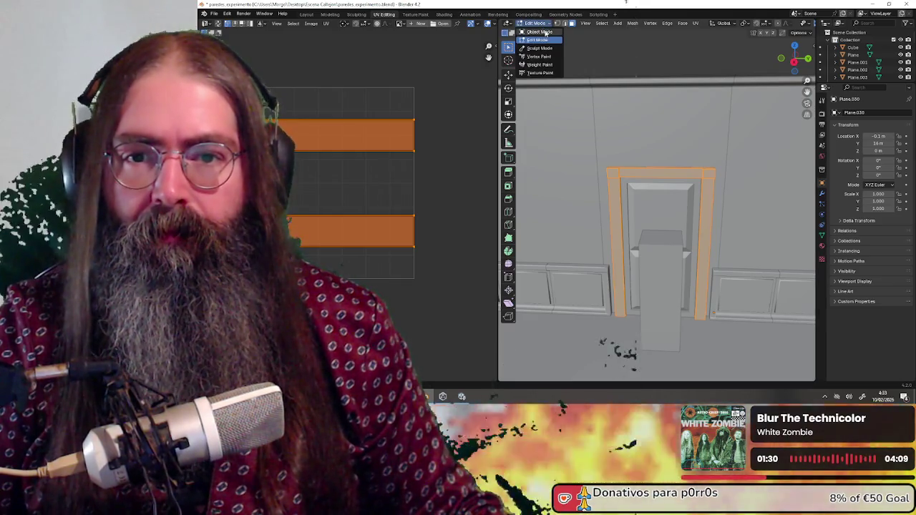
click(541, 33)
middle_drag(577, 204, 595, 228)
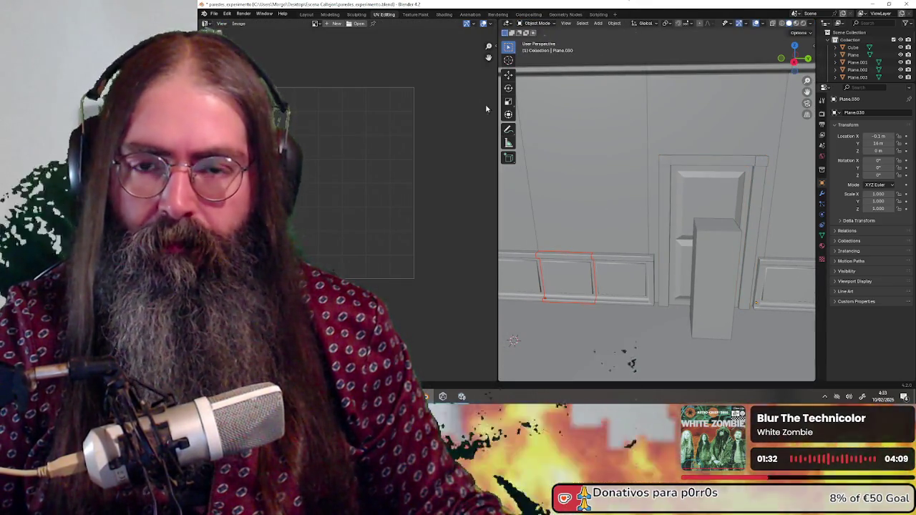
click(538, 23)
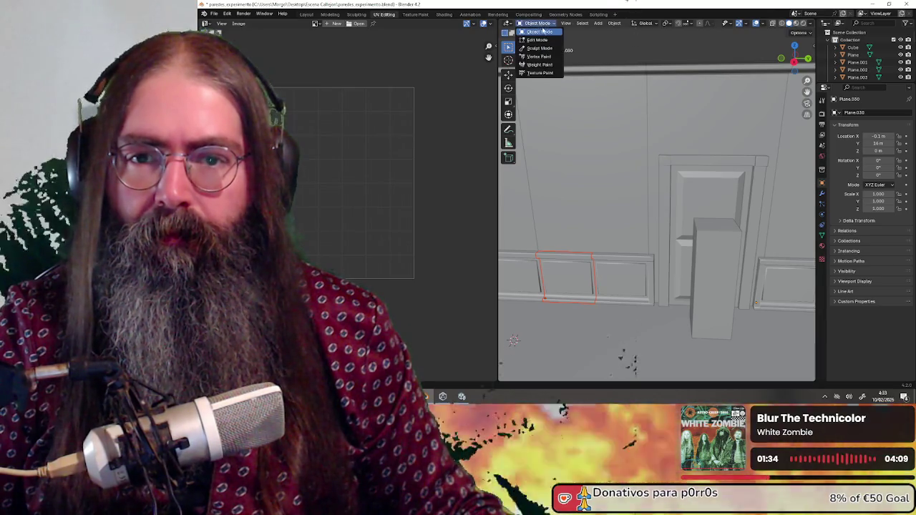
click(545, 41)
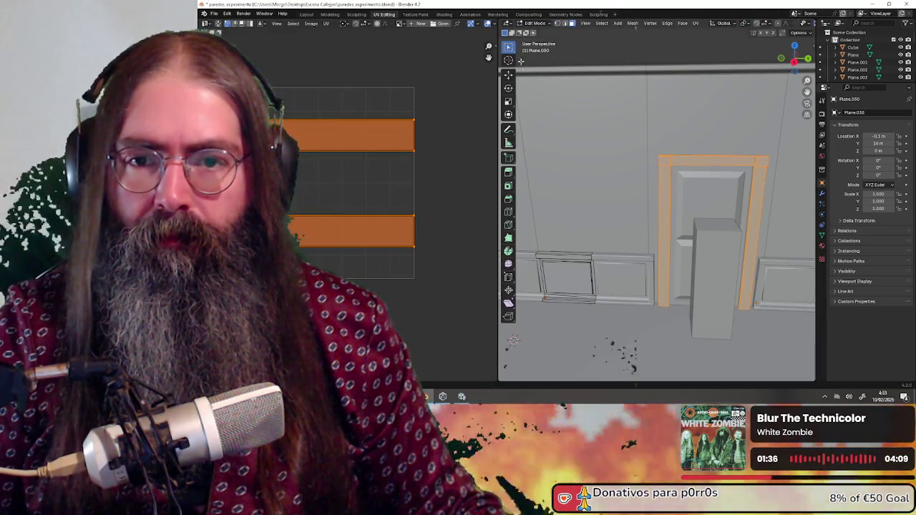
click(538, 23)
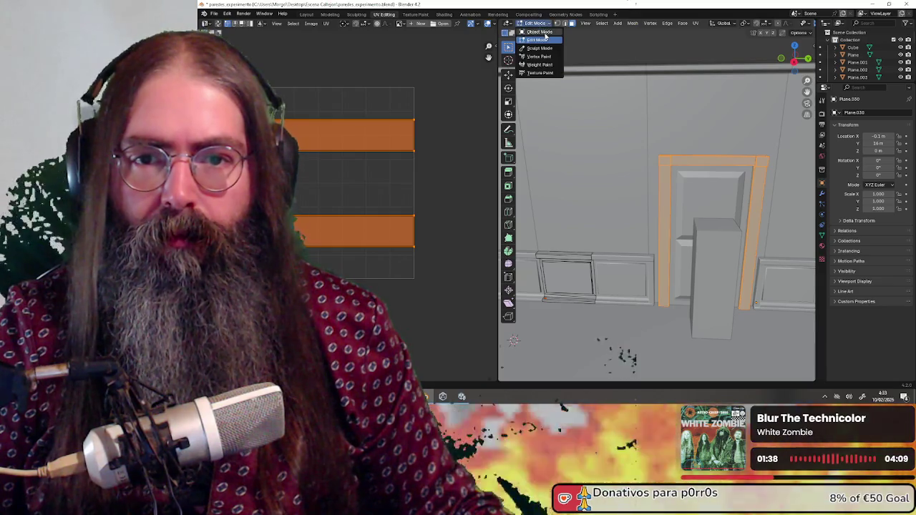
click(542, 33)
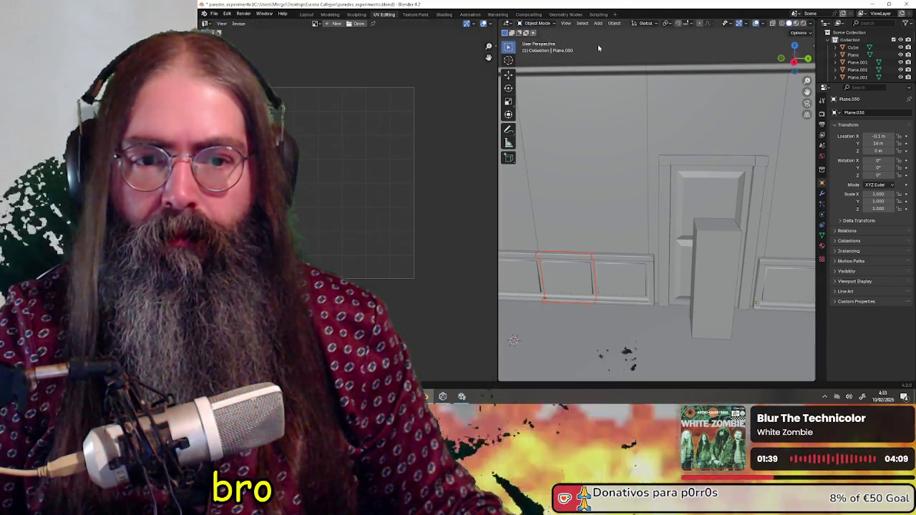
click(538, 23)
click(546, 40)
key(a)
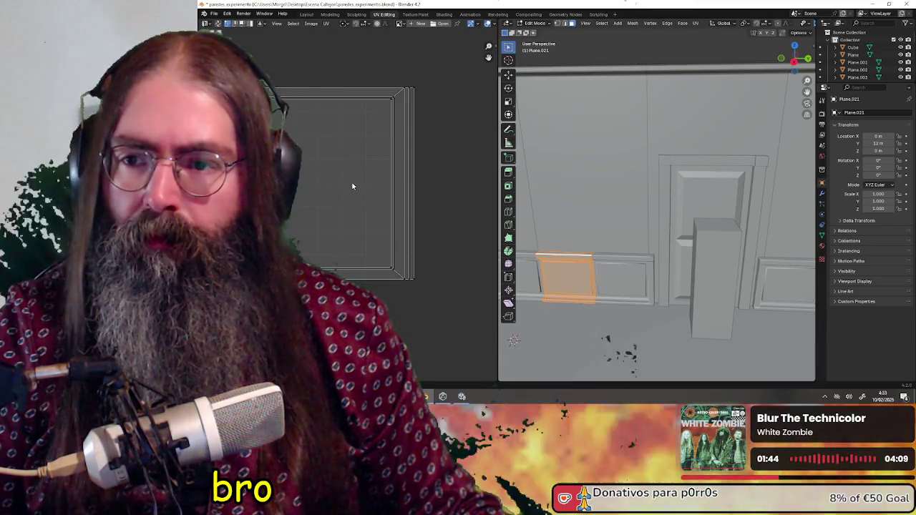
middle_drag(354, 186, 398, 185)
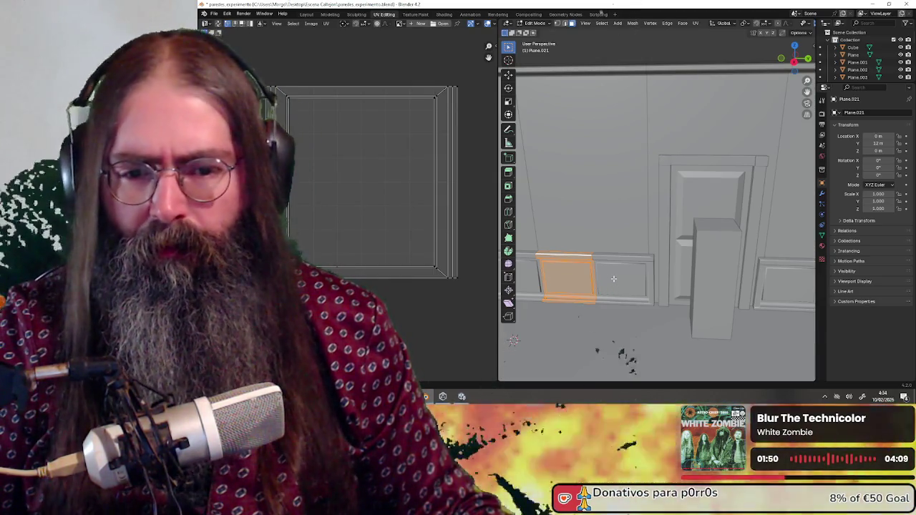
click(533, 23)
click(537, 31)
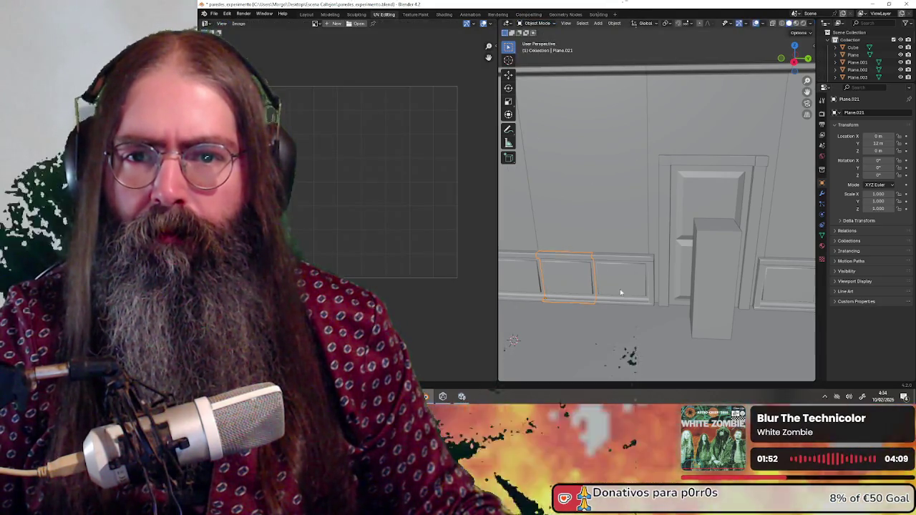
click(609, 280)
click(533, 23)
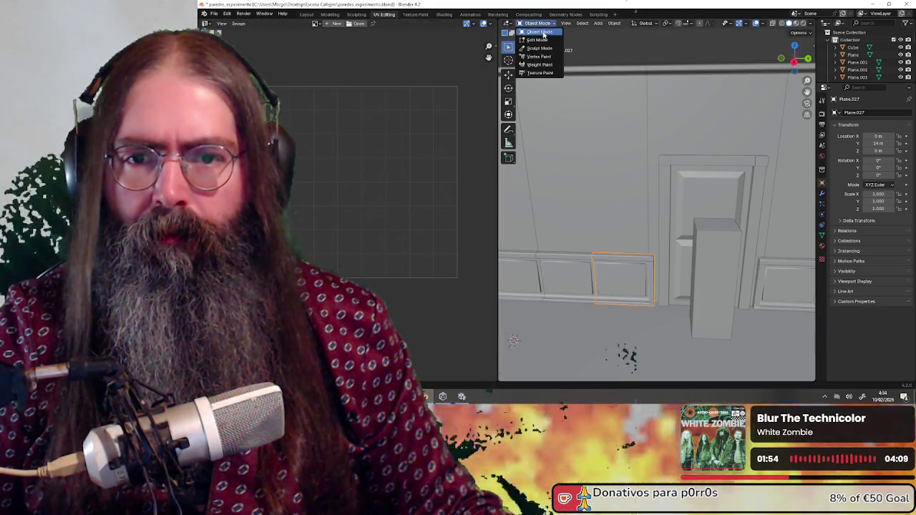
click(544, 40)
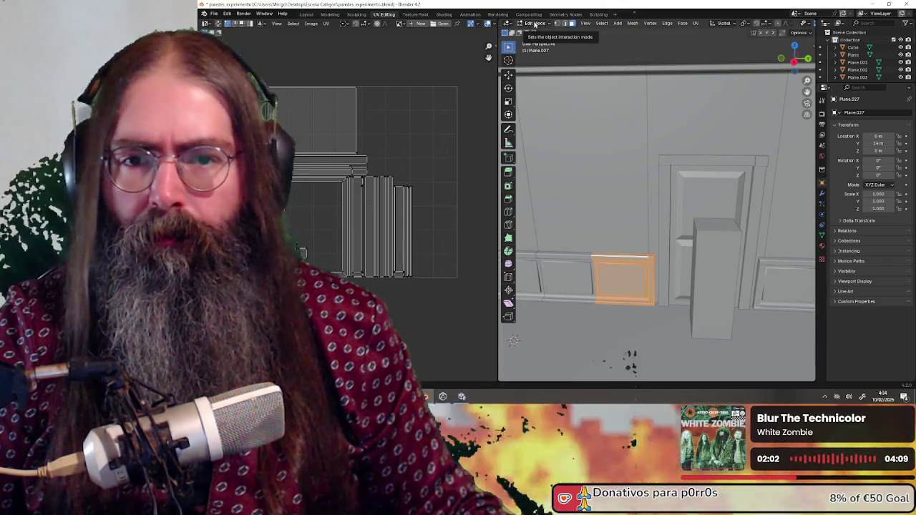
click(534, 24)
click(538, 32)
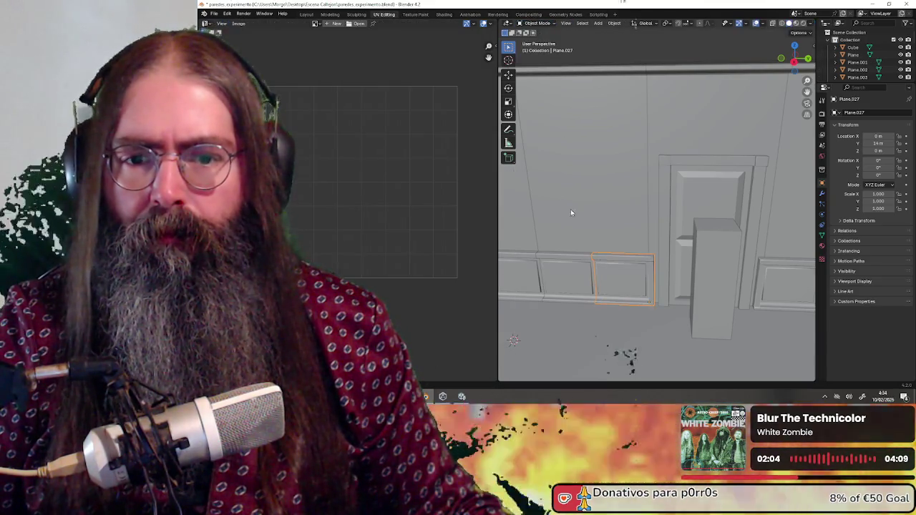
click(535, 23)
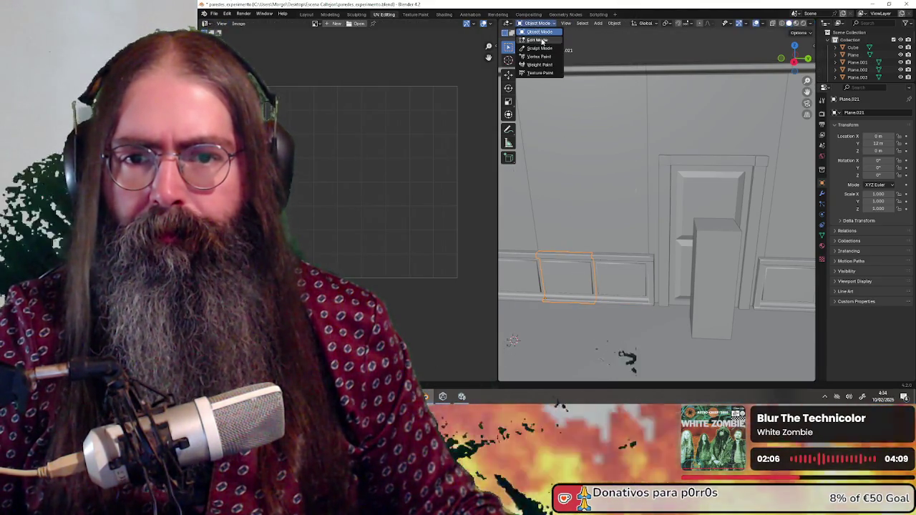
Cube-project the wainscot panel's UVs, pack the islands, and return to Object Mode.
click(542, 39)
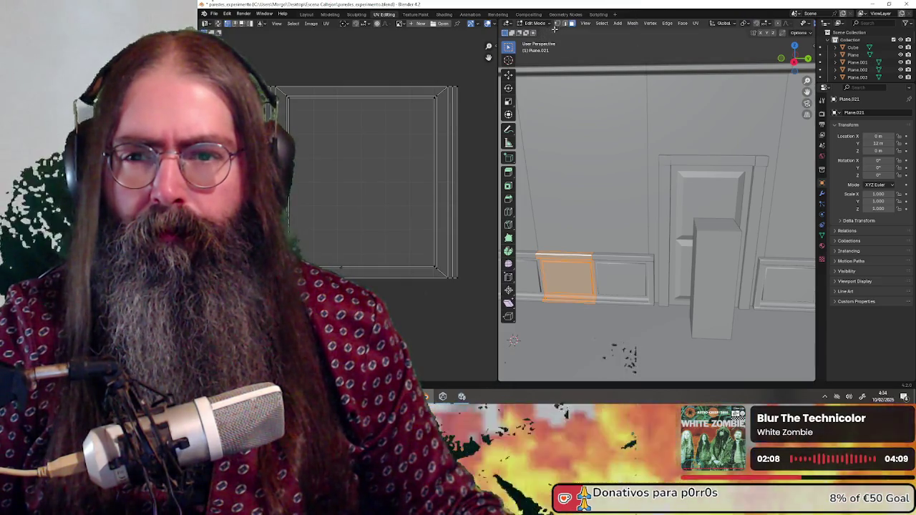
key(a)
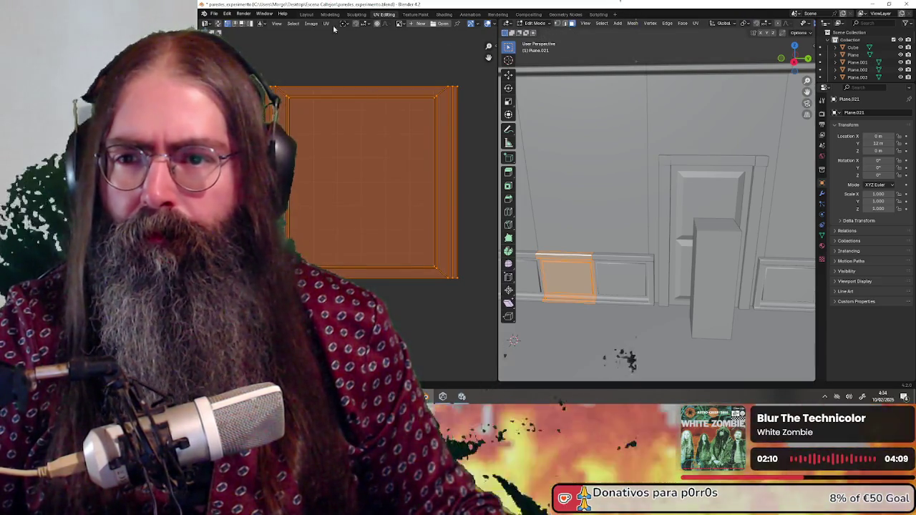
click(326, 24)
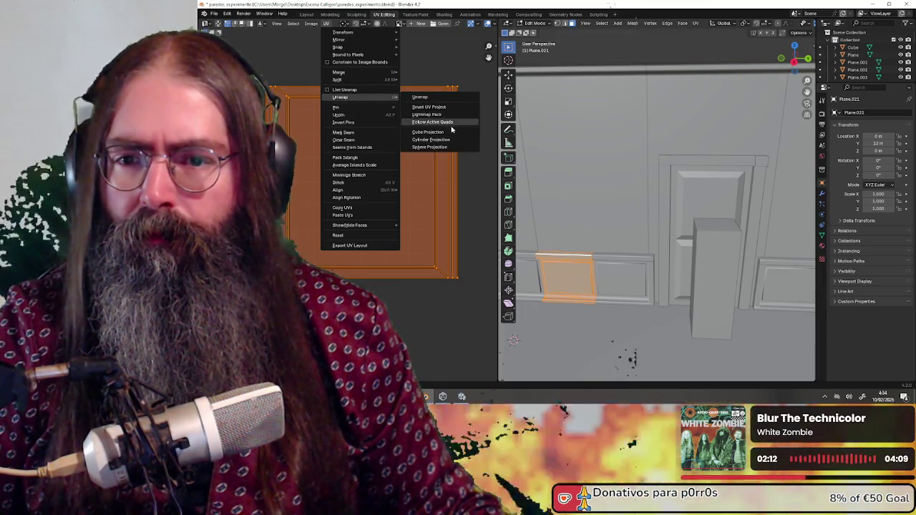
click(451, 133)
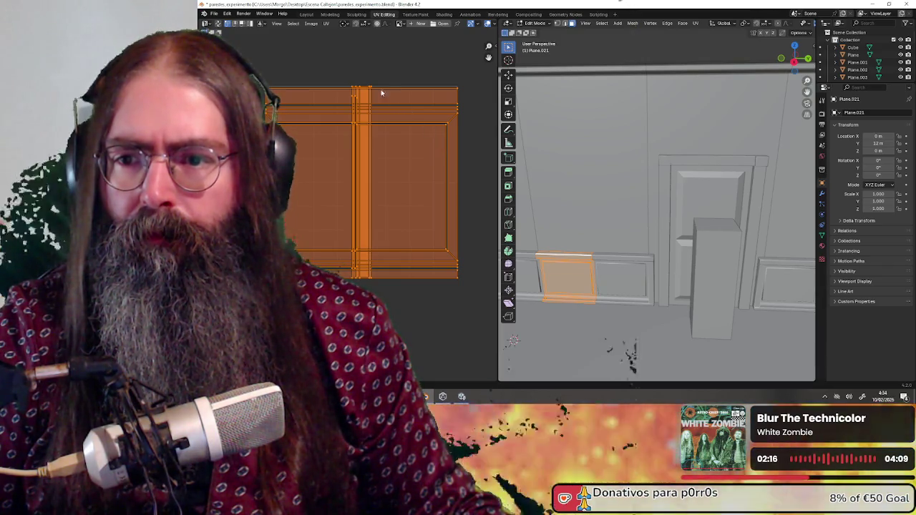
click(327, 23)
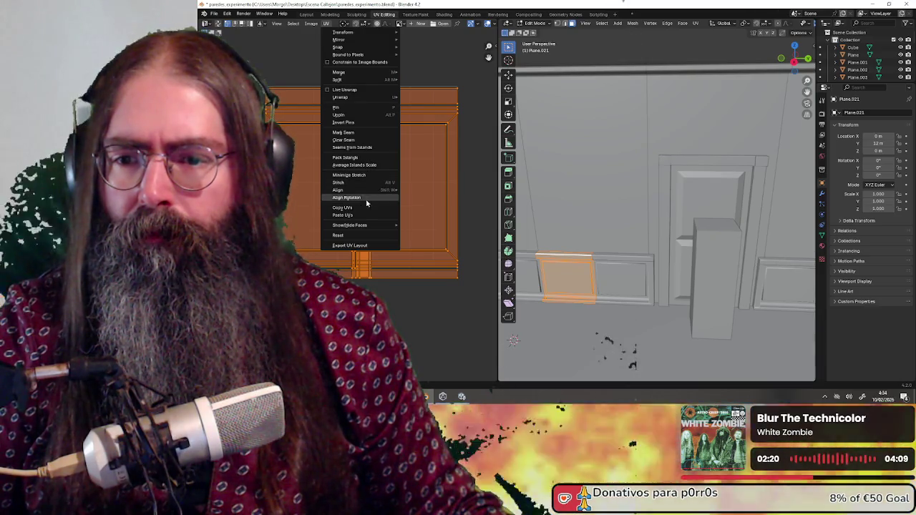
click(355, 157)
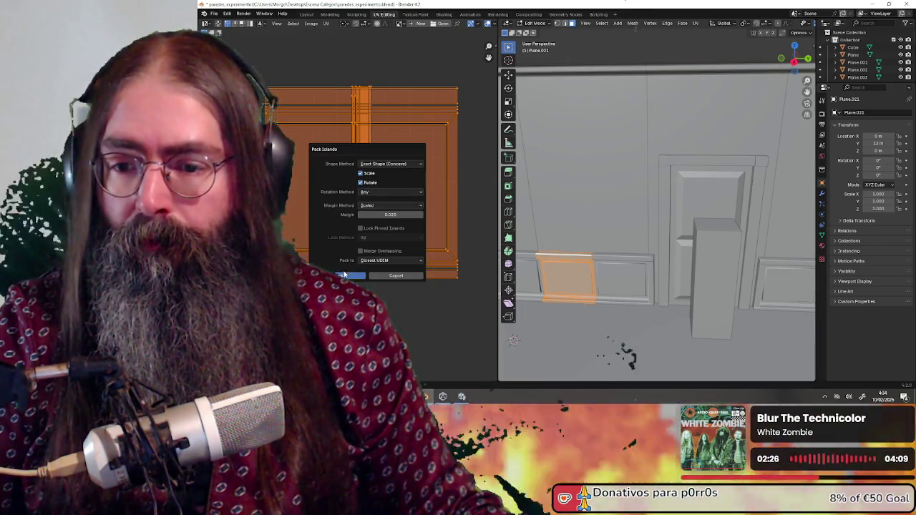
click(352, 275)
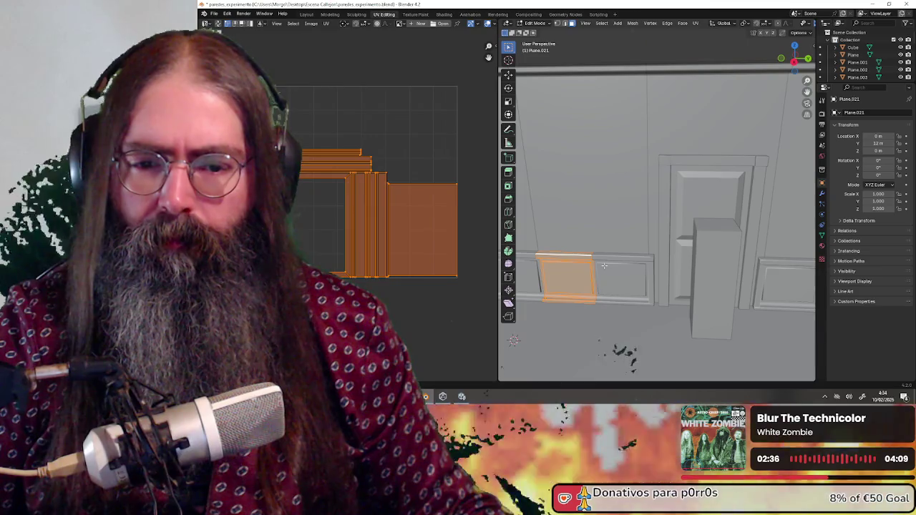
click(536, 24)
click(541, 33)
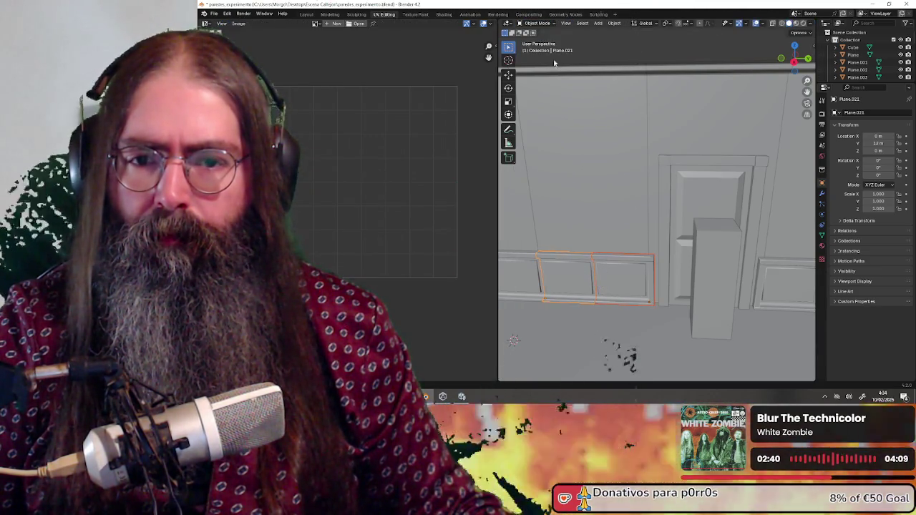
Cube-project and pack the UVs of both selected wainscot panels, then return to Object Mode.
click(538, 24)
click(544, 40)
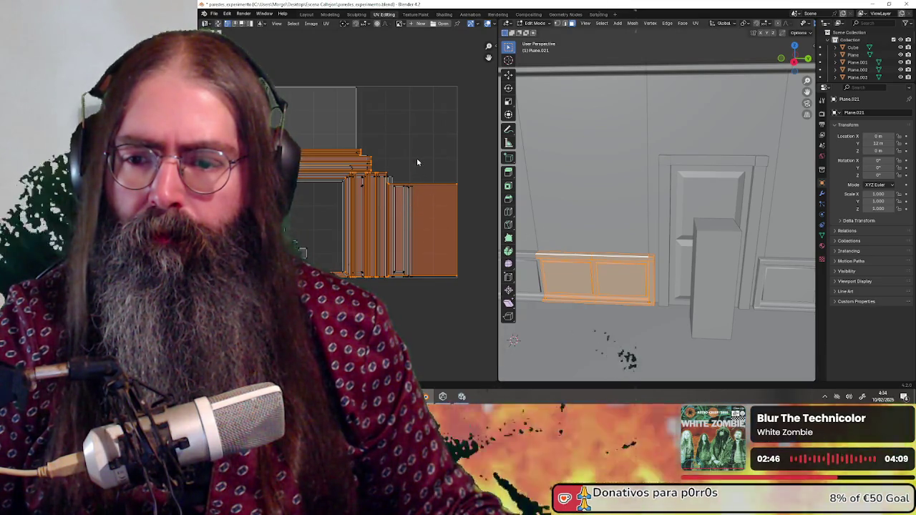
scroll(418, 162, up, 2)
scroll(419, 163, down, 2)
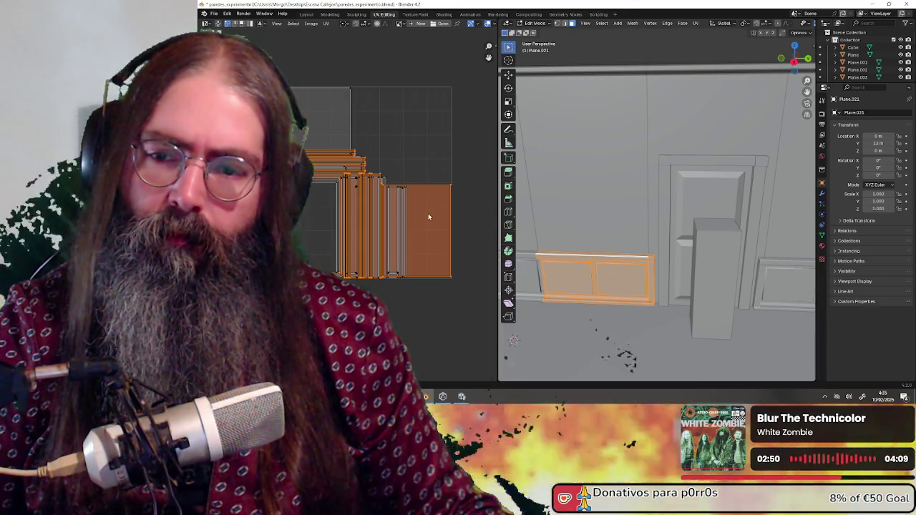
click(326, 23)
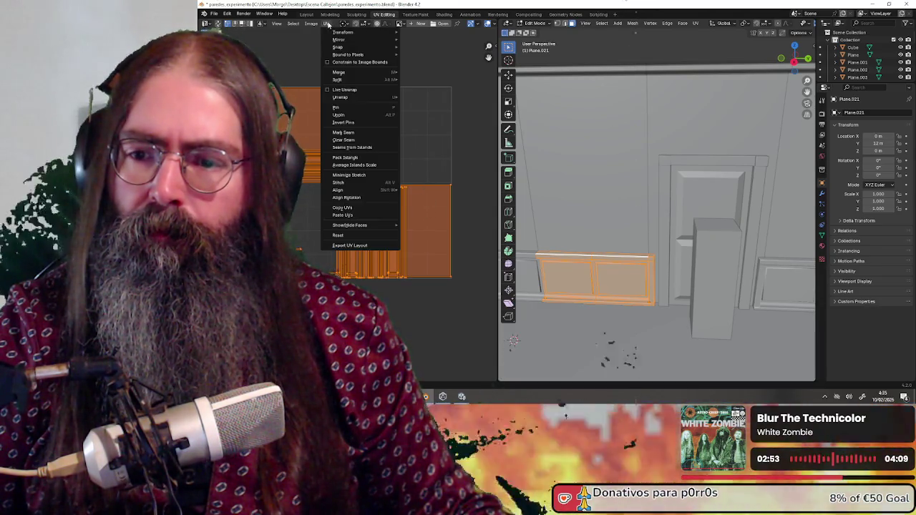
mouse_move(358, 98)
click(422, 133)
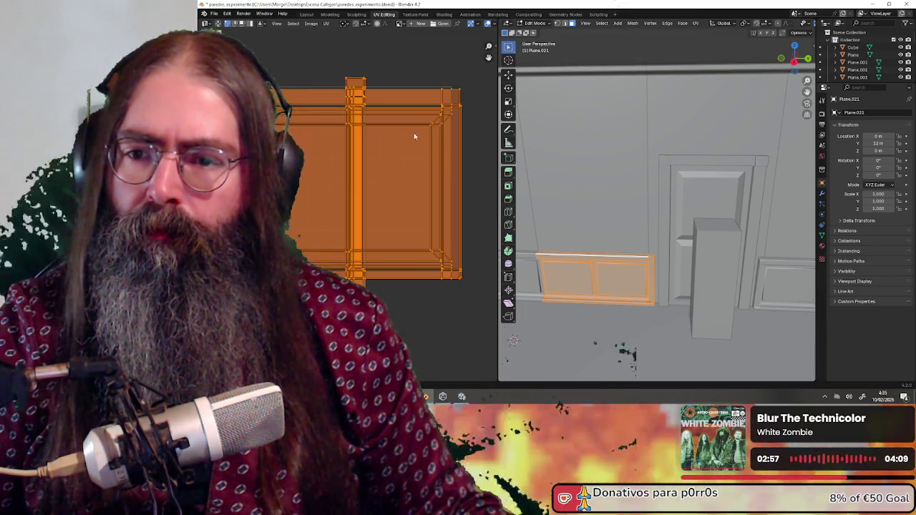
click(327, 24)
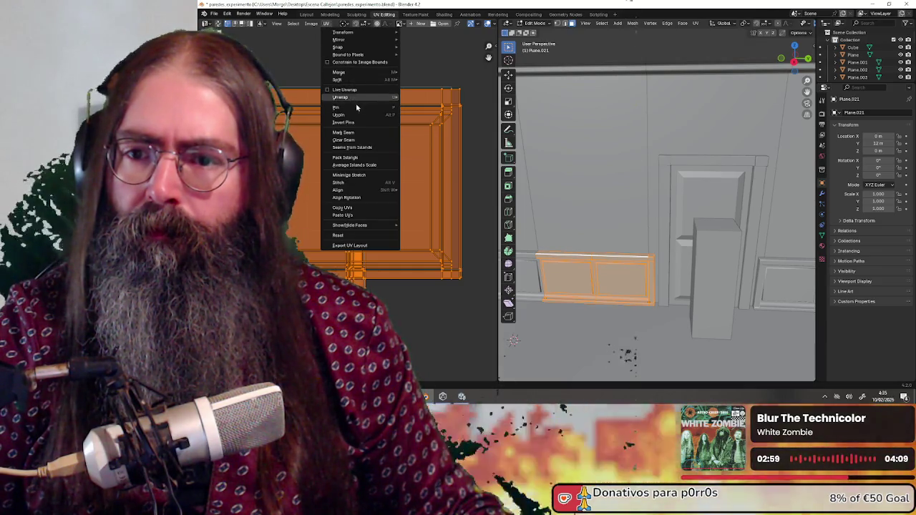
click(351, 158)
click(337, 274)
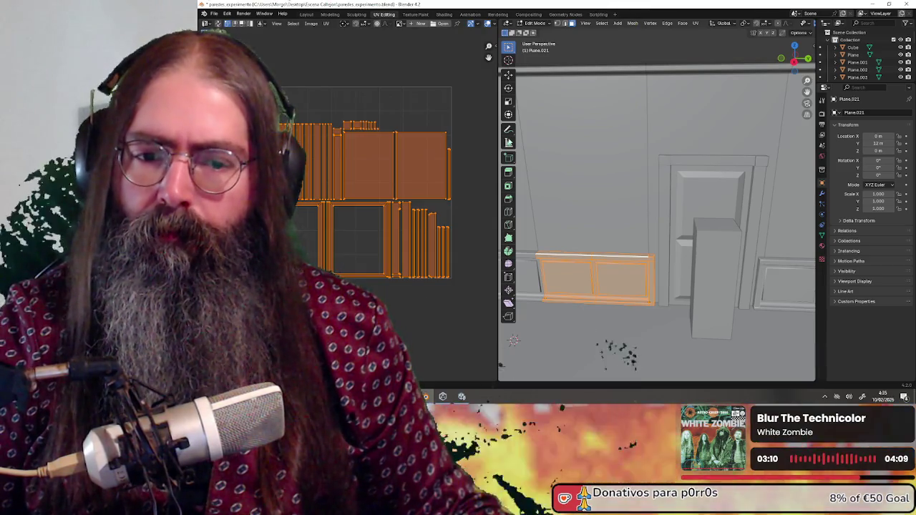
click(533, 24)
click(541, 30)
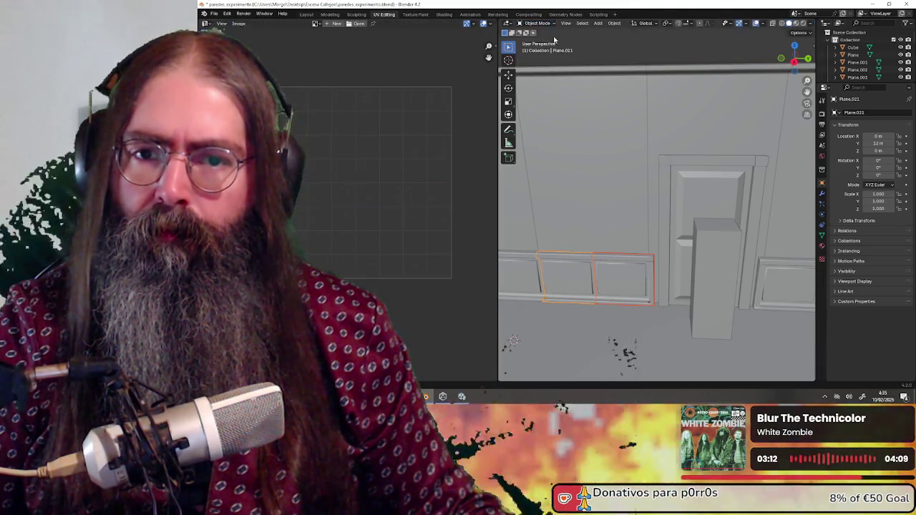
Join the two wainscot panels into Plane.027, select one panel's linked faces, and view its materials.
shift+click(614, 290)
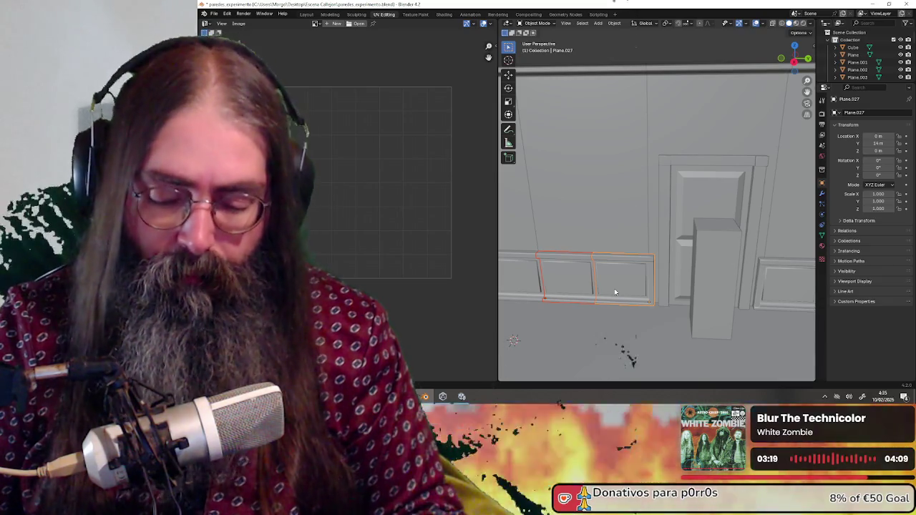
key(ctrl+j)
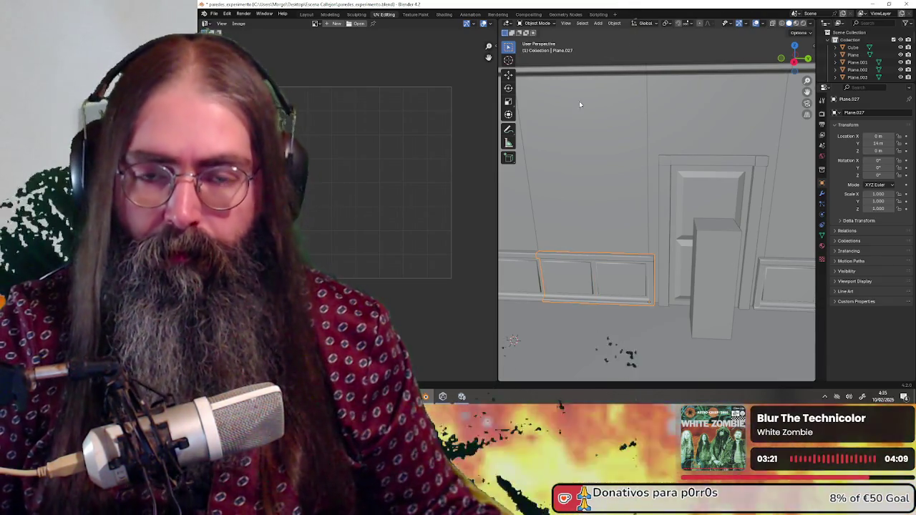
click(545, 24)
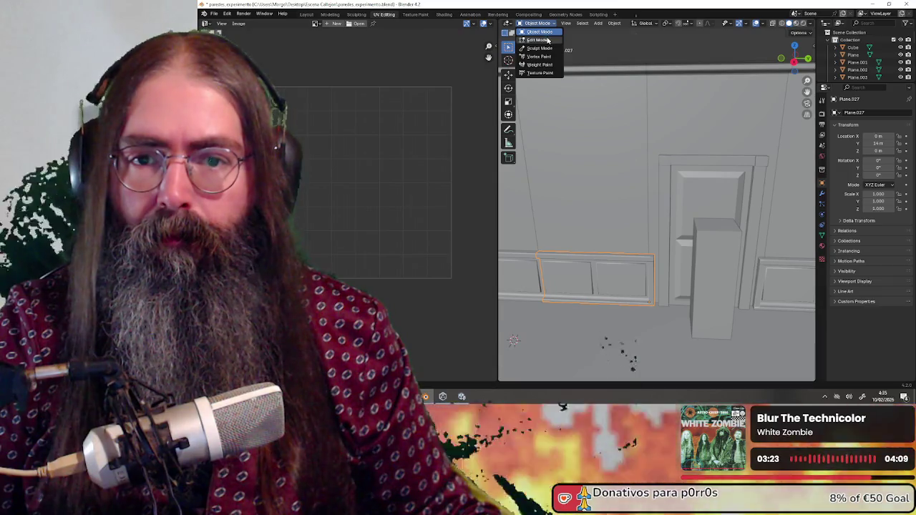
click(550, 41)
key(alt+a)
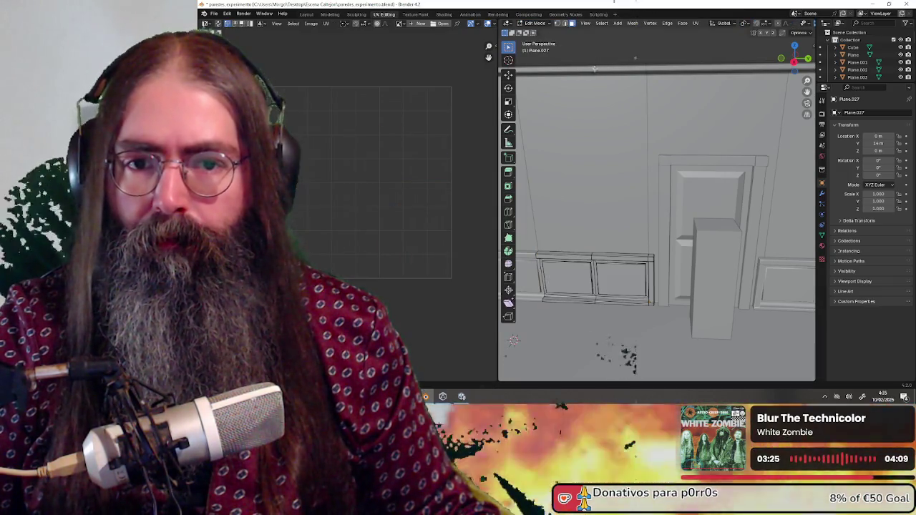
click(585, 261)
key(ctrl+l)
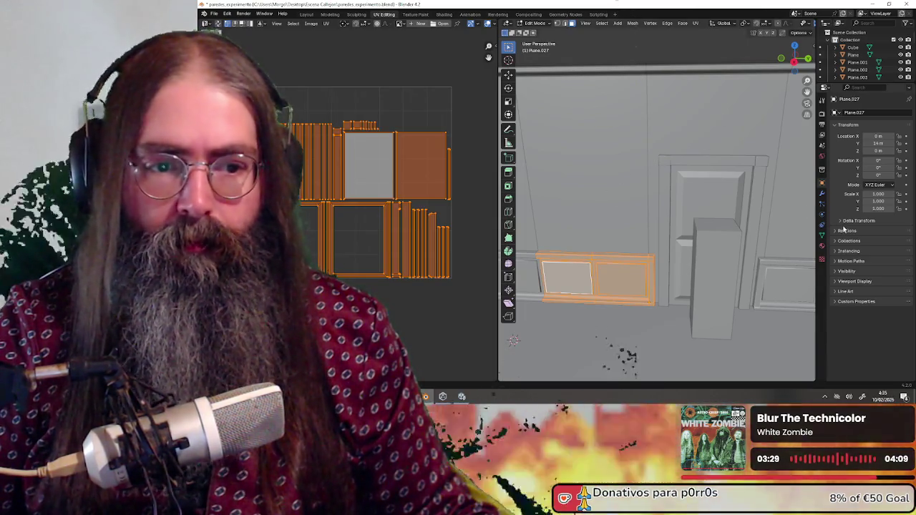
click(822, 246)
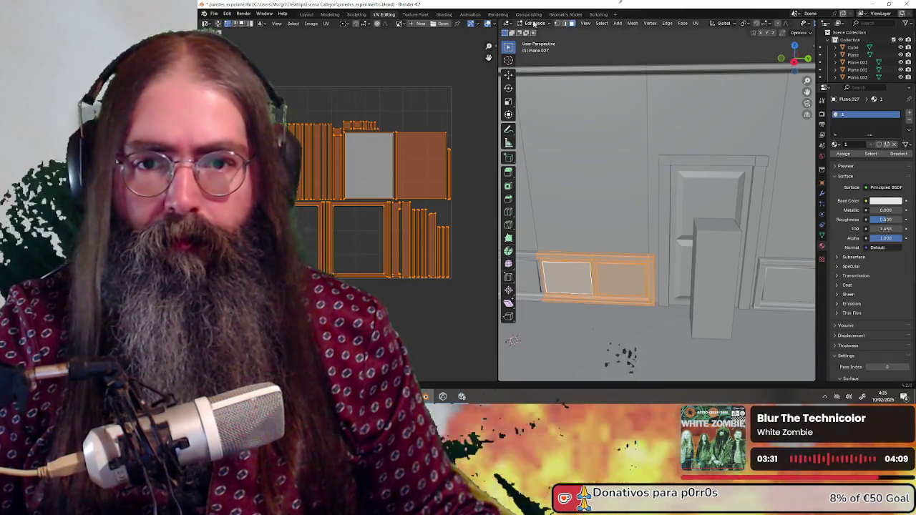
click(539, 23)
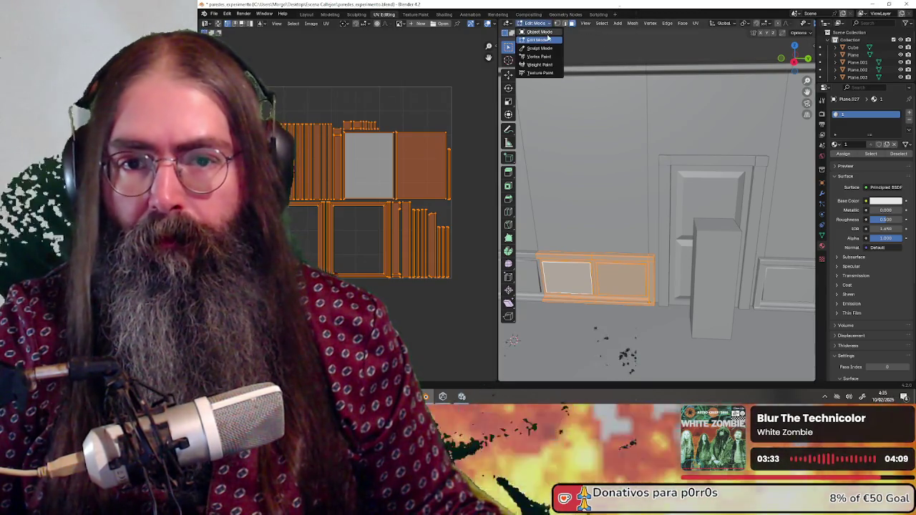
click(538, 34)
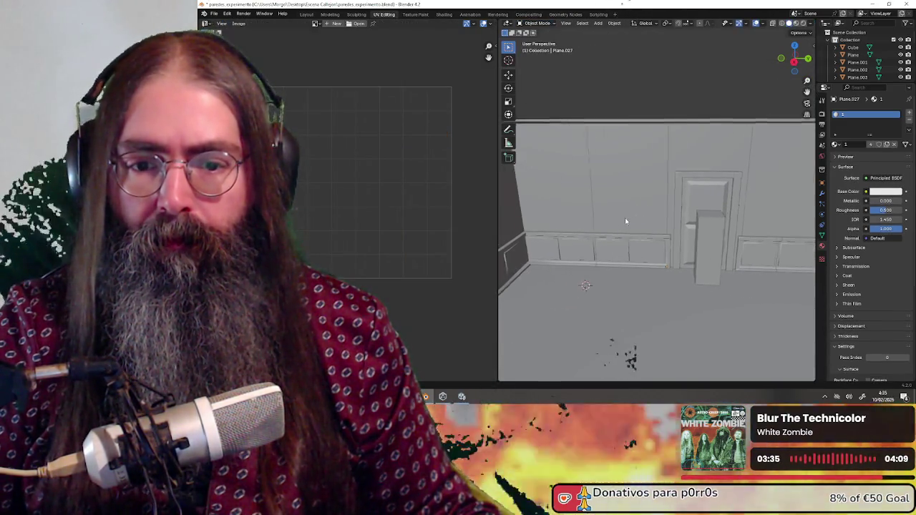
Open the left-wall wainscot panel, Plane.017, in Edit Mode with all faces selected.
middle_drag(617, 155, 573, 249)
click(573, 249)
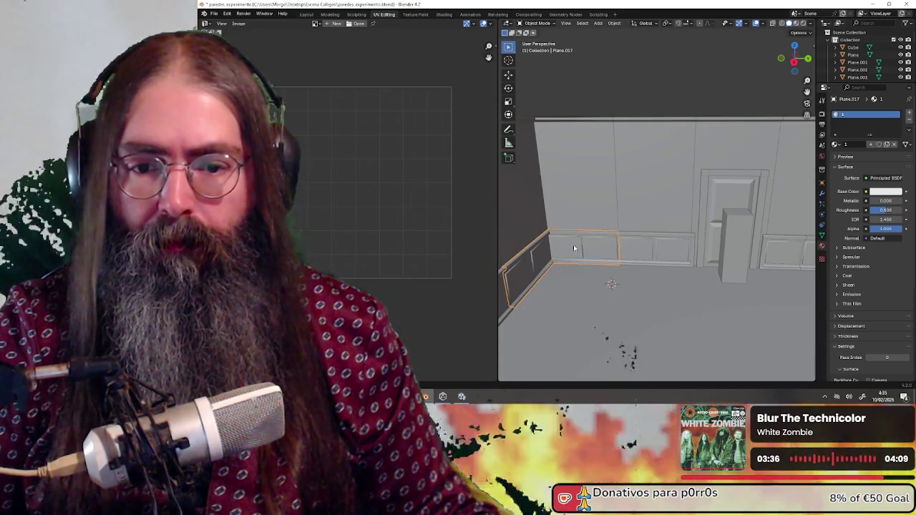
click(539, 24)
click(538, 37)
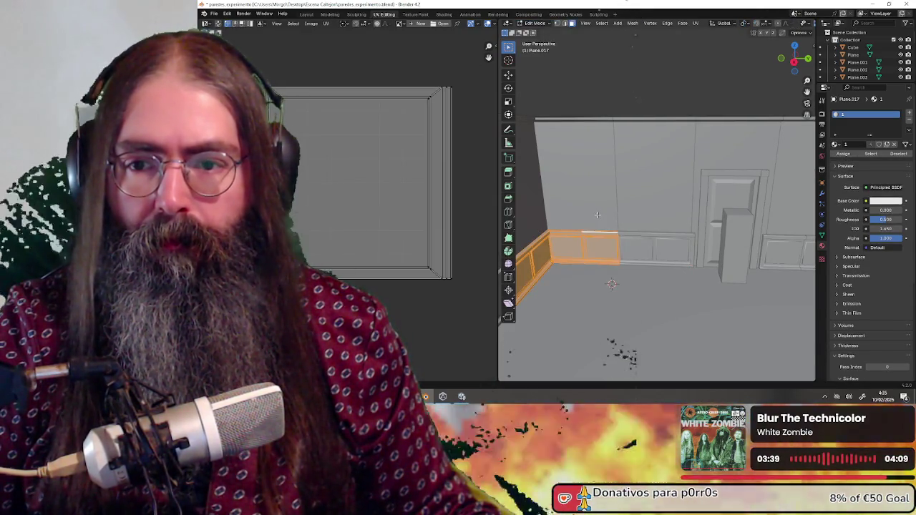
middle_drag(538, 86, 639, 76)
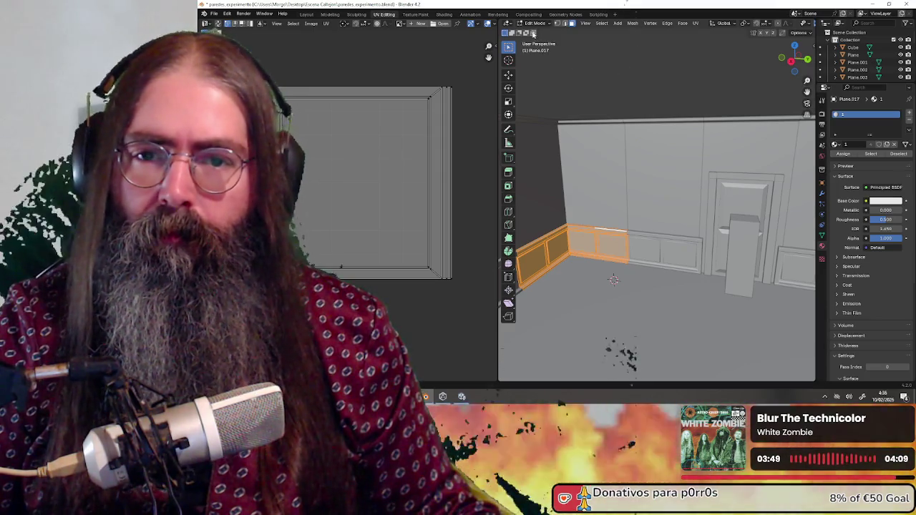
key(a)
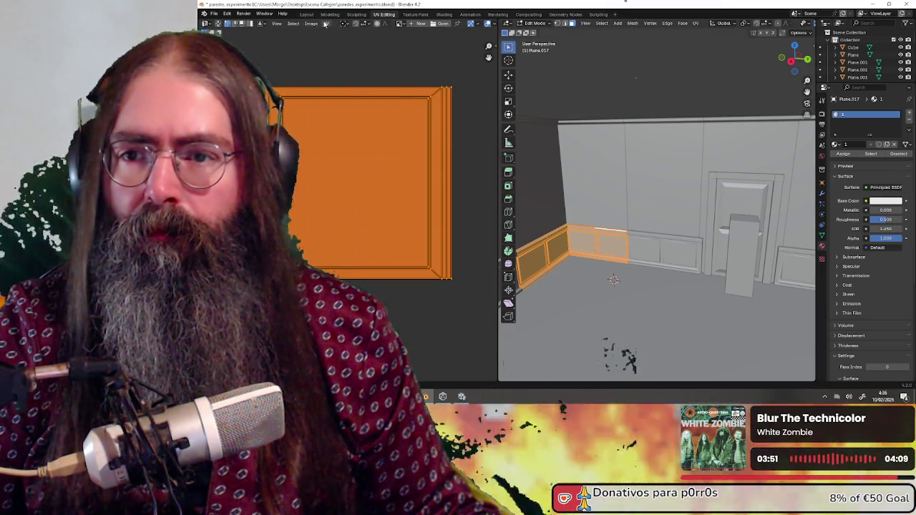
Try packing the UV islands, then undo the packing.
click(325, 24)
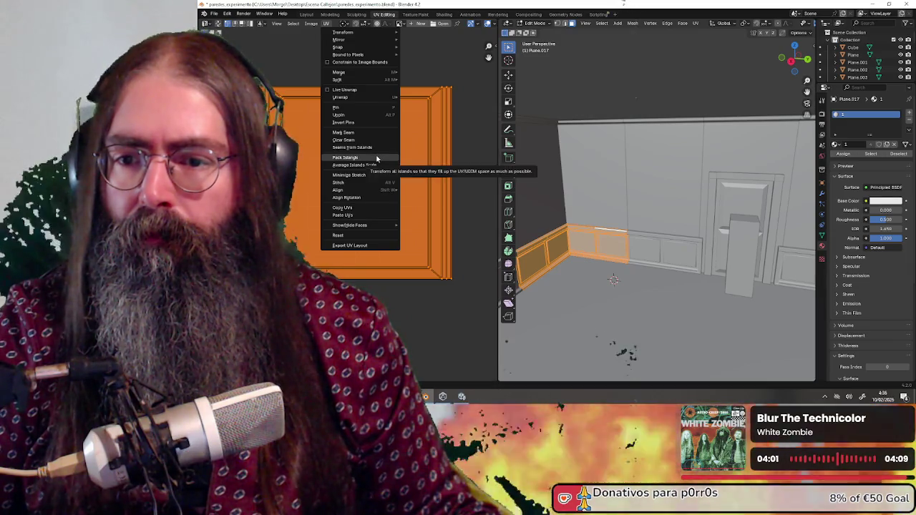
click(376, 157)
click(364, 270)
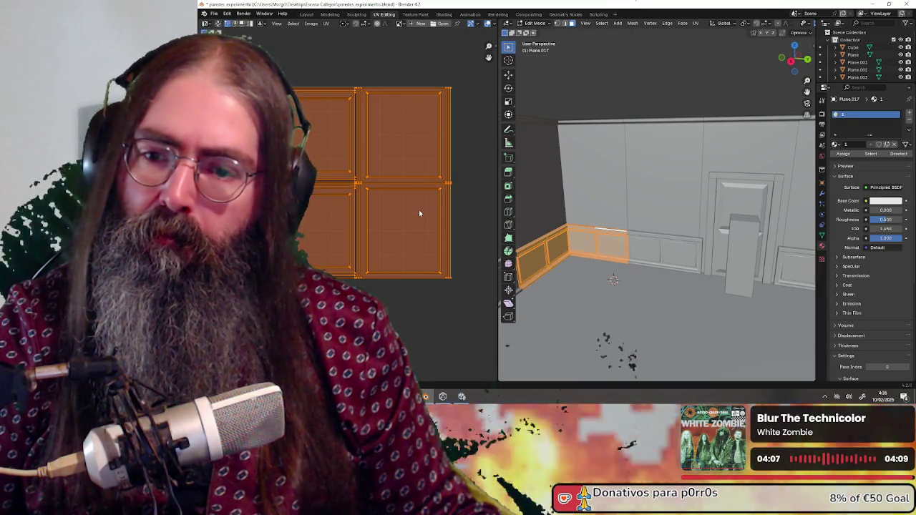
key(ctrl+z)
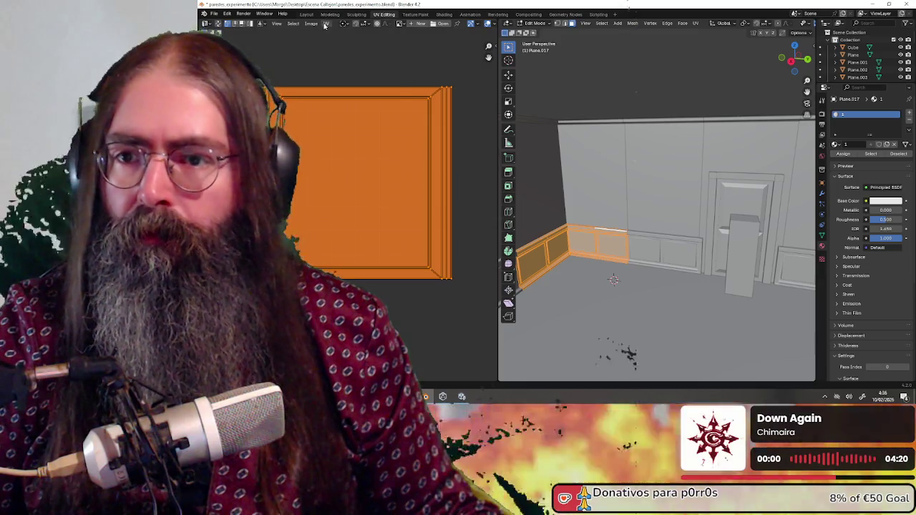
Unwrap the faces with Cylinder Projection and pack the islands into the UV square.
click(326, 23)
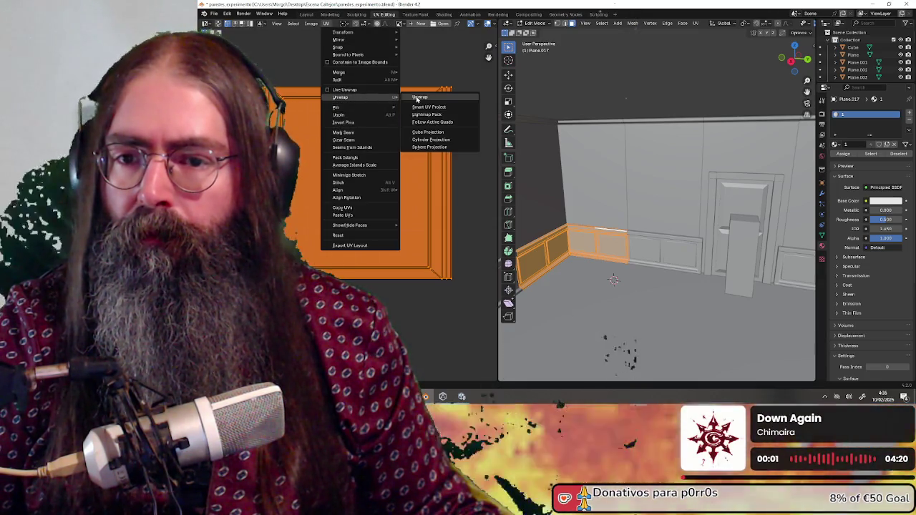
mouse_move(341, 97)
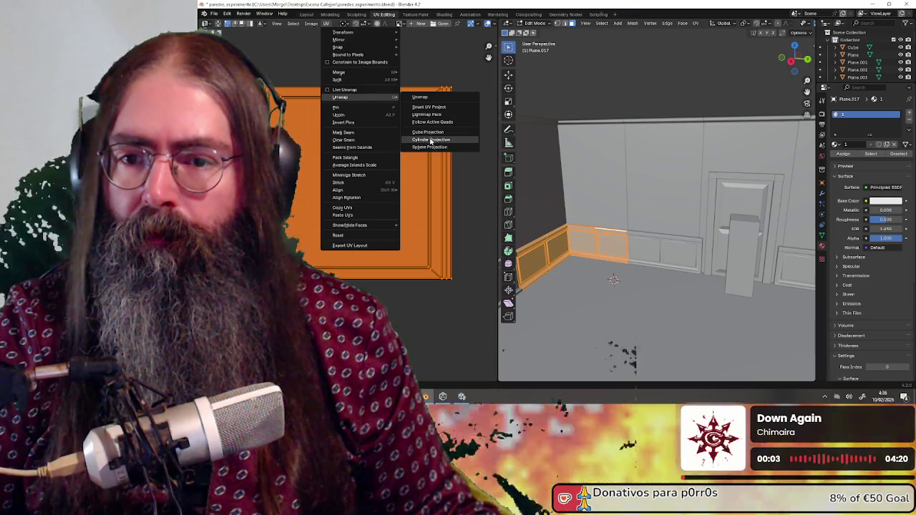
click(427, 134)
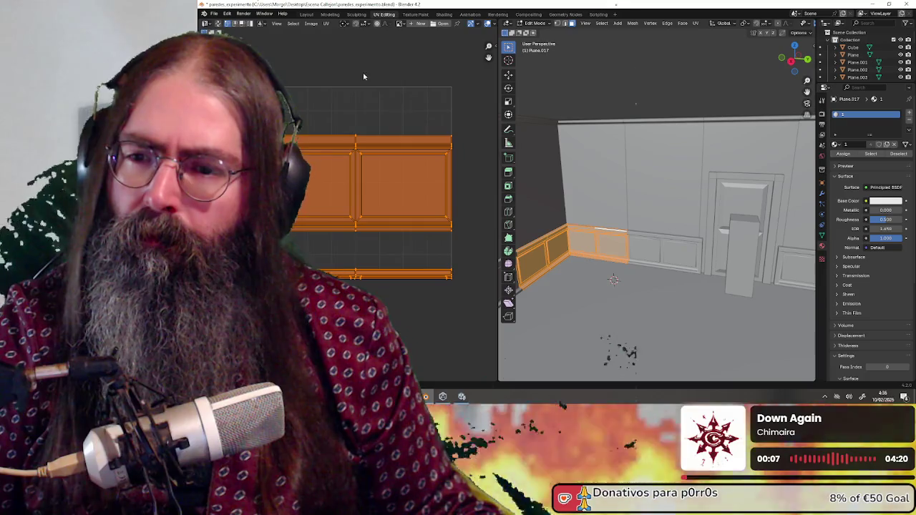
click(327, 23)
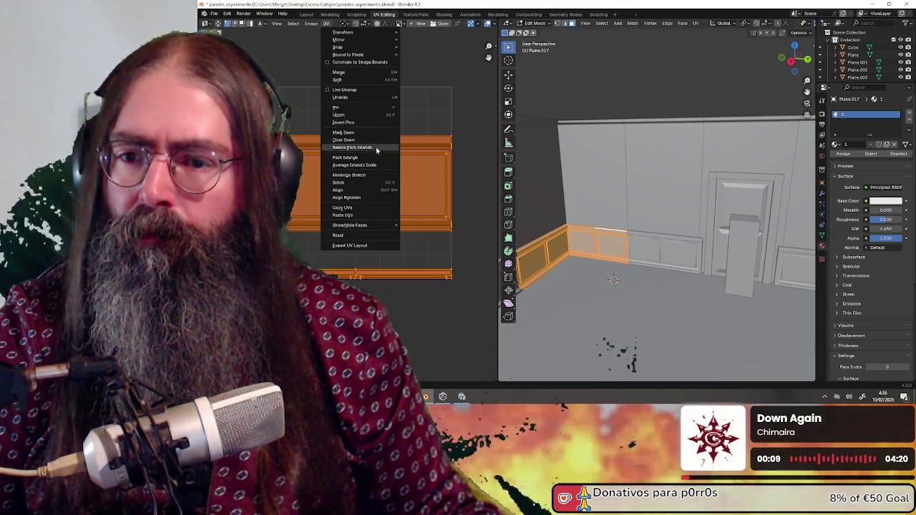
click(350, 157)
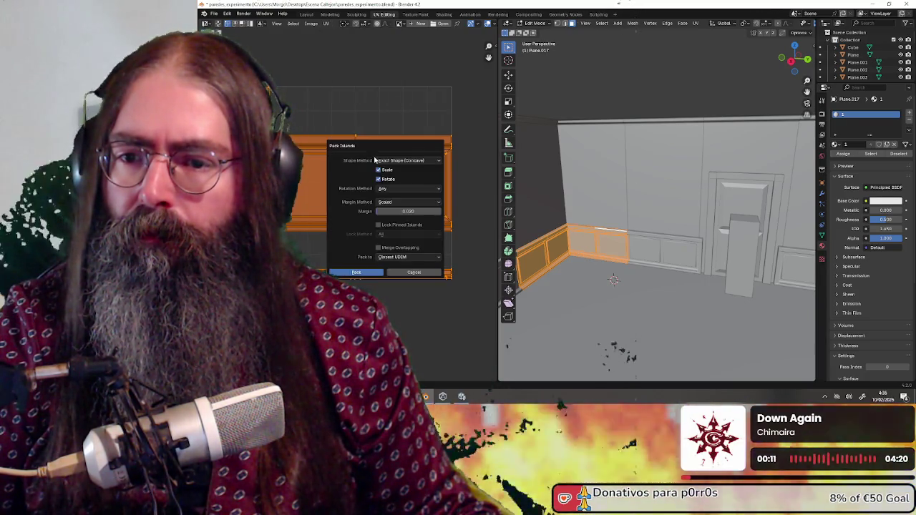
click(357, 272)
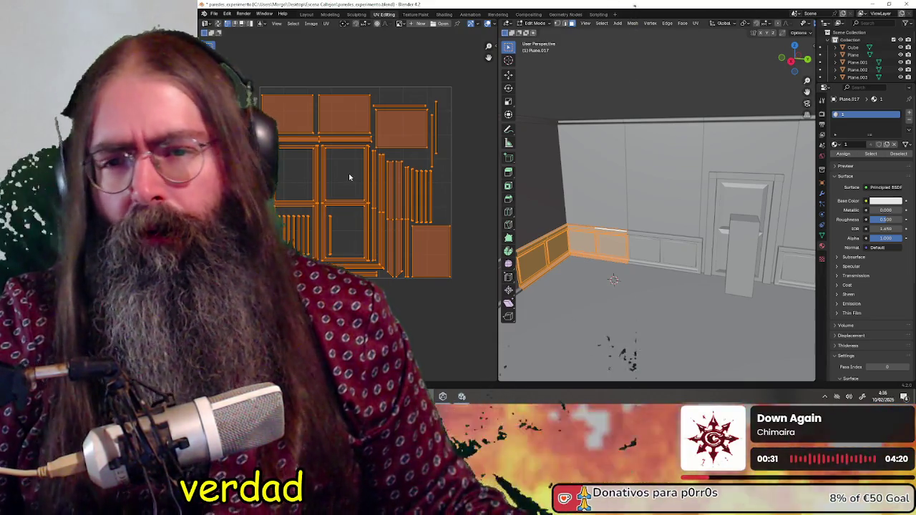
scroll(349, 175, down, 3)
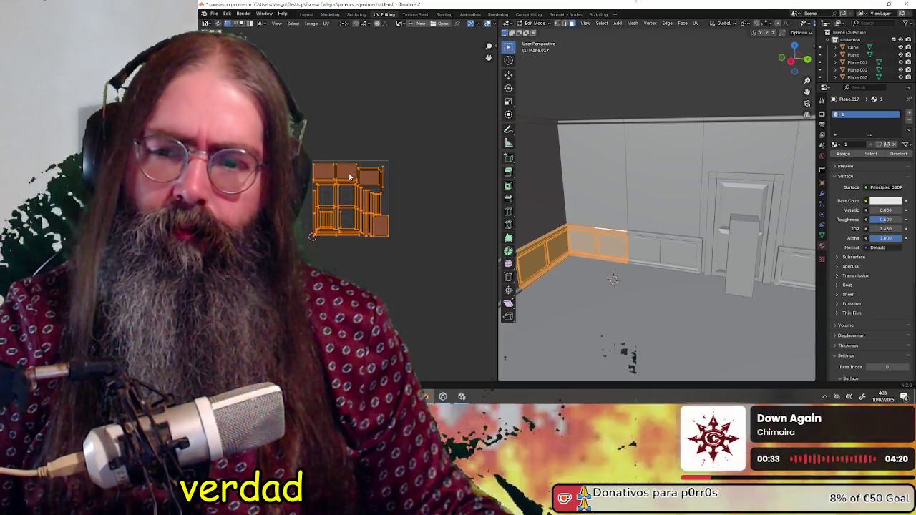
scroll(350, 177, up, 3)
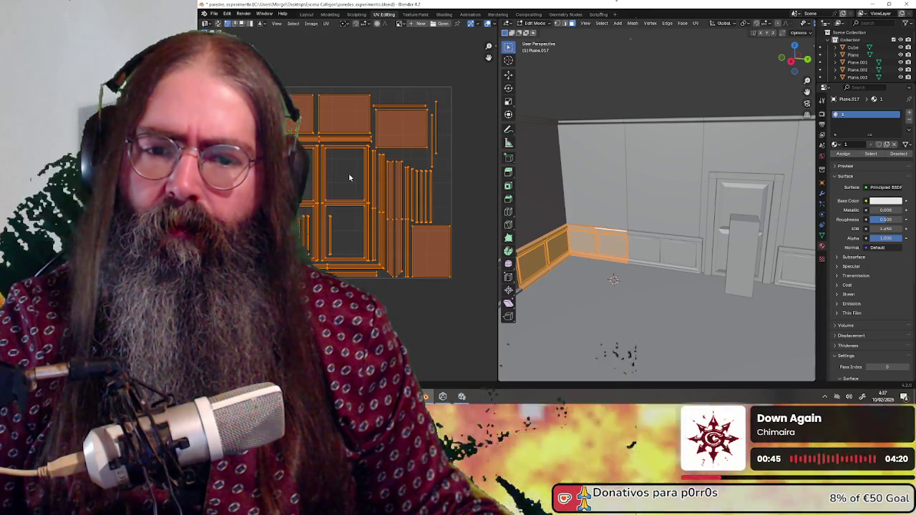
middle_drag(623, 294, 636, 257)
scroll(635, 258, up, 3)
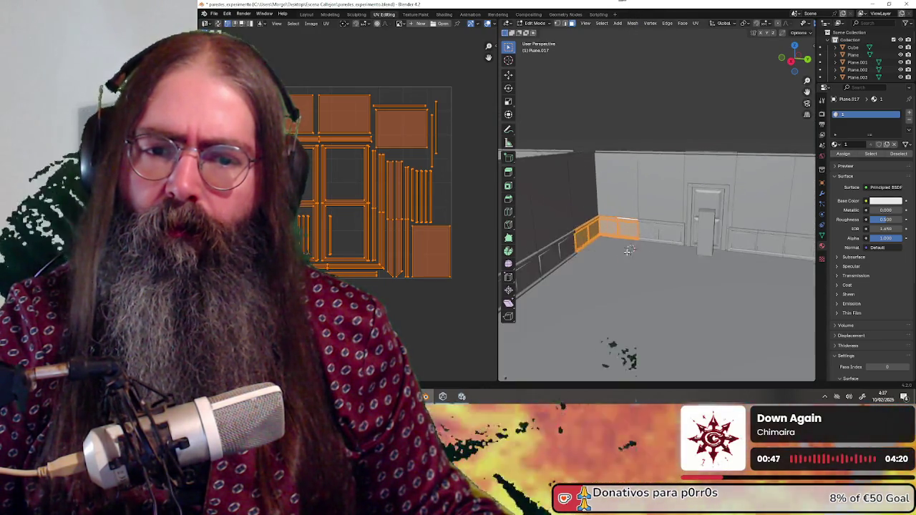
scroll(627, 263, up, 1)
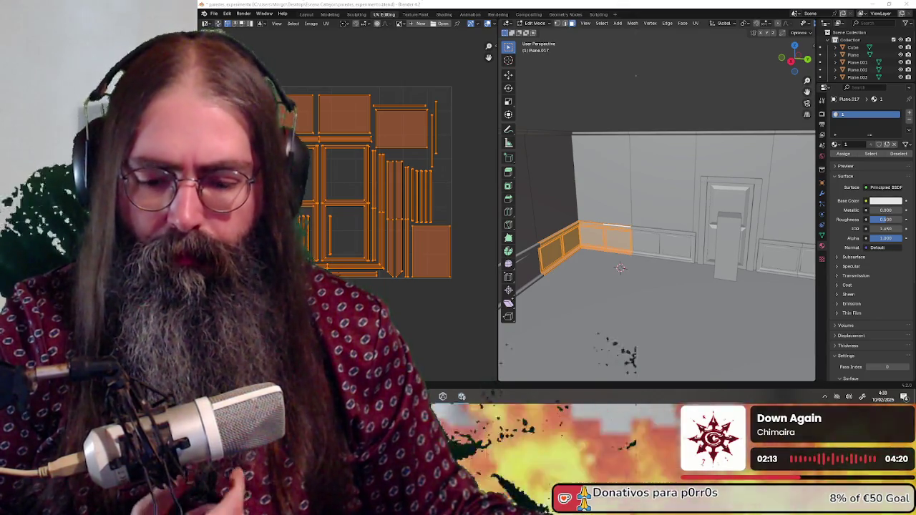
key(alt+Tab)
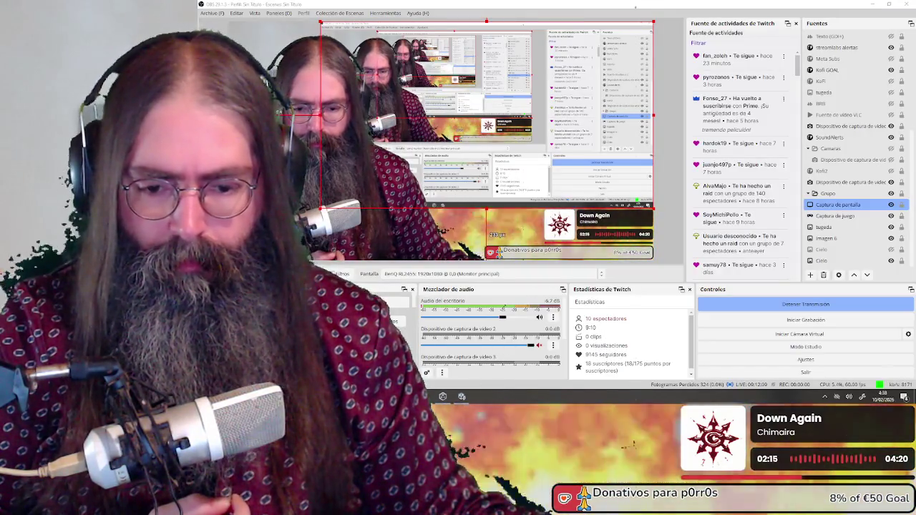
key(alt+Tab)
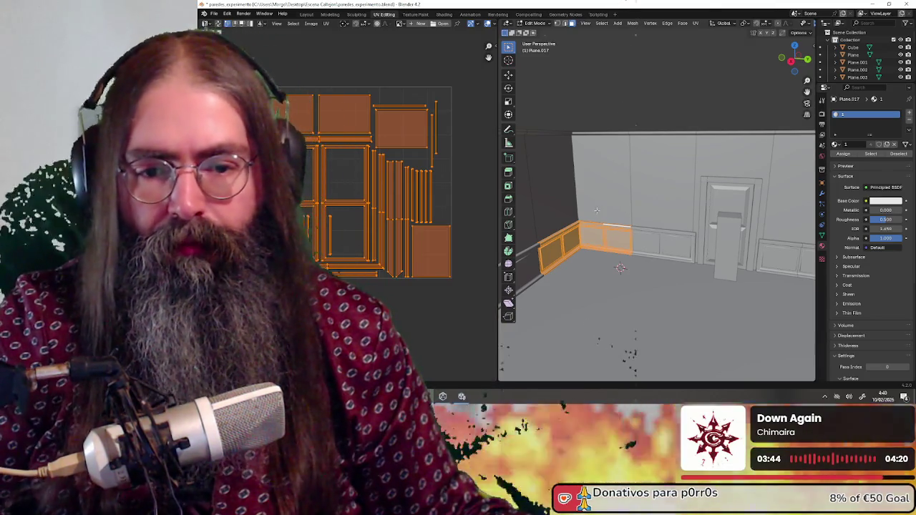
Restore the rail face selection and return the trim mesh to Object Mode.
middle_drag(648, 107, 587, 208)
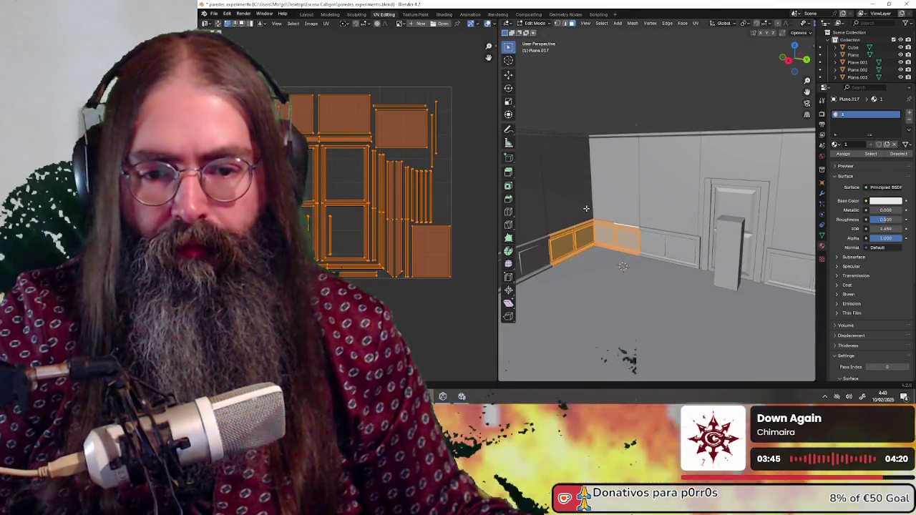
key(alt+a)
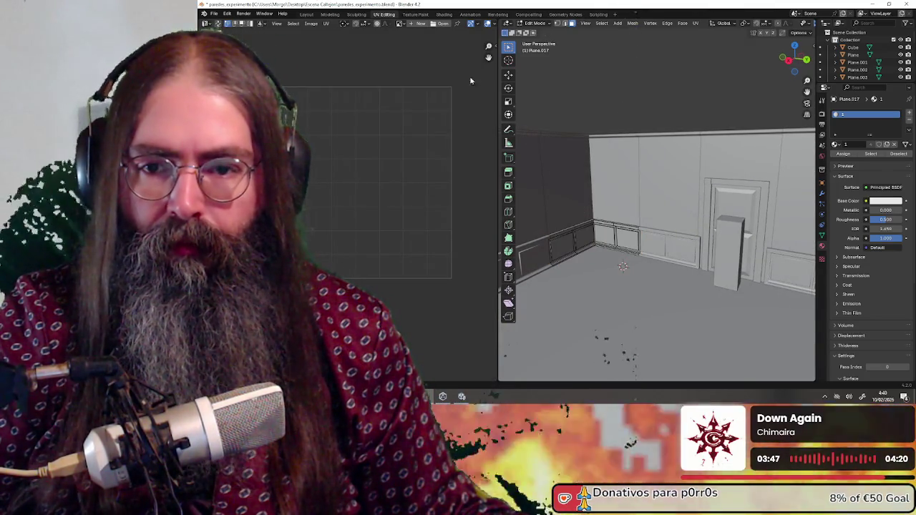
key(ctrl+z)
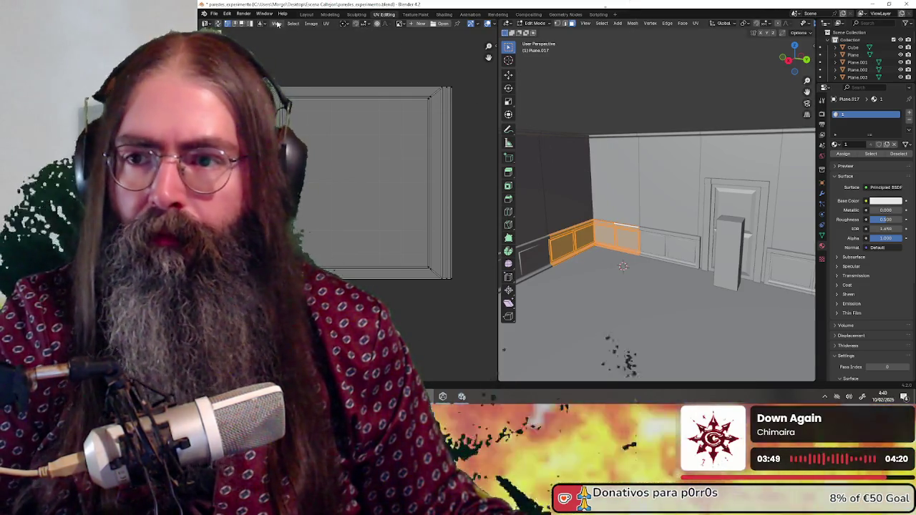
click(536, 23)
click(537, 33)
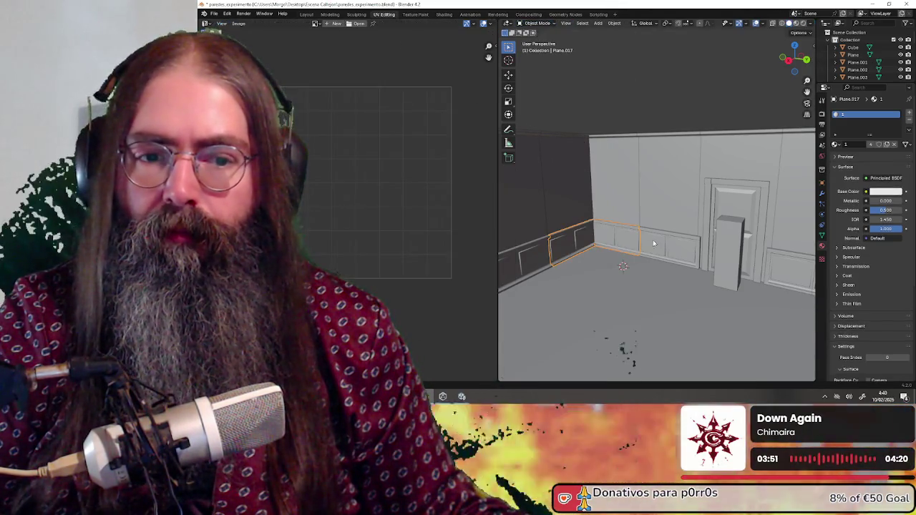
Select the left wall panel and check its UVs in Edit Mode, undoing a trial re-unwrap.
click(565, 247)
key(Tab)
key(Tab)
click(561, 86)
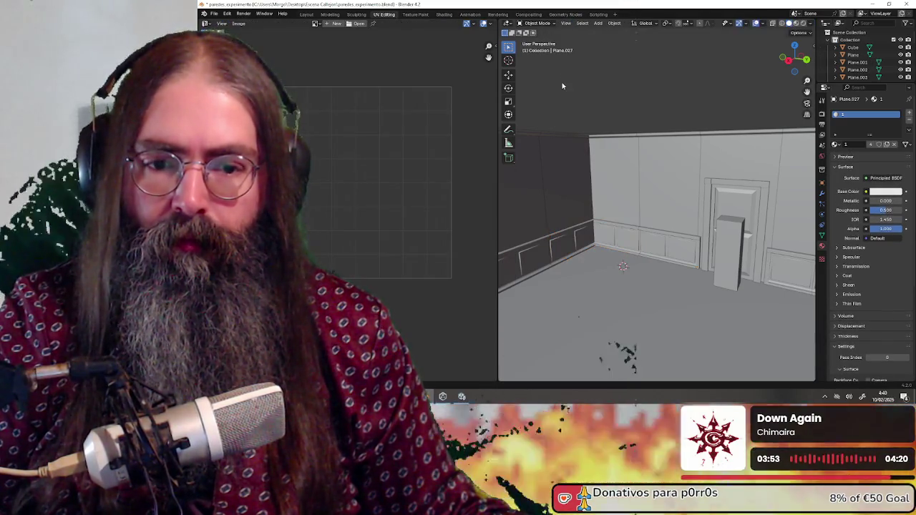
key(Tab)
click(562, 83)
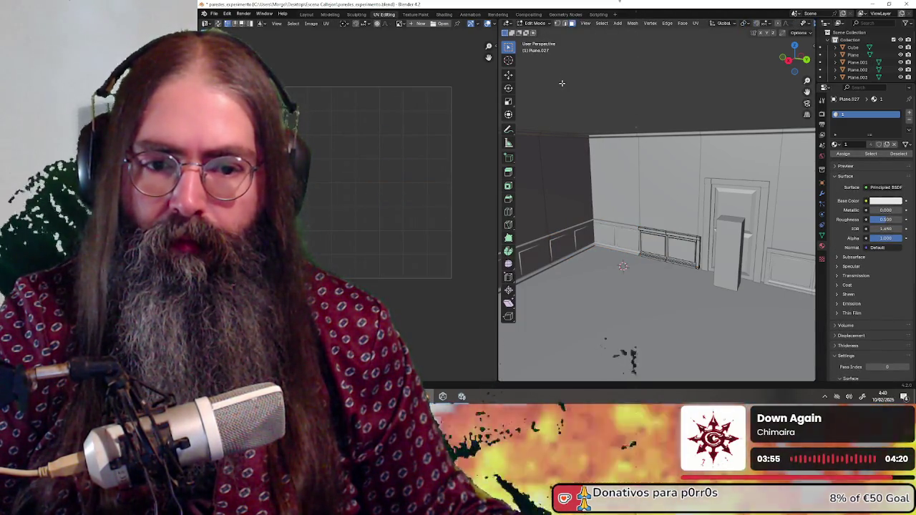
key(a)
key(Tab)
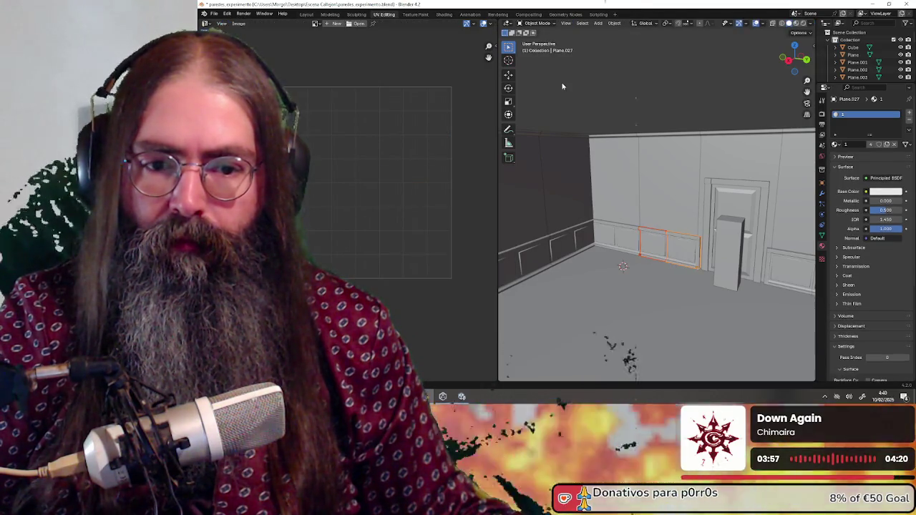
key(Tab)
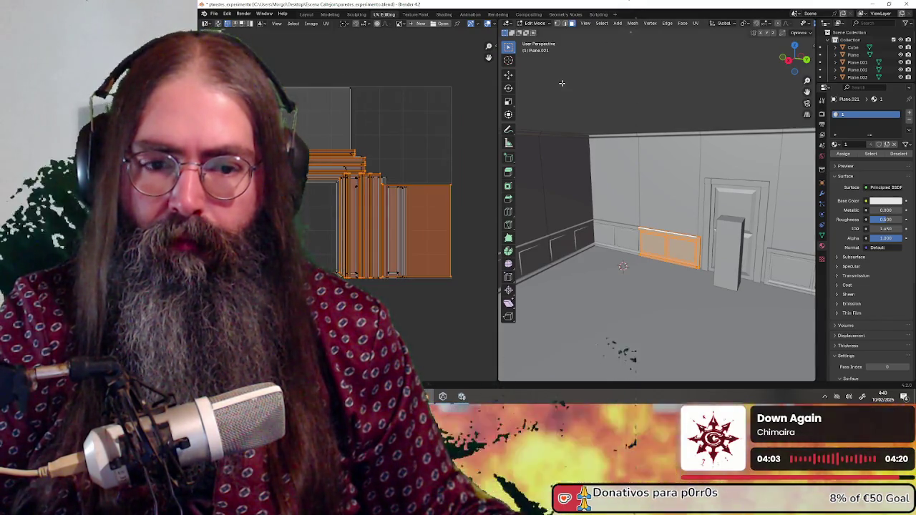
key(Tab)
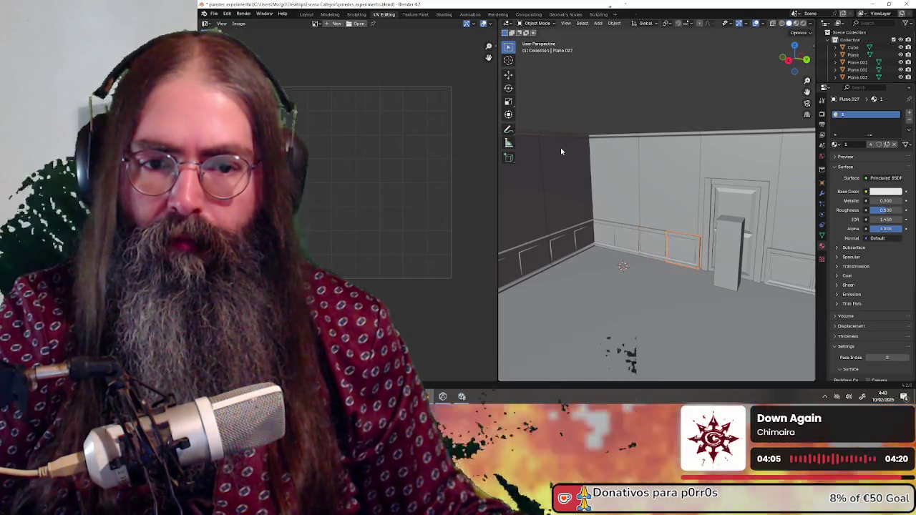
key(Tab)
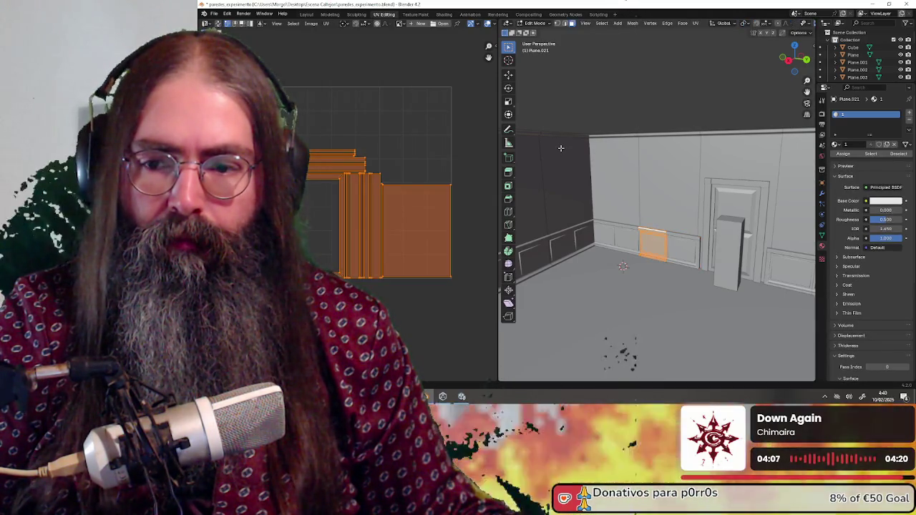
key(u)
click(561, 148)
key(ctrl+z)
key(ctrl+z)
key(ctrl+z)
key(ctrl+z)
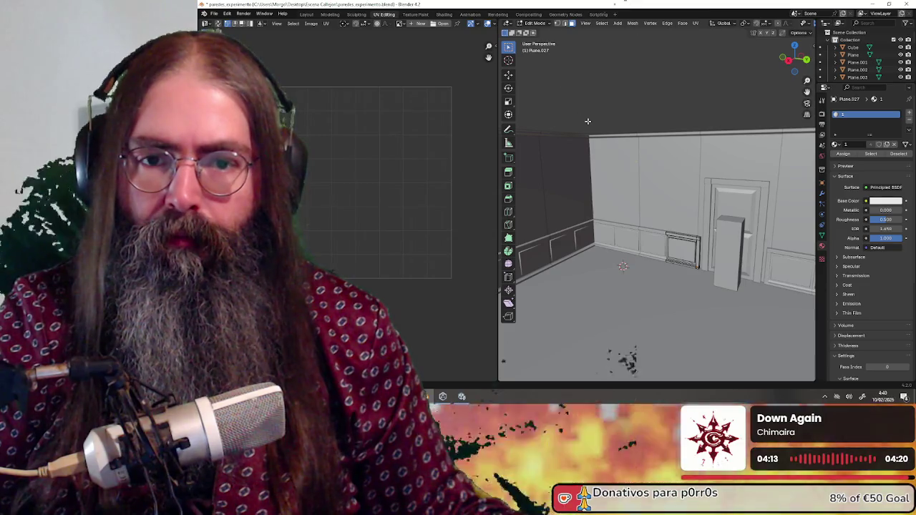
key(a)
Inspect the panels right and left of the door in Edit Mode, ending in Object Mode facing the corner.
middle_drag(617, 171, 526, 41)
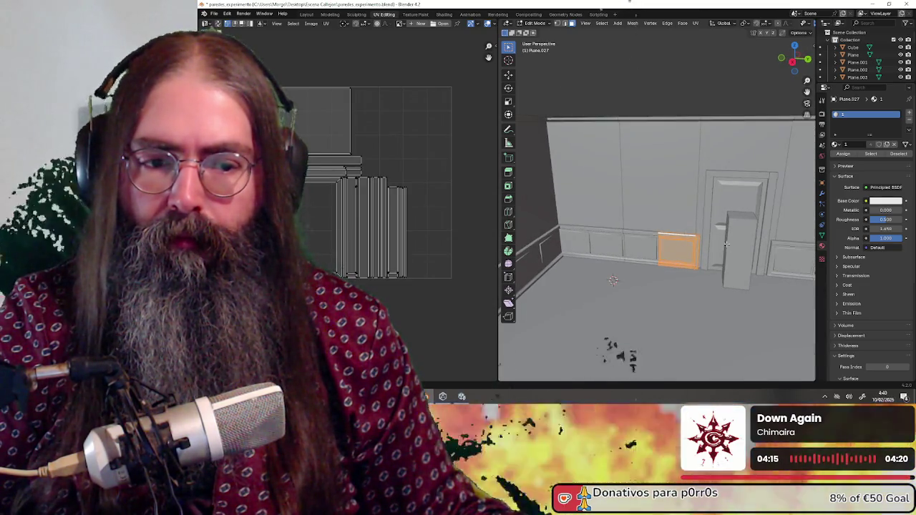
click(537, 31)
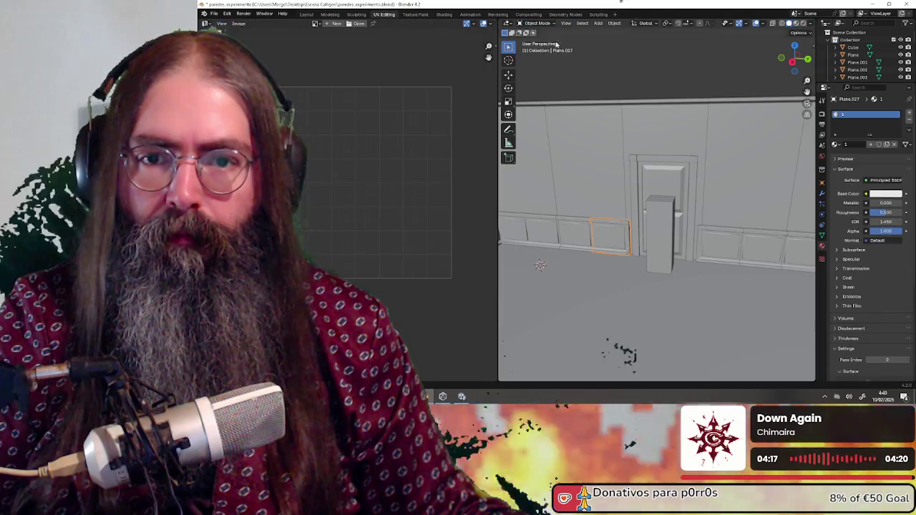
click(714, 250)
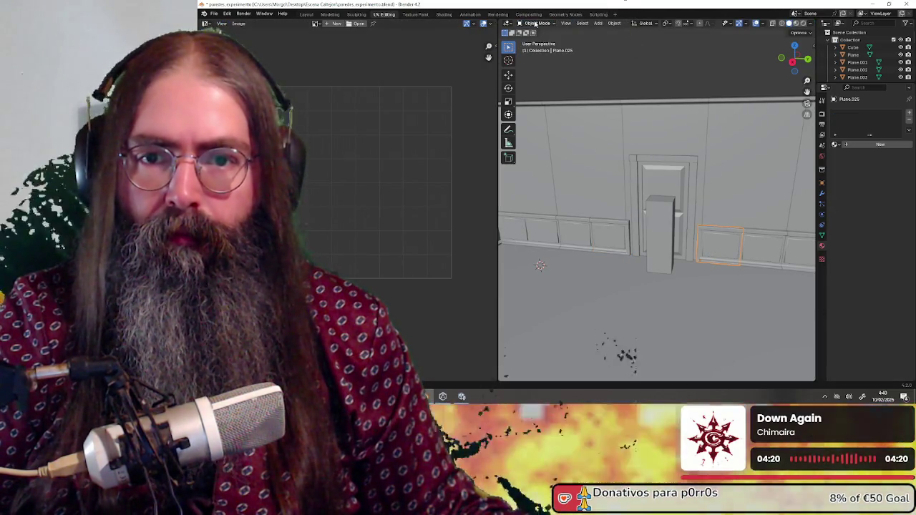
click(538, 39)
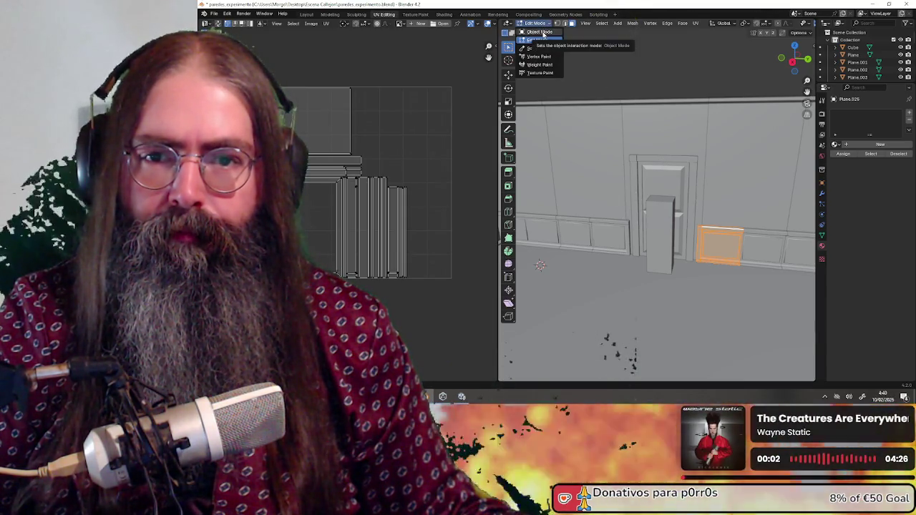
click(539, 31)
click(612, 233)
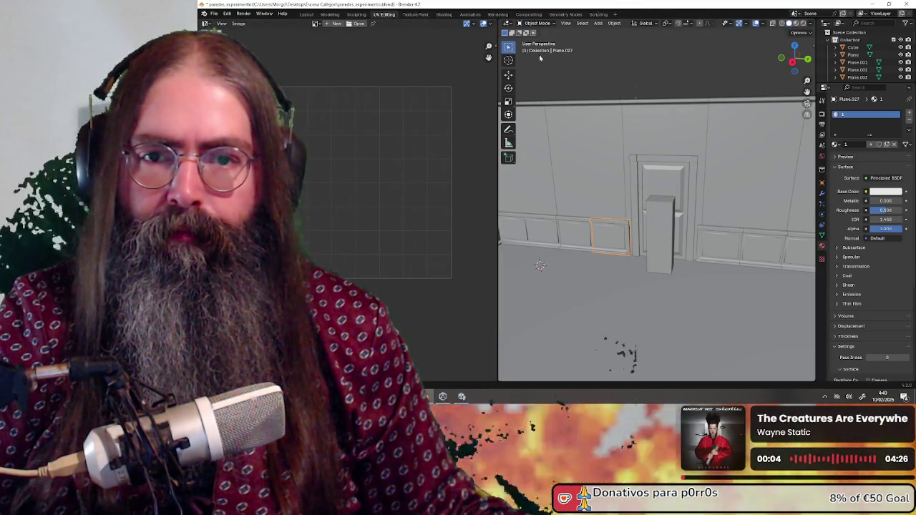
click(539, 40)
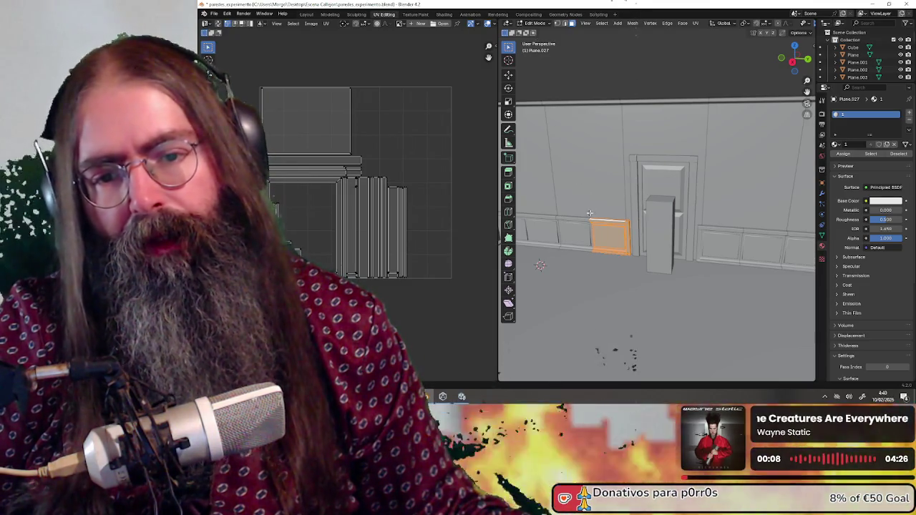
middle_drag(600, 222, 699, 138)
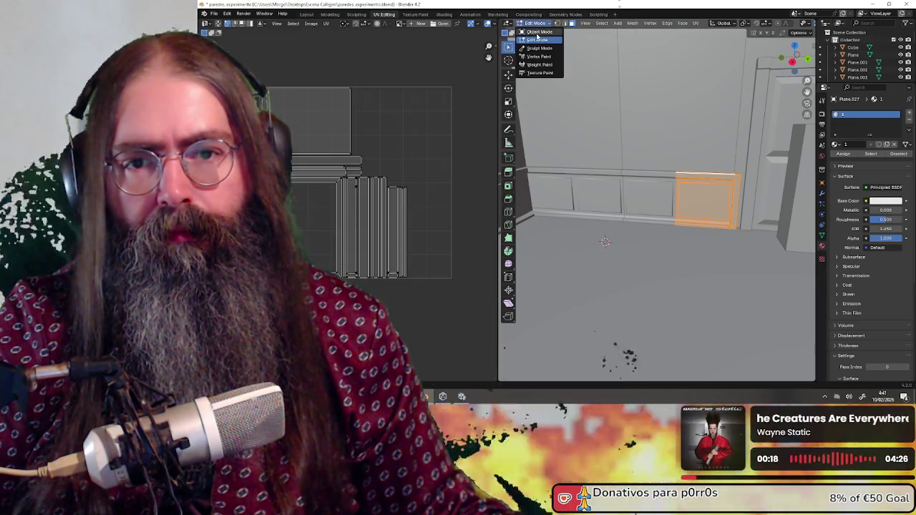
click(539, 32)
middle_drag(585, 189, 565, 181)
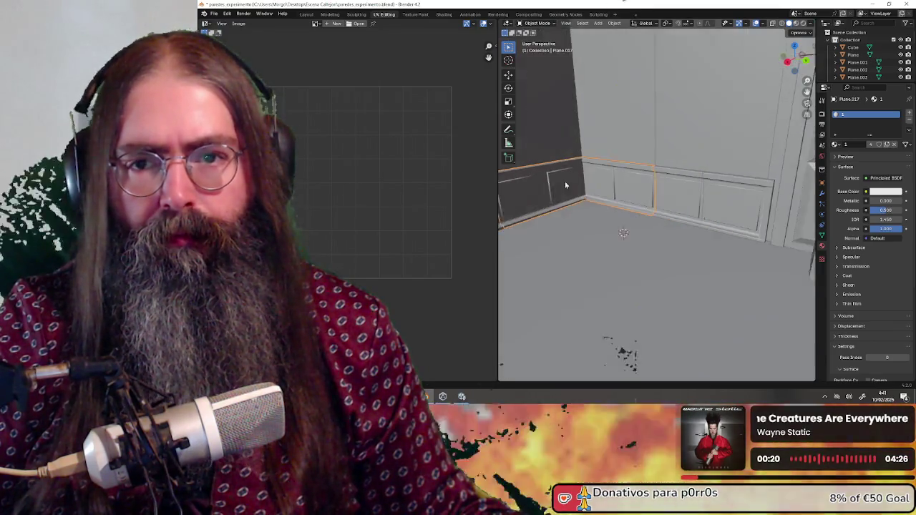
In Edit Mode, select one wall panel's linked faces, delimited by seams.
click(538, 40)
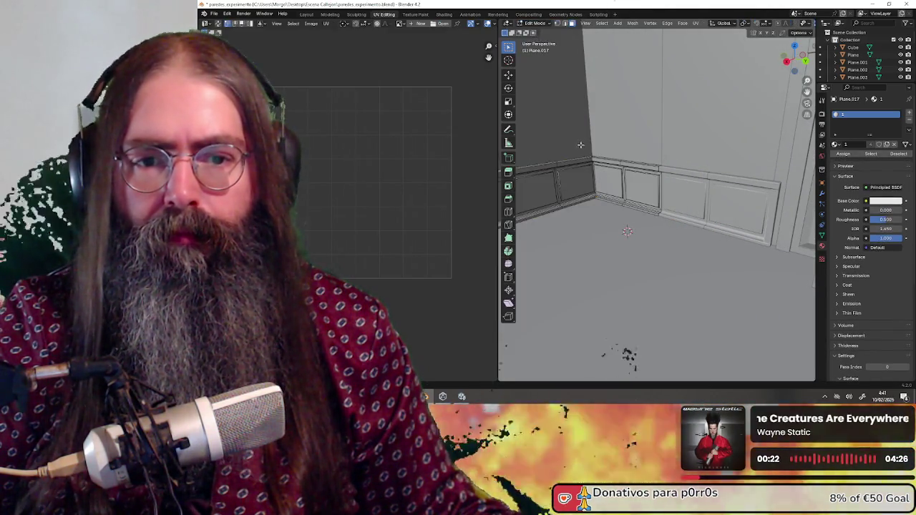
middle_drag(644, 200, 679, 203)
click(679, 197)
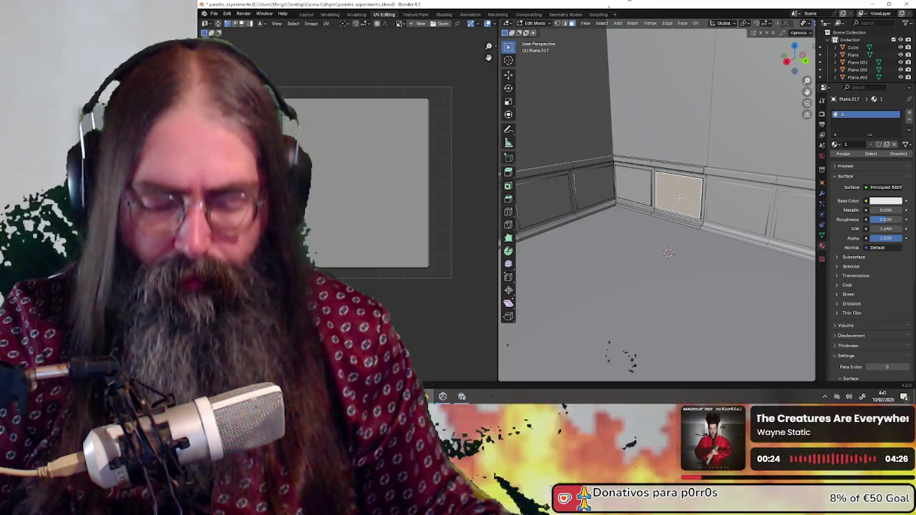
key(ctrl+l)
click(587, 357)
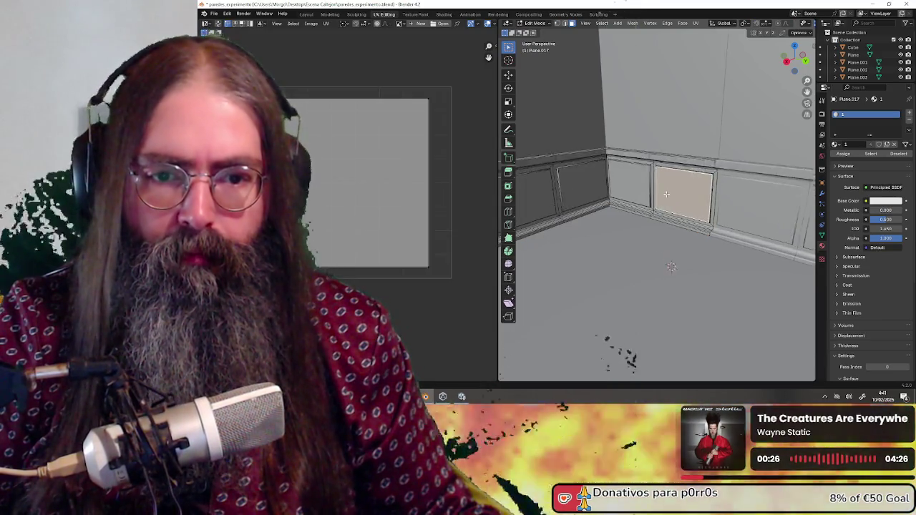
Add the baseboard strip below and separate panel and strip into their own object.
mouse_move(644, 215)
middle_down()
mouse_move(677, 179)
mouse_move(567, 122)
middle_up()
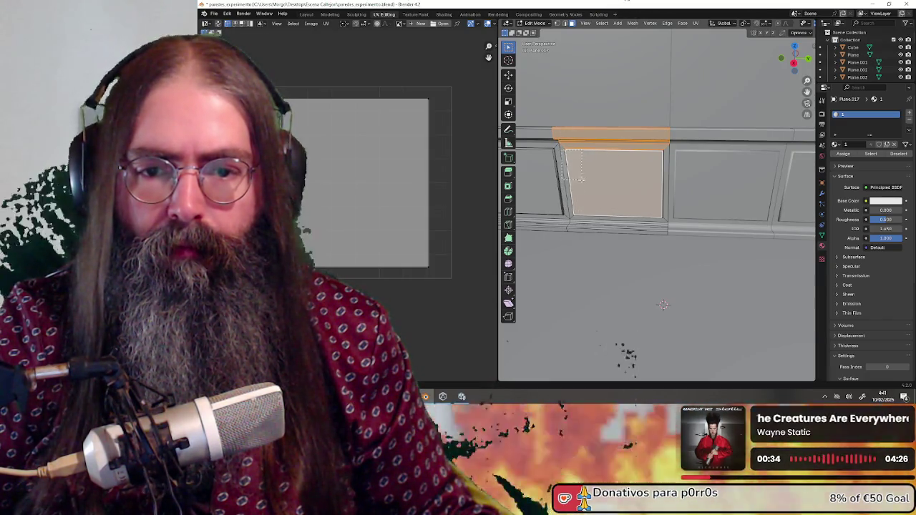
middle_drag(598, 196, 595, 169)
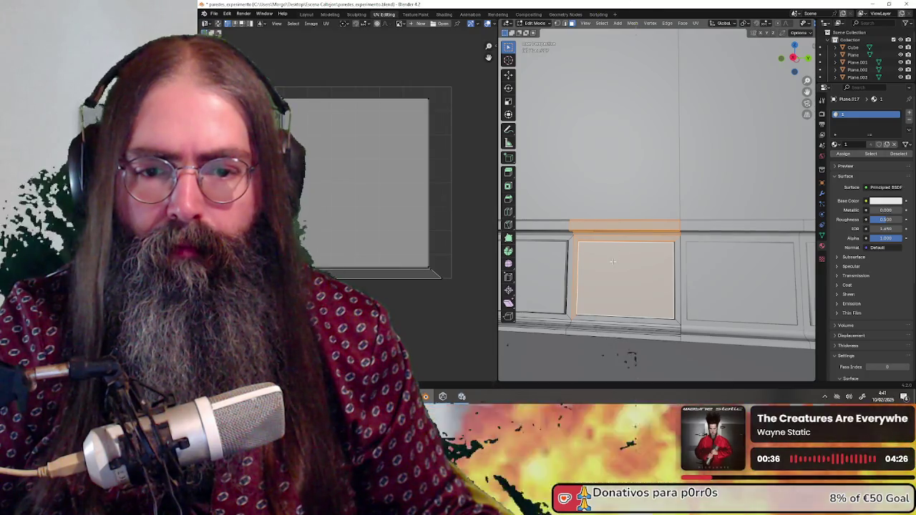
mouse_move(612, 261)
middle_down()
mouse_move(629, 254)
mouse_move(618, 75)
middle_up()
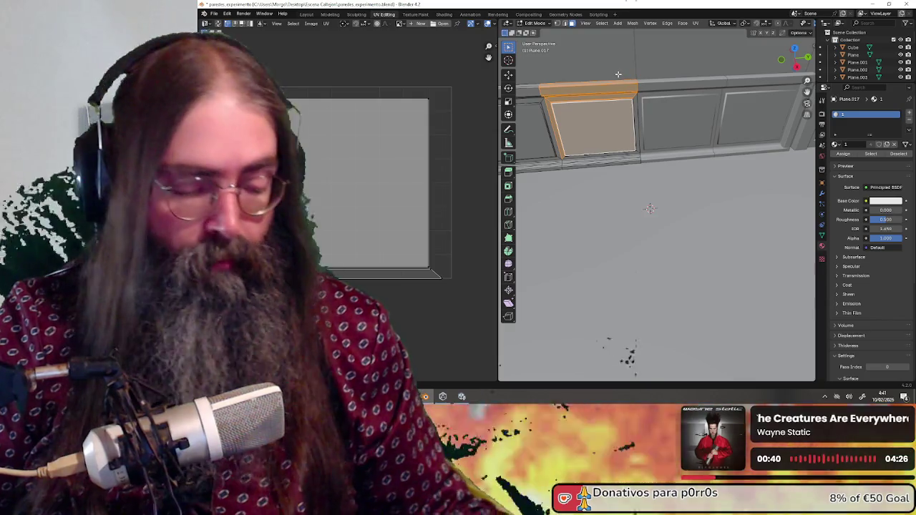
key(KP_Decimal)
mouse_move(618, 74)
middle_down()
mouse_move(672, 108)
mouse_move(688, 147)
mouse_move(640, 220)
mouse_move(628, 147)
middle_up()
shift+click(622, 243)
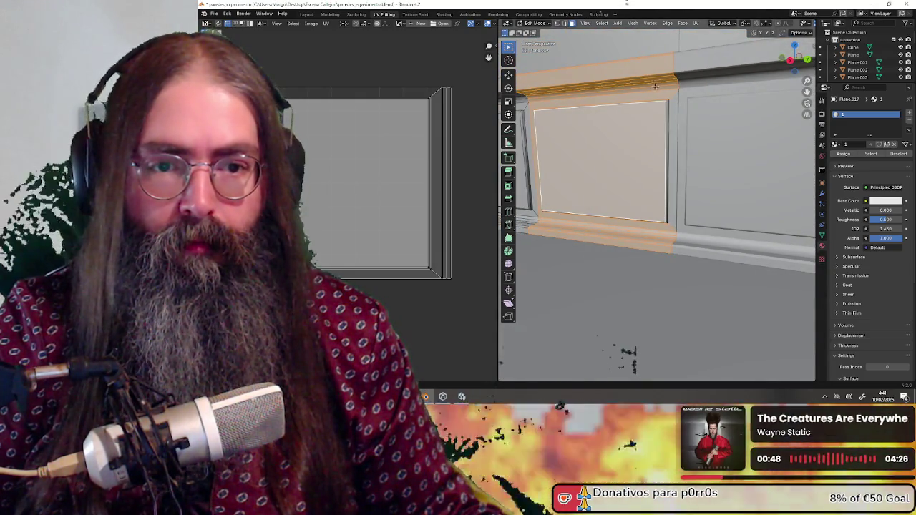
scroll(671, 266, down, 3)
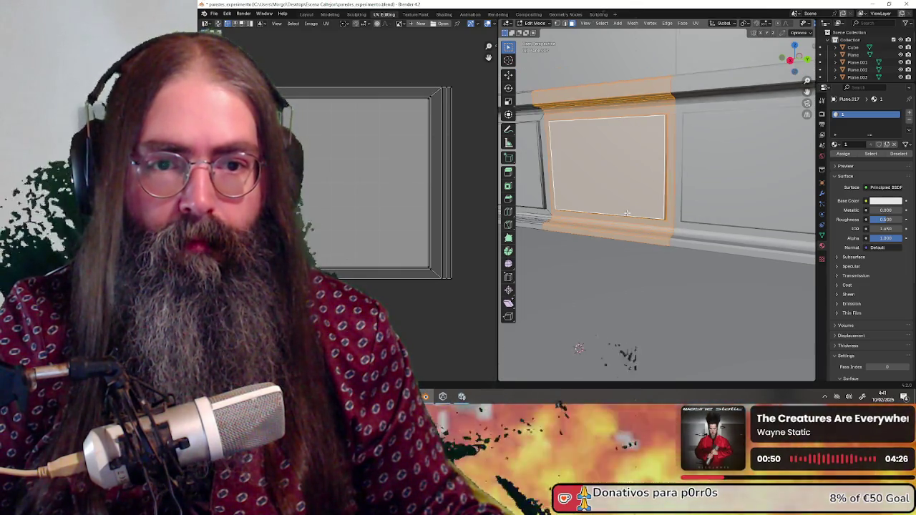
mouse_move(671, 266)
middle_down()
mouse_move(668, 222)
mouse_move(713, 227)
middle_up()
key(p)
click(713, 226)
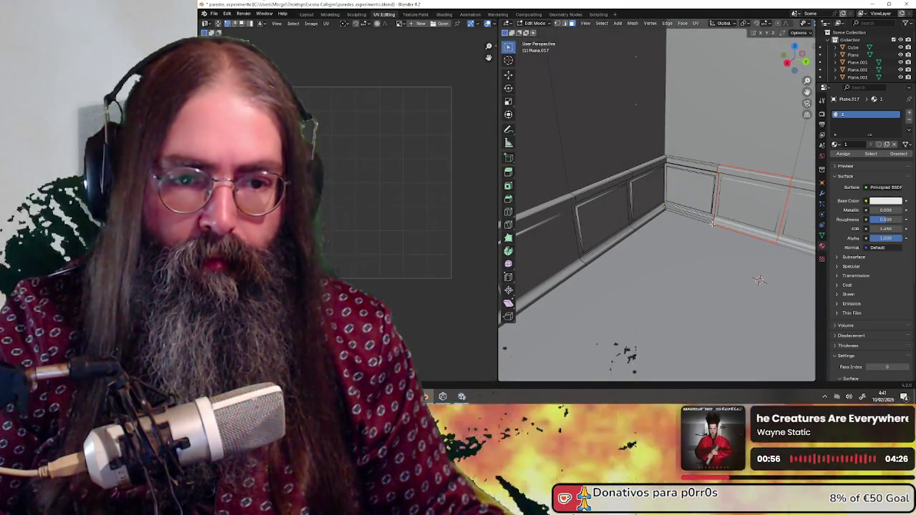
Select the next panel's face and box-select its trim frame.
middle_drag(712, 224, 687, 222)
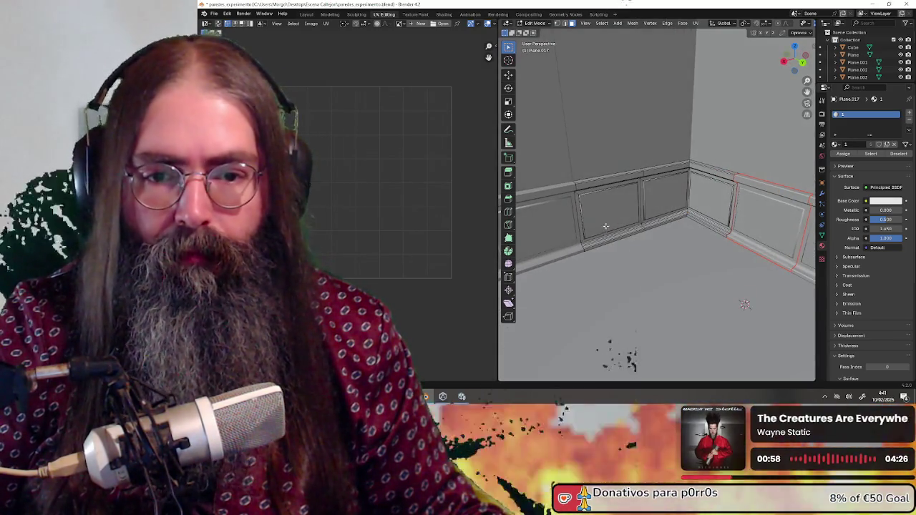
click(625, 216)
middle_drag(625, 217, 724, 263)
scroll(653, 221, up, 2)
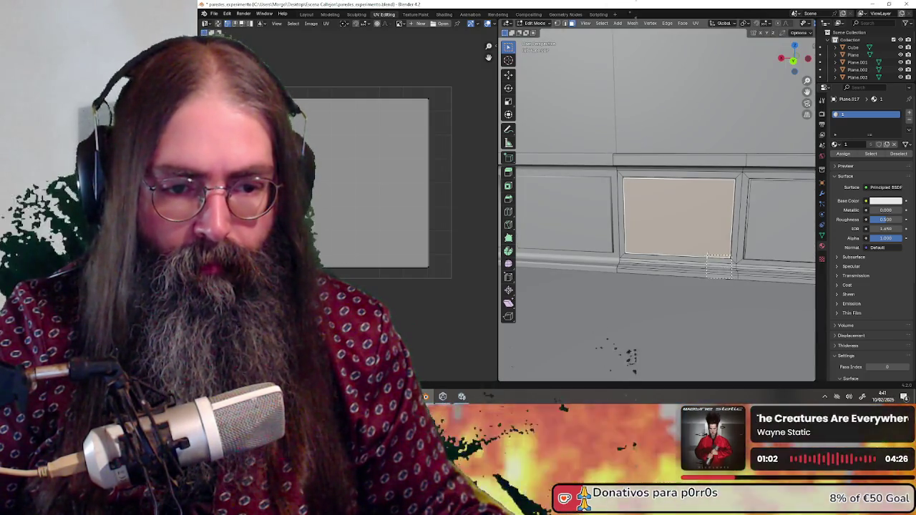
drag(732, 277, 729, 180)
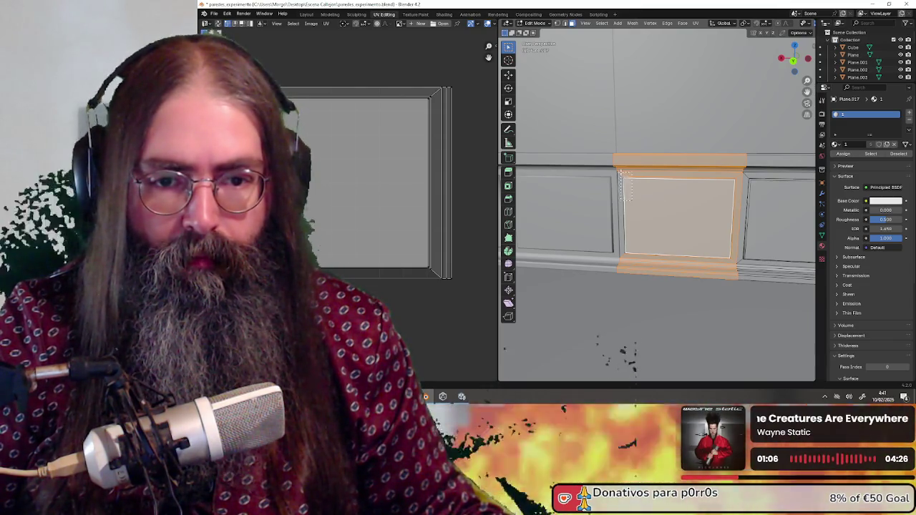
mouse_move(635, 189)
middle_down()
mouse_move(624, 228)
mouse_move(649, 223)
mouse_move(690, 264)
middle_up()
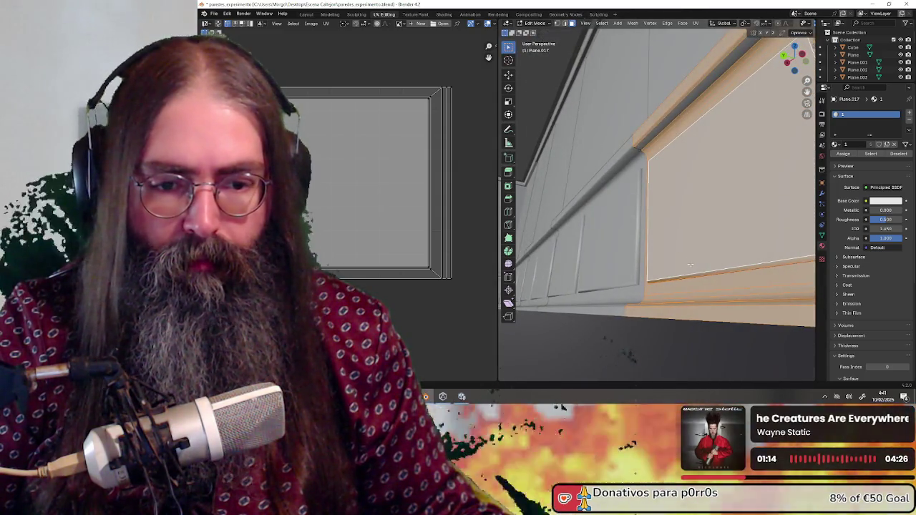
Separate the selected panel and its trim into their own object, after a cancelled test move.
middle_drag(717, 237, 664, 220)
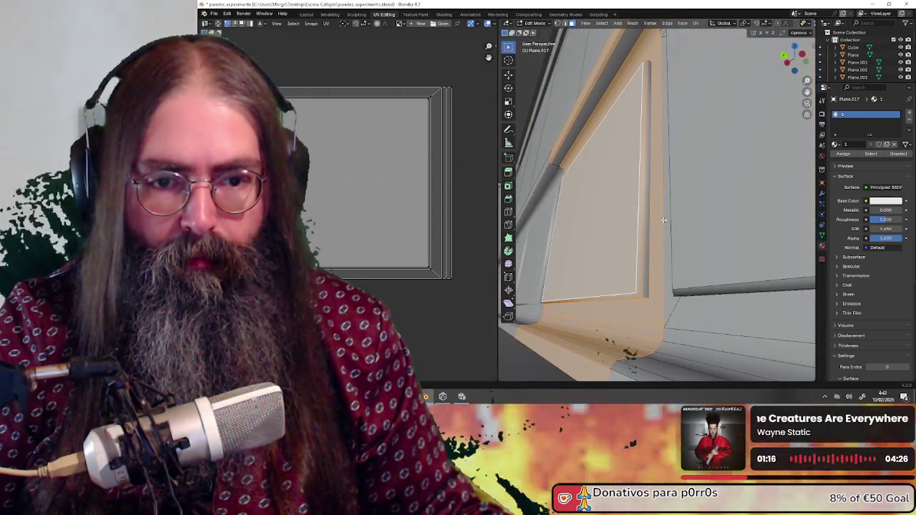
mouse_move(592, 210)
middle_down()
mouse_move(593, 202)
mouse_move(606, 252)
mouse_move(658, 247)
middle_up()
scroll(593, 199, up, 3)
scroll(593, 198, down, 3)
scroll(651, 243, down, 3)
key(g)
right_click(691, 310)
mouse_move(691, 311)
middle_down()
mouse_move(646, 262)
mouse_move(594, 137)
middle_up()
key(p)
click(636, 246)
Select the next panel with its frame molding, separate them, then return to Object Mode.
click(624, 211)
middle_drag(640, 156, 632, 157)
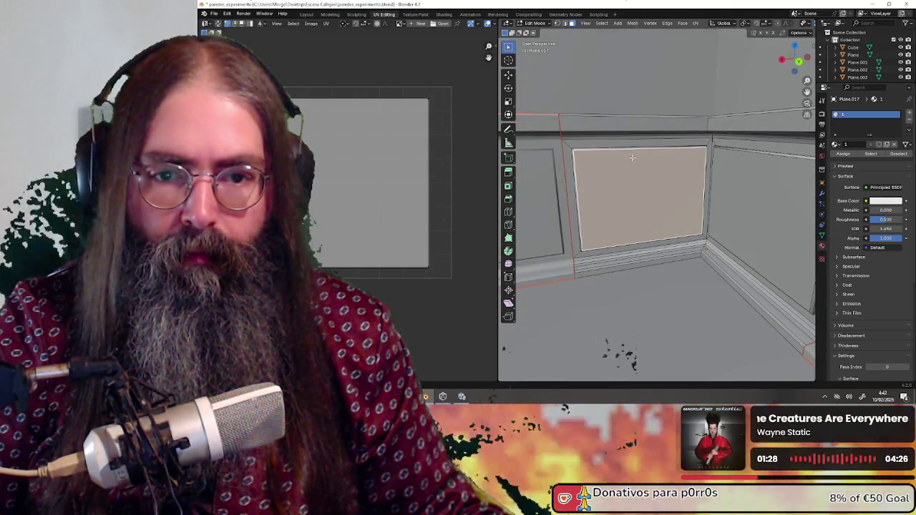
middle_drag(579, 127, 581, 144)
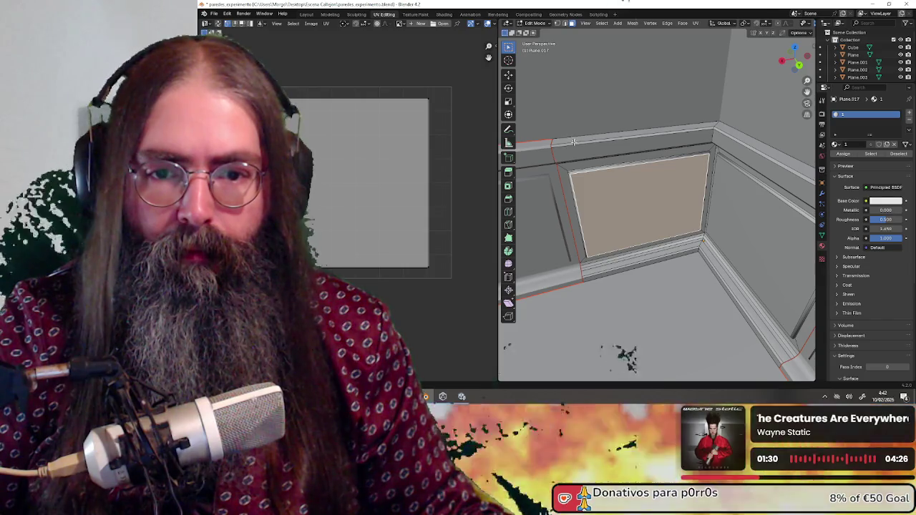
drag(598, 193, 600, 195)
mouse_move(601, 194)
middle_down()
mouse_move(676, 179)
mouse_move(717, 185)
mouse_move(694, 130)
mouse_move(696, 142)
middle_up()
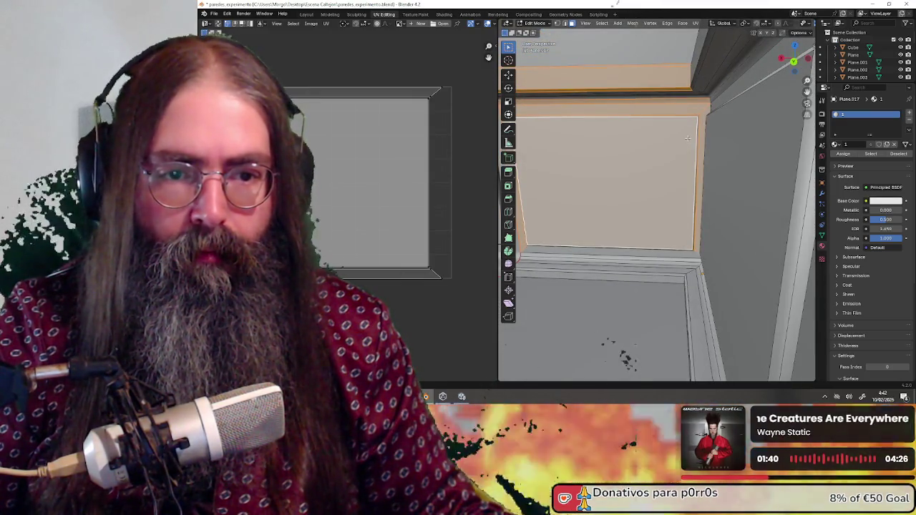
mouse_move(657, 254)
middle_down()
mouse_move(722, 239)
mouse_move(704, 215)
mouse_move(706, 223)
middle_up()
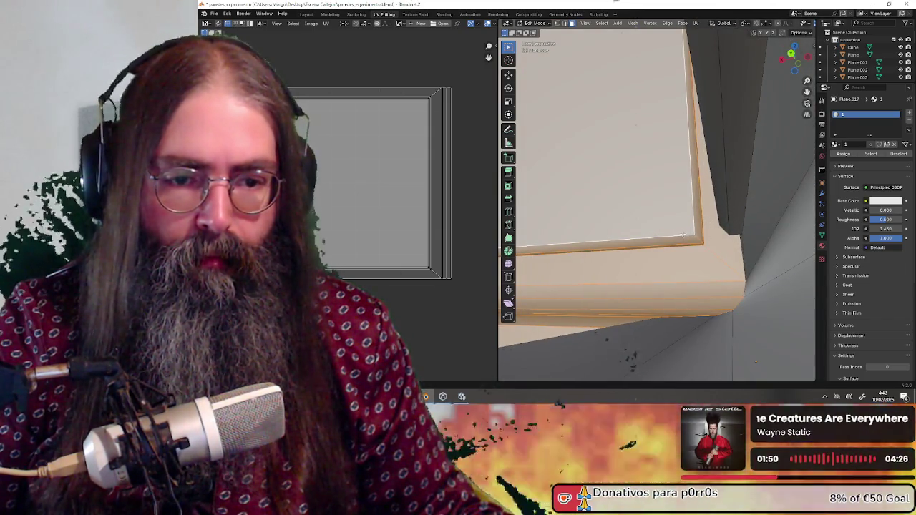
mouse_move(646, 134)
middle_down()
mouse_move(692, 250)
mouse_move(648, 232)
mouse_move(669, 198)
mouse_move(698, 180)
mouse_move(638, 114)
middle_up()
mouse_move(668, 222)
middle_down()
mouse_move(652, 205)
mouse_move(652, 176)
mouse_move(653, 195)
mouse_move(677, 218)
mouse_move(637, 248)
mouse_move(626, 228)
mouse_move(669, 240)
mouse_move(613, 238)
middle_up()
scroll(636, 249, down, 2)
scroll(628, 248, down, 2)
scroll(620, 247, down, 3)
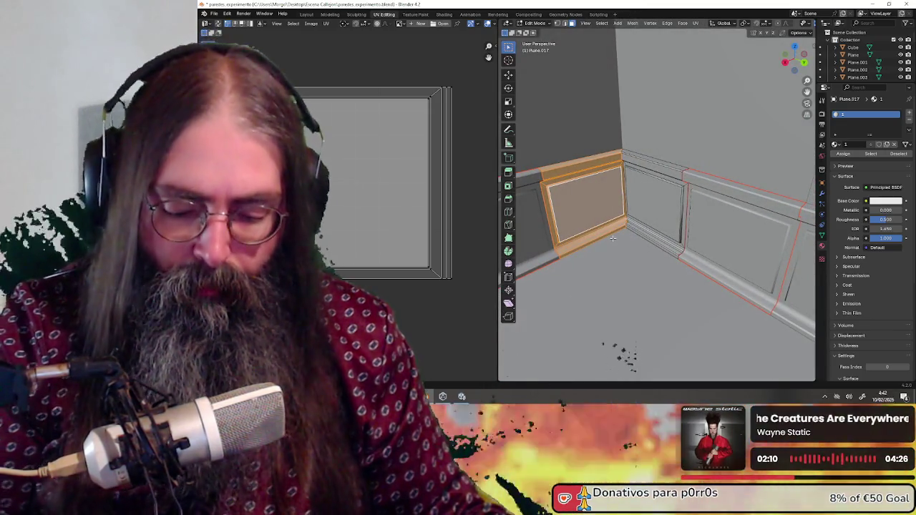
key(p)
click(613, 239)
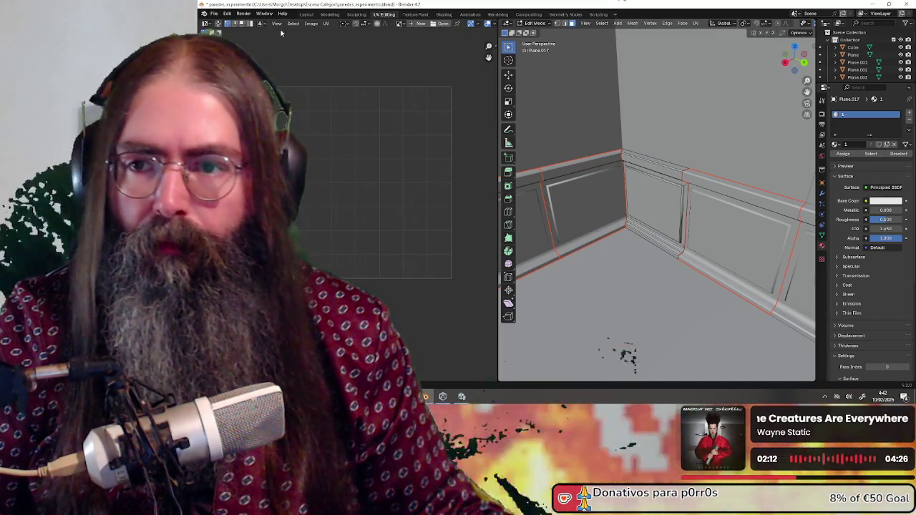
click(535, 23)
click(537, 31)
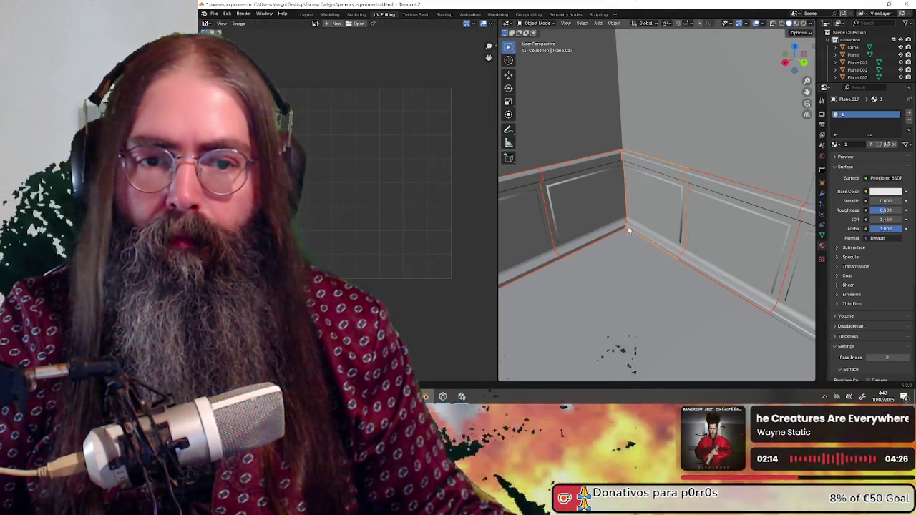
Check one separated wall panel with a cancelled move, leaving it in place.
mouse_move(636, 220)
middle_down()
mouse_move(590, 246)
mouse_move(685, 200)
middle_up()
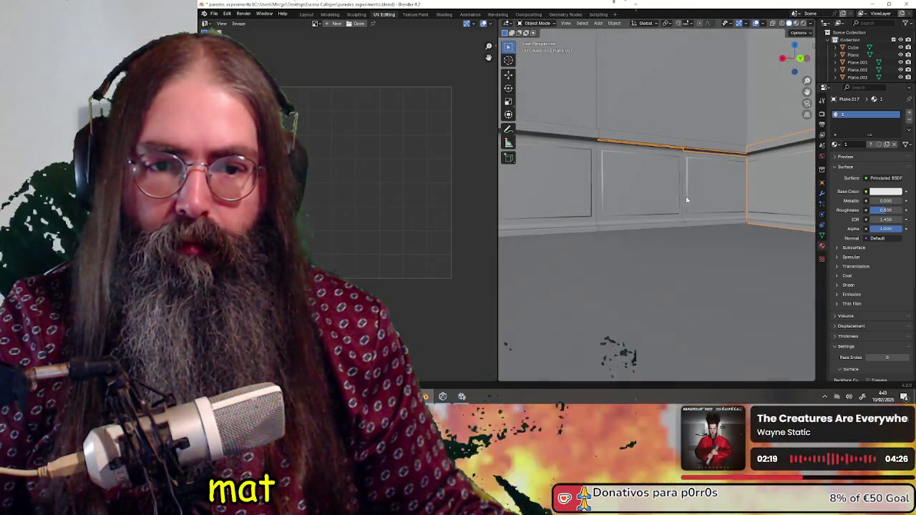
click(693, 187)
key(g)
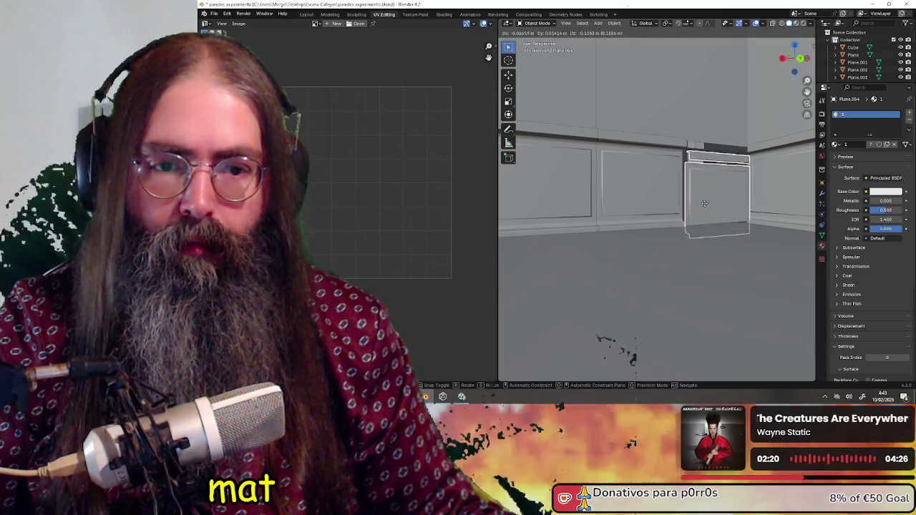
right_click(714, 227)
Pick the left panel from the wall trim with L and separate it as Plane.062, back in Object Mode.
click(751, 201)
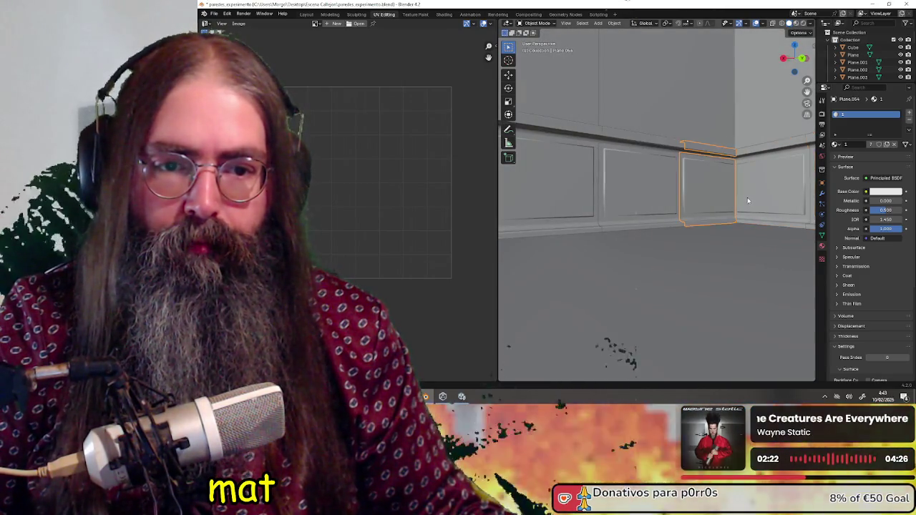
click(748, 201)
key(Tab)
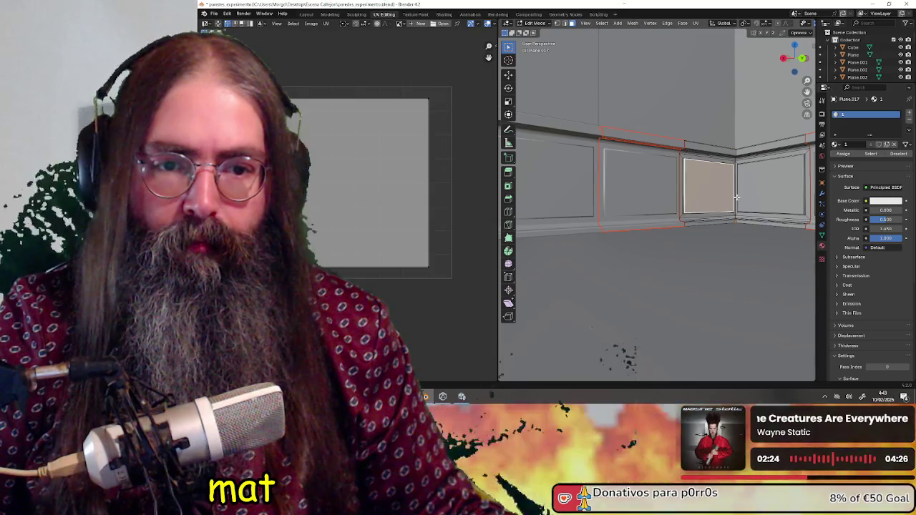
key(l)
key(alt+a)
key(l)
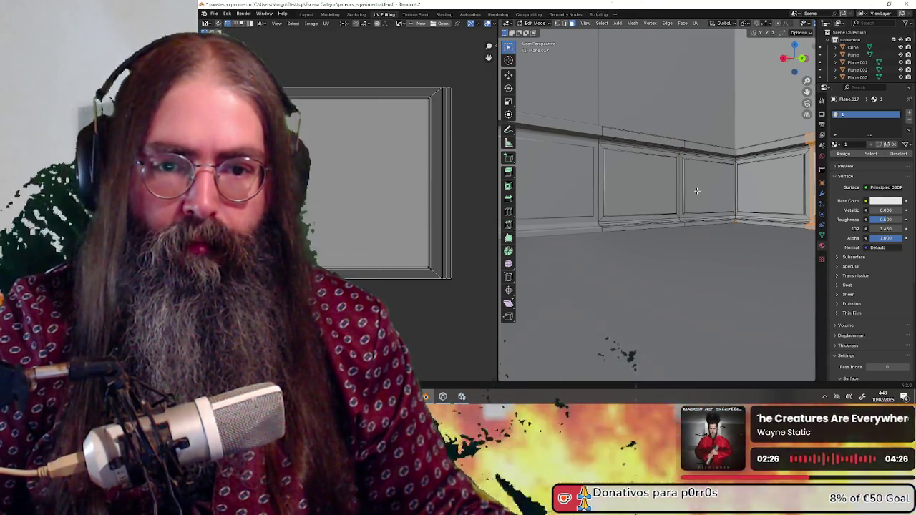
middle_drag(672, 201, 651, 215)
scroll(651, 215, up, 2)
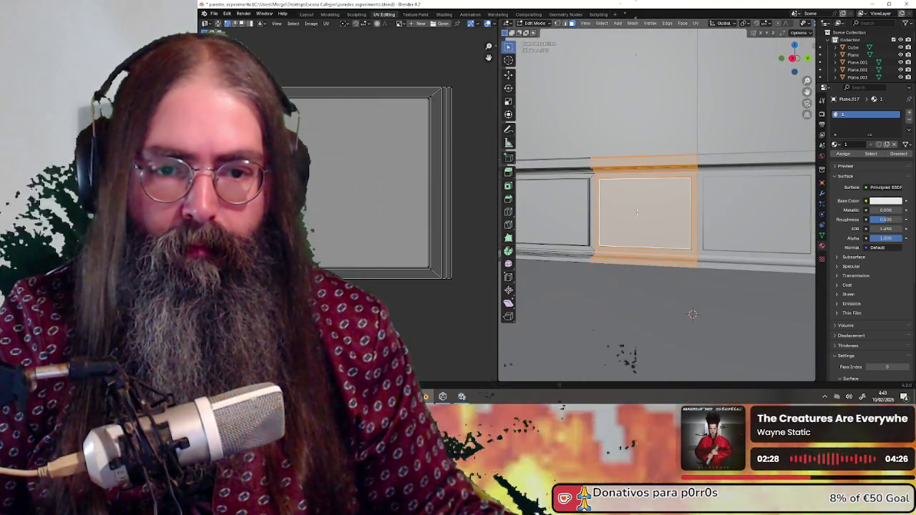
key(g)
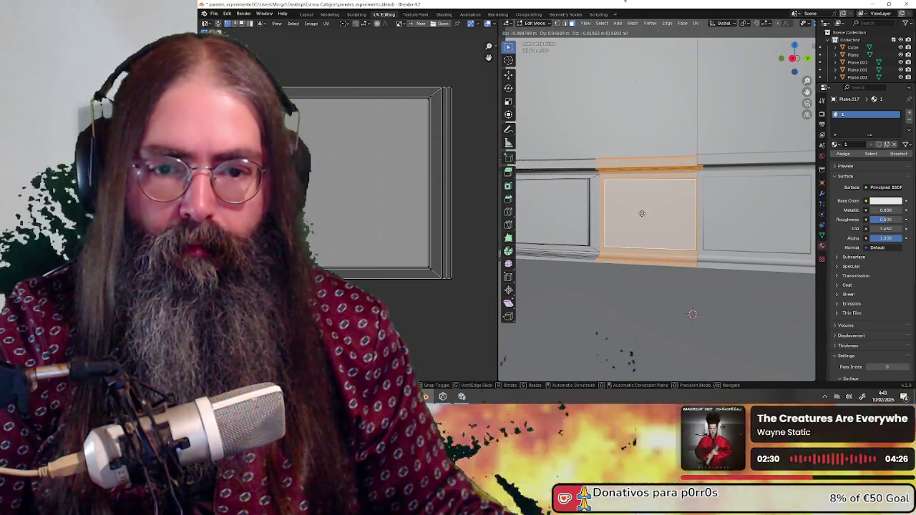
key(Escape)
key(p)
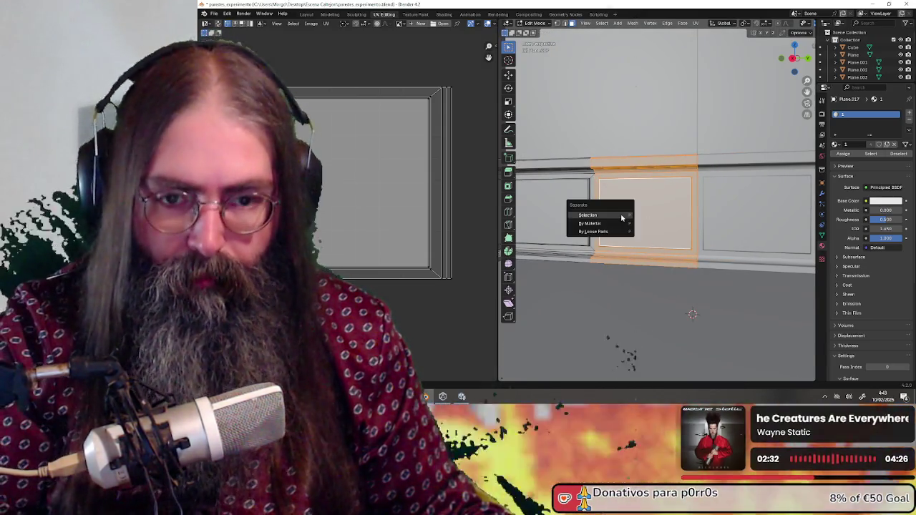
click(622, 216)
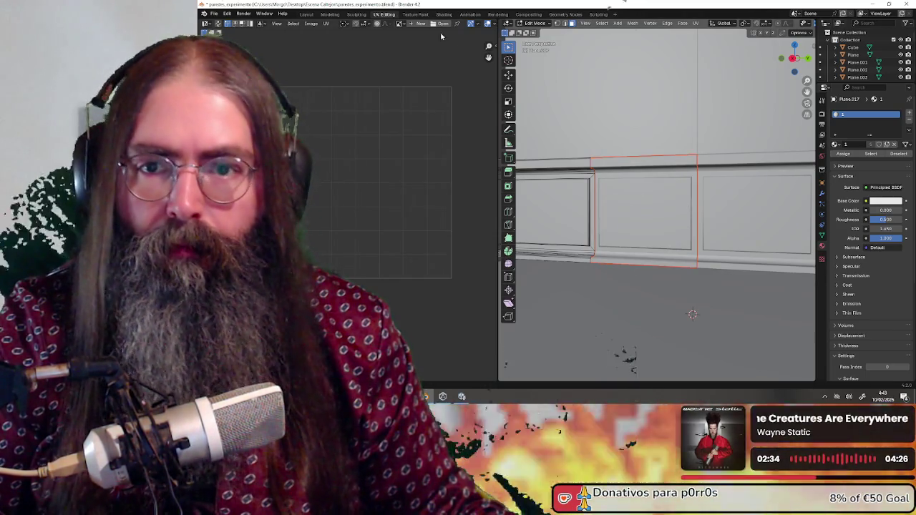
click(541, 31)
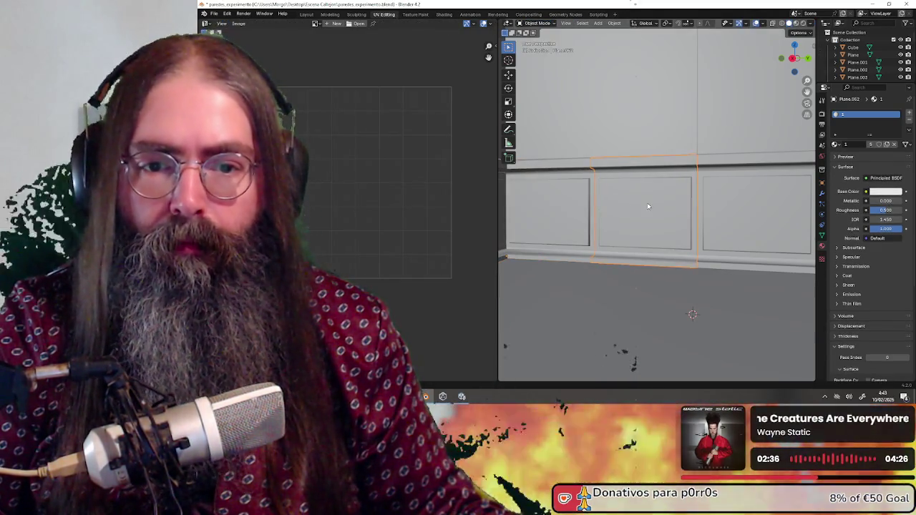
Test-move the separated panel, then select the main wall mesh Plane.017.
key(g)
key(Escape)
mouse_move(594, 203)
middle_down()
mouse_move(579, 202)
mouse_move(650, 205)
mouse_move(584, 204)
mouse_move(632, 202)
mouse_move(620, 210)
middle_up()
click(584, 205)
key(g)
click(615, 201)
Select the next panel's faces in Edit Mode and split them into a new object, back in Object Mode.
key(Tab)
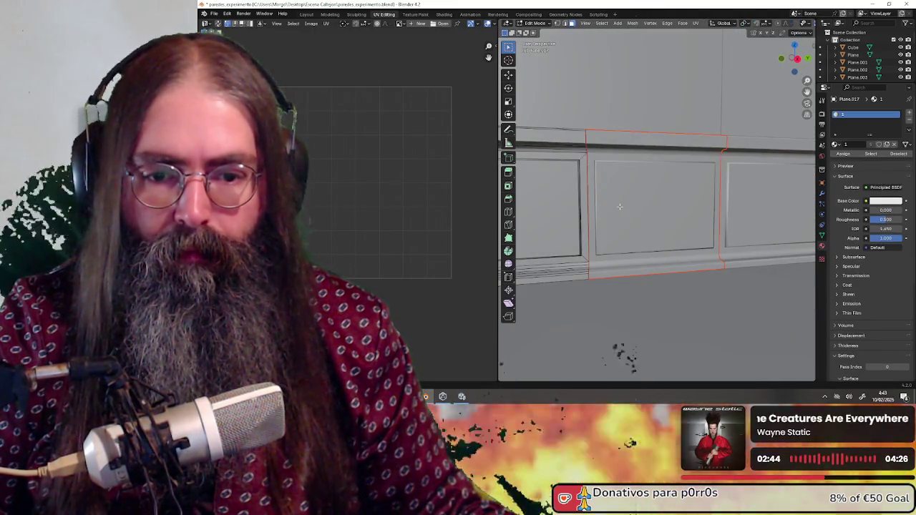
key(a)
middle_drag(612, 209, 665, 218)
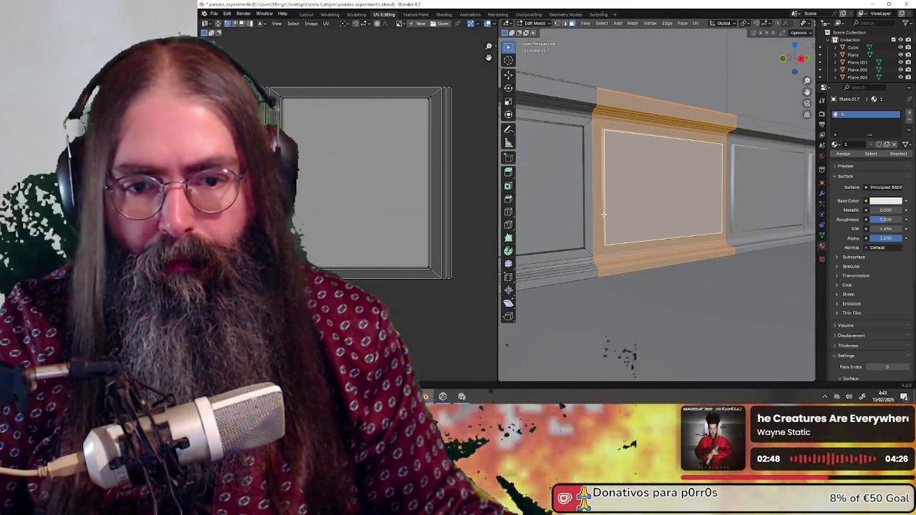
middle_drag(624, 242, 625, 230)
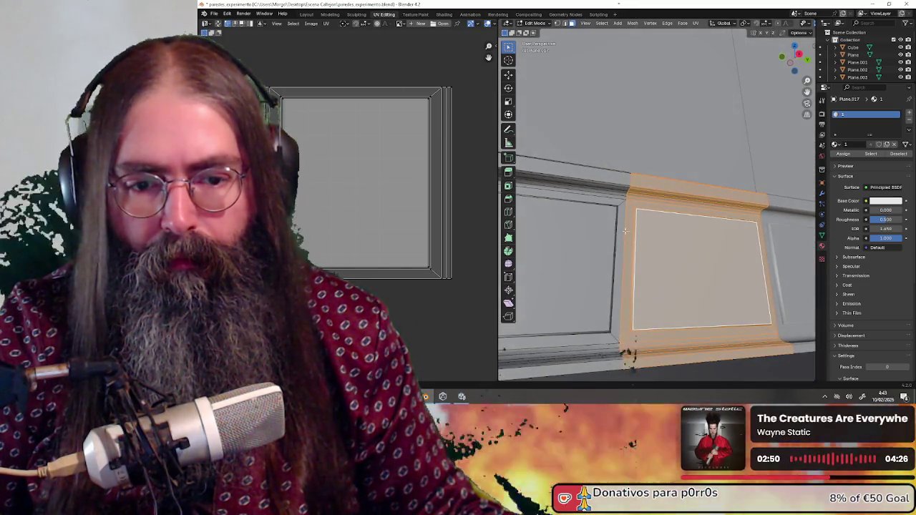
middle_drag(642, 319, 652, 101)
scroll(654, 170, down, 5)
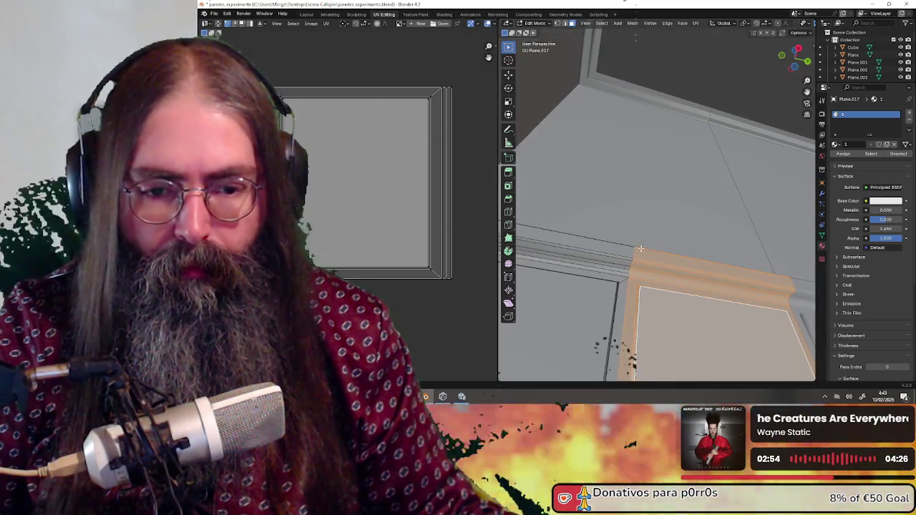
scroll(648, 229, up, 5)
scroll(643, 252, down, 5)
mouse_move(649, 268)
middle_down()
mouse_move(675, 270)
mouse_move(660, 329)
middle_up()
scroll(680, 269, up, 5)
scroll(684, 267, down, 5)
middle_drag(593, 248, 576, 229)
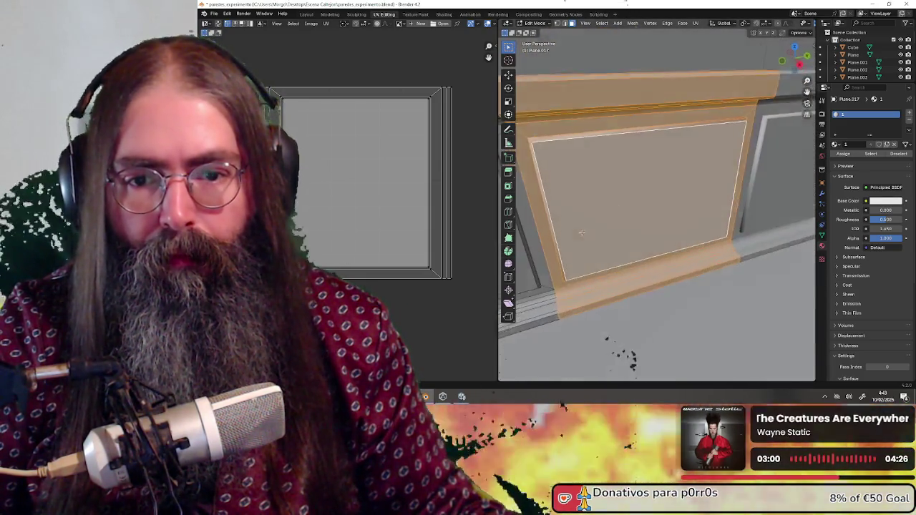
key(g)
middle_drag(612, 283, 609, 241)
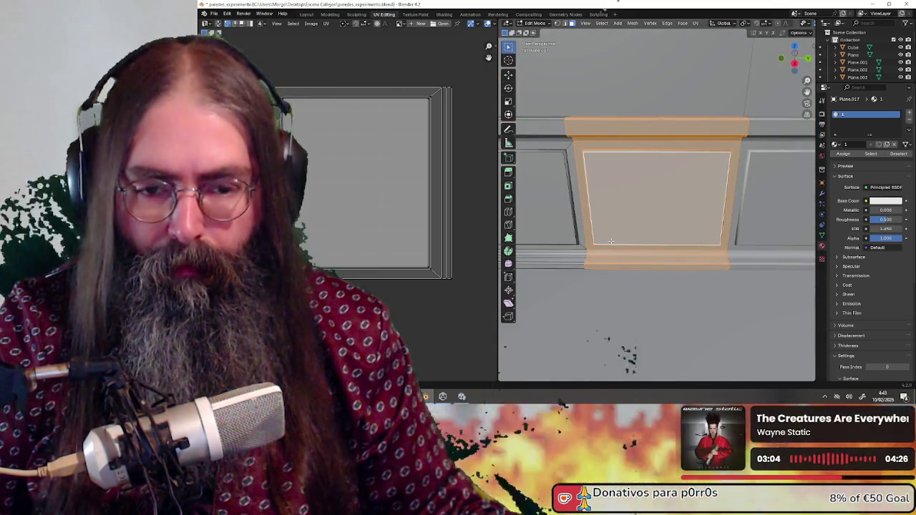
click(591, 230)
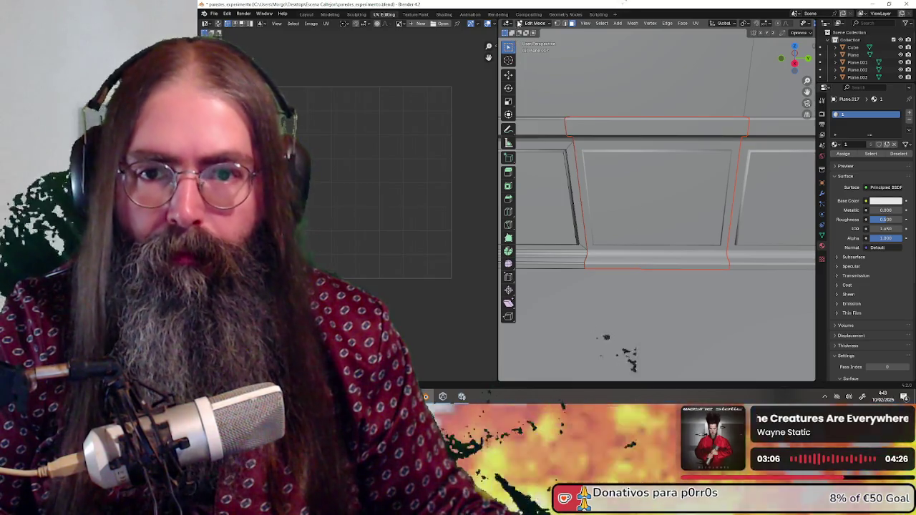
click(537, 33)
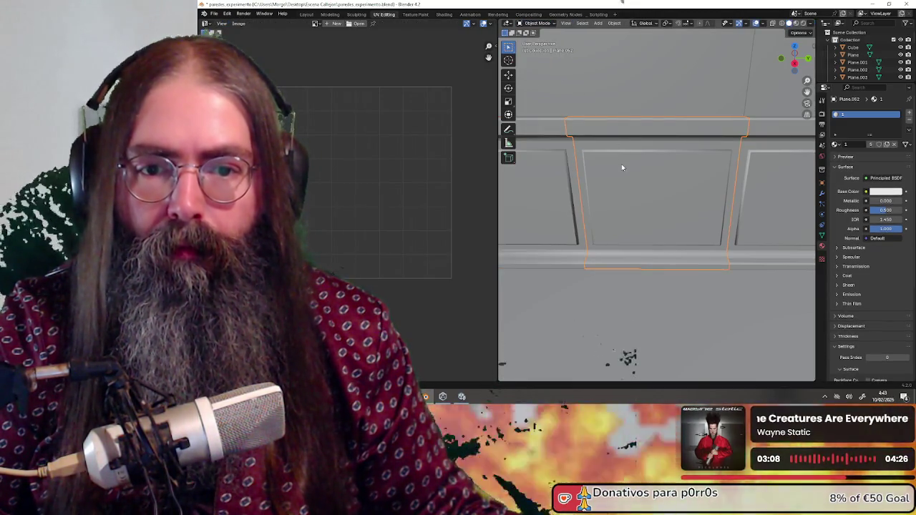
Move the separated panel Plane.052 to a new position.
key(g)
click(653, 135)
mouse_move(652, 135)
middle_down()
mouse_move(655, 164)
mouse_move(689, 148)
mouse_move(665, 193)
mouse_move(614, 198)
mouse_move(630, 200)
mouse_move(565, 91)
middle_up()
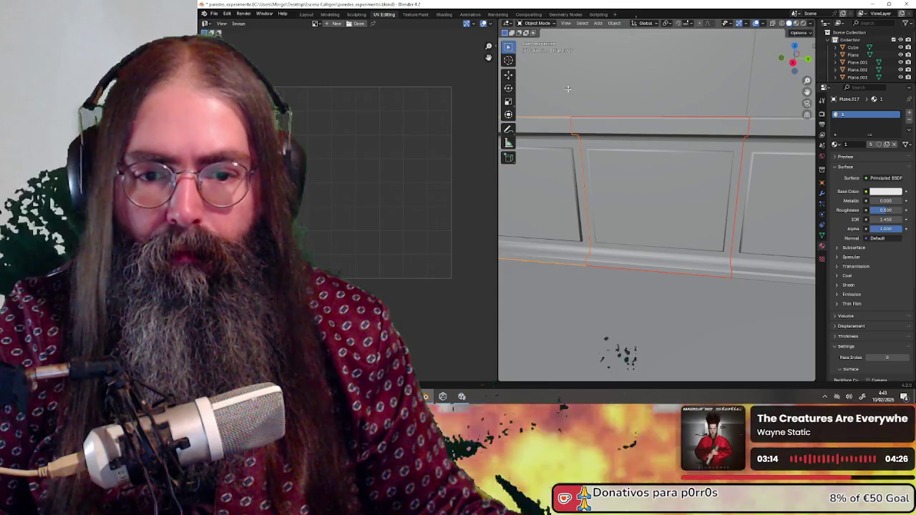
Split the corner wainscot section off the wall mesh and return to Object Mode.
key(Tab)
mouse_move(611, 204)
middle_down()
mouse_move(674, 219)
mouse_move(690, 212)
mouse_move(644, 250)
mouse_move(694, 209)
mouse_move(694, 194)
mouse_move(689, 187)
mouse_move(630, 214)
middle_up()
key(ctrl+Tab)
click(621, 220)
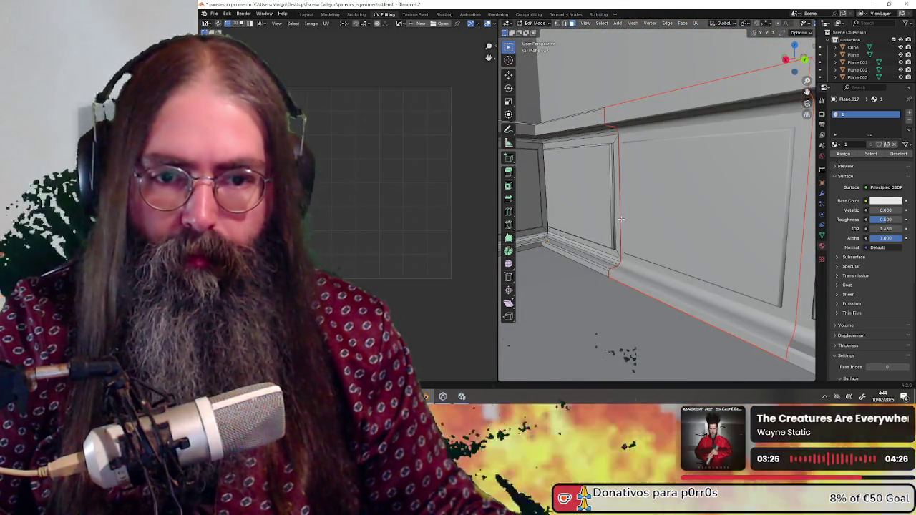
click(541, 31)
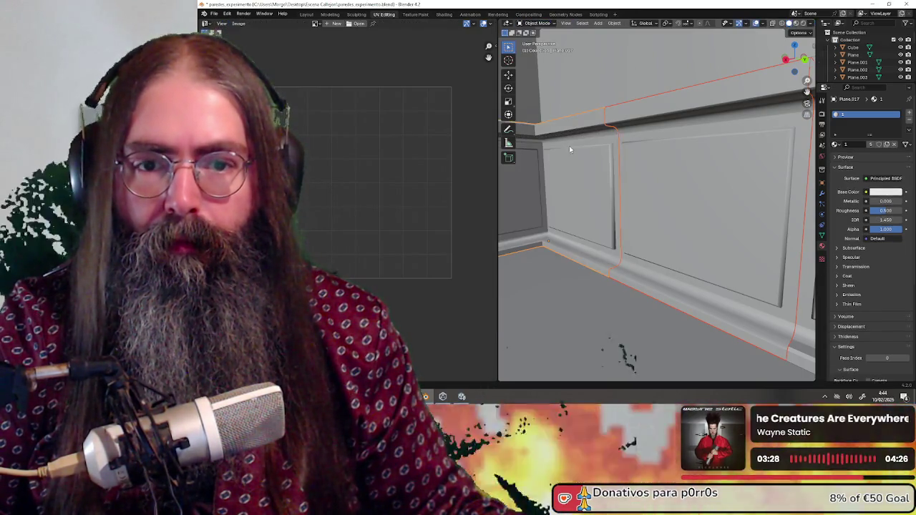
middle_drag(594, 206, 594, 219)
key(Tab)
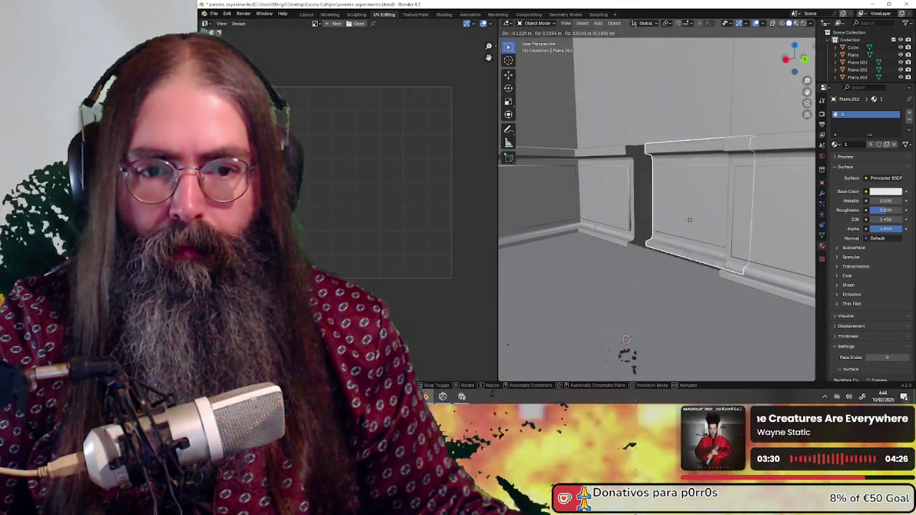
key(Tab)
mouse_move(682, 227)
middle_down()
mouse_move(585, 213)
mouse_move(680, 193)
mouse_move(585, 161)
middle_up()
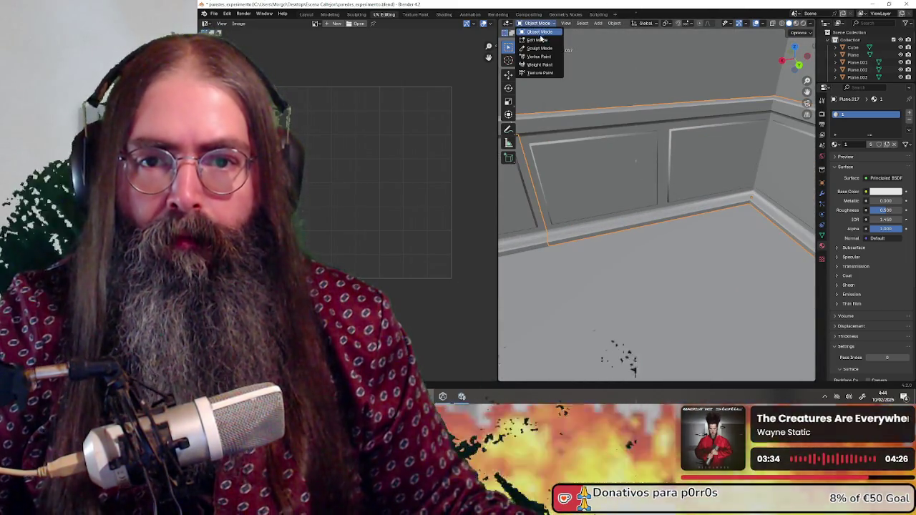
In Edit Mode, select the next wainscot panel's face and grow the selection to its surrounding trim.
click(539, 40)
middle_drag(601, 113, 571, 97)
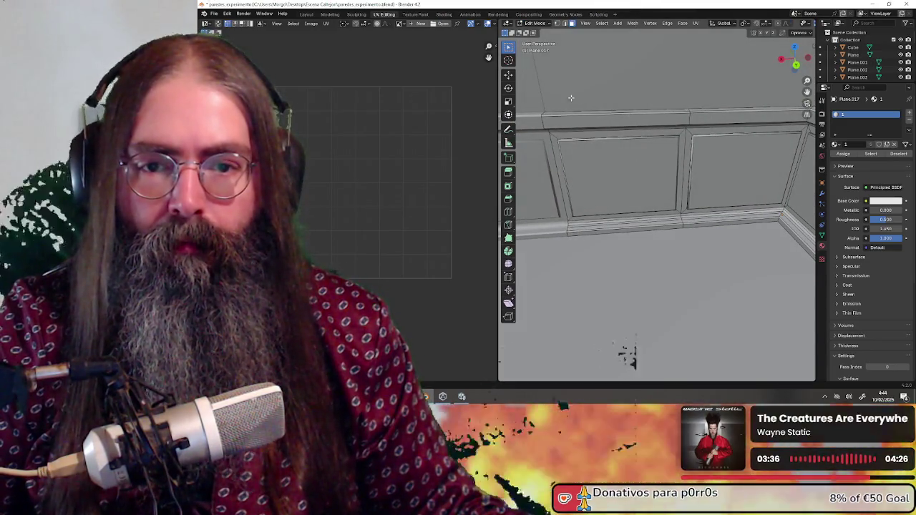
drag(606, 179, 605, 179)
mouse_move(605, 179)
middle_down()
mouse_move(732, 178)
mouse_move(639, 152)
middle_up()
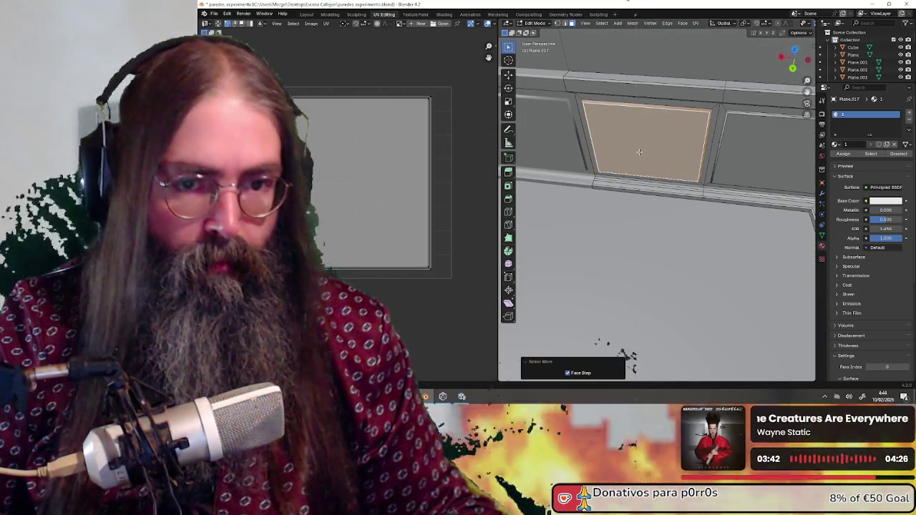
key(ctrl+KP_Add)
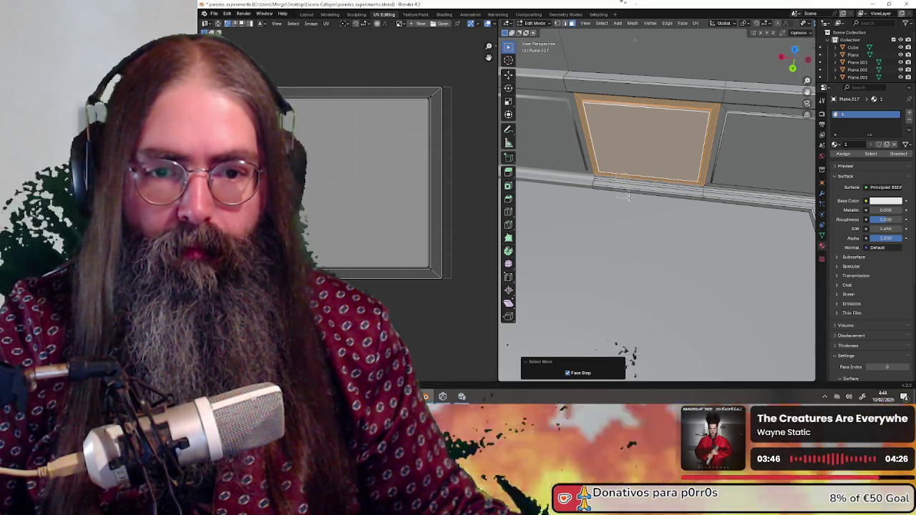
middle_drag(629, 197, 613, 143)
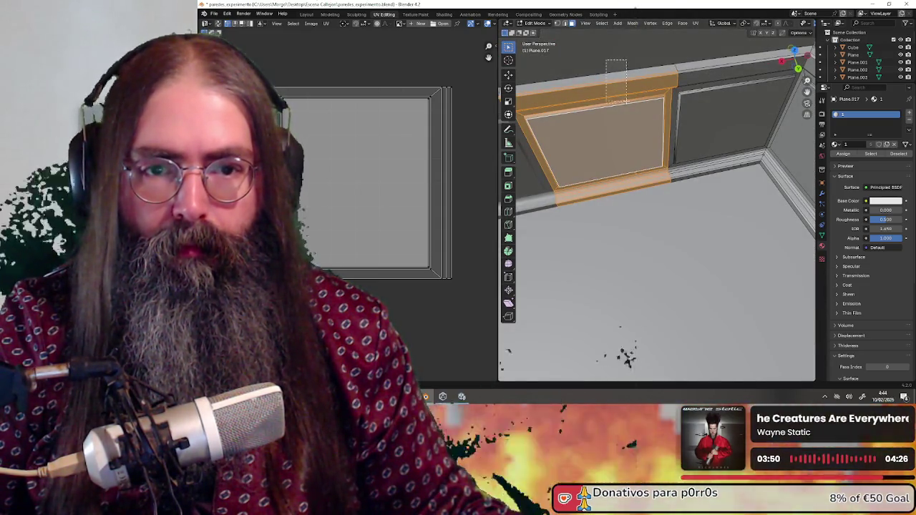
middle_drag(626, 102, 630, 179)
scroll(637, 214, up, 4)
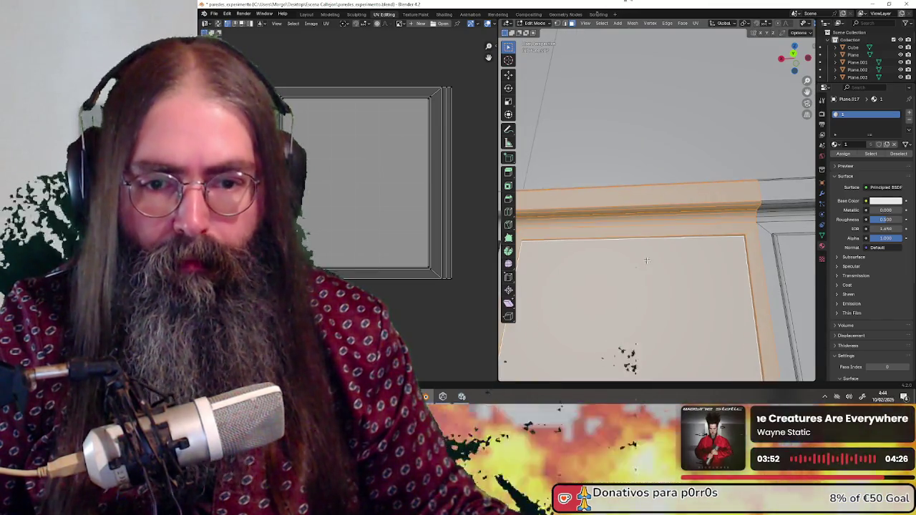
middle_drag(646, 261, 642, 213)
scroll(642, 213, down, 3)
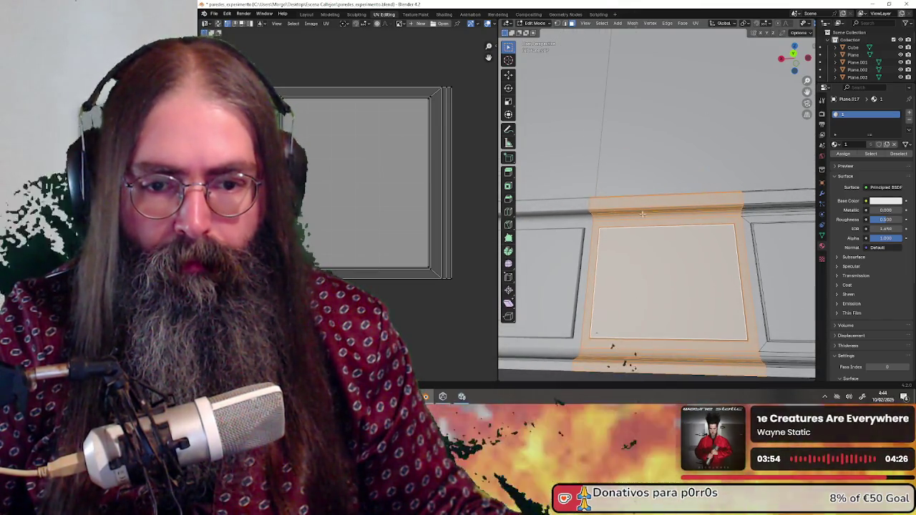
scroll(642, 213, down, 3)
Separate the selected panel and trim into its own object, Plane.063, and return to Object Mode.
key(g)
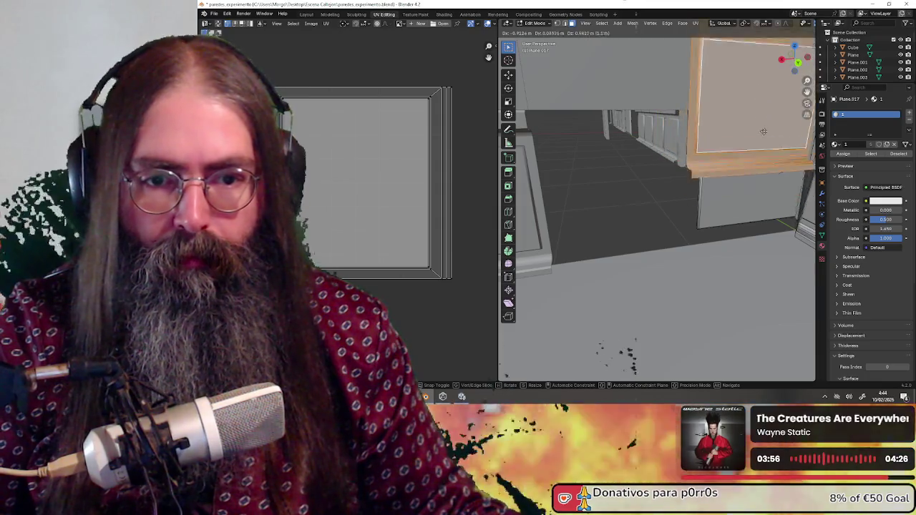
click(575, 217)
right_click(575, 217)
key(alt+a)
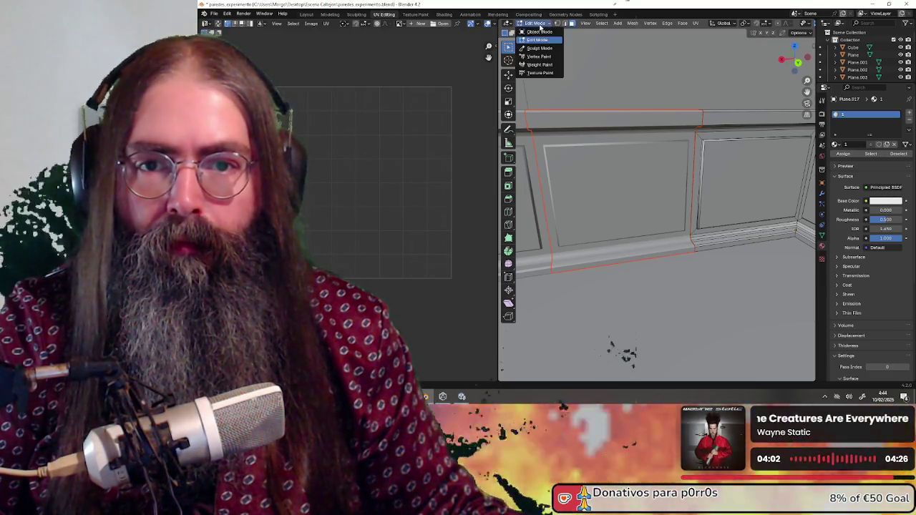
click(541, 31)
click(619, 189)
key(g)
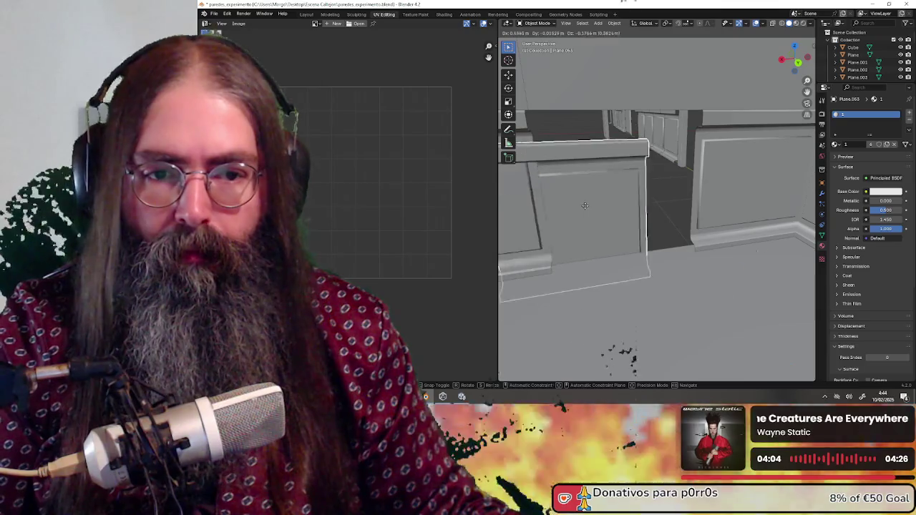
click(747, 180)
click(687, 199)
mouse_move(687, 199)
middle_down()
mouse_move(718, 203)
mouse_move(609, 250)
mouse_move(694, 240)
mouse_move(670, 227)
middle_up()
key(g)
click(639, 237)
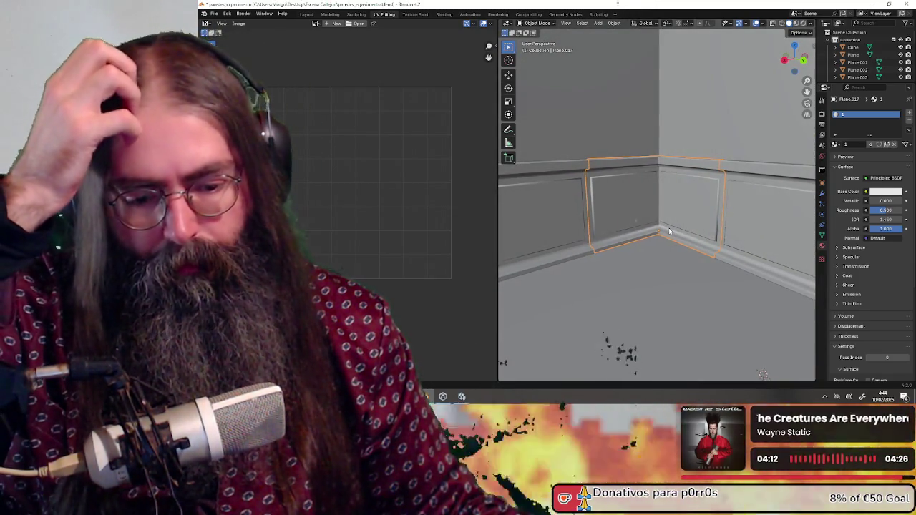
scroll(669, 230, down, 3)
scroll(671, 229, down, 2)
scroll(670, 229, up, 3)
scroll(664, 227, up, 2)
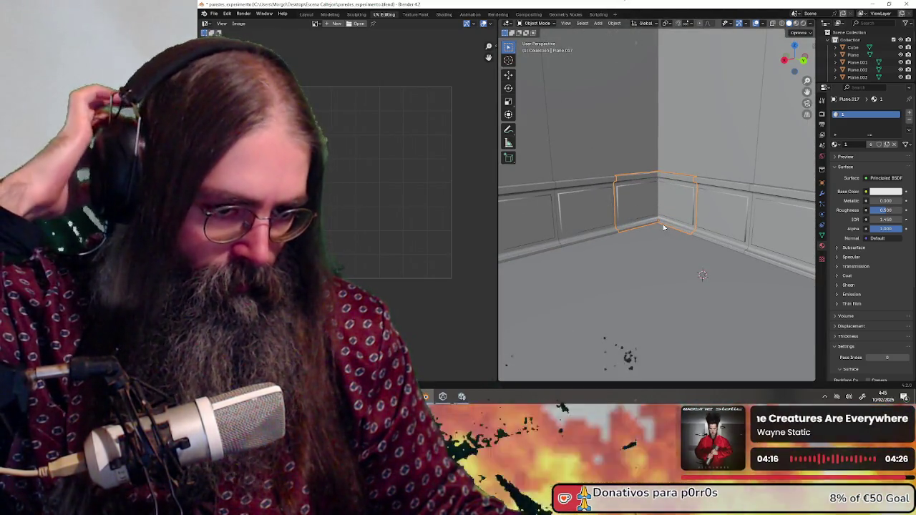
middle_drag(663, 224, 684, 229)
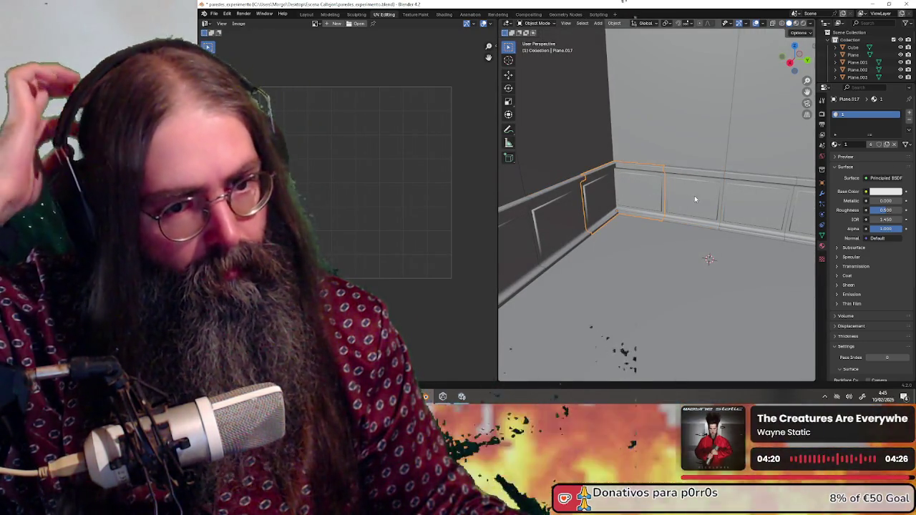
click(695, 199)
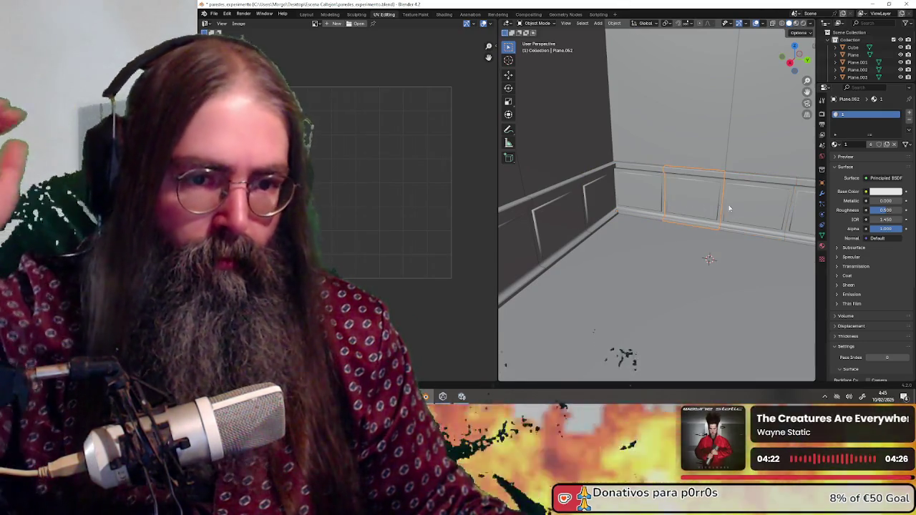
click(732, 206)
middle_drag(733, 205, 689, 203)
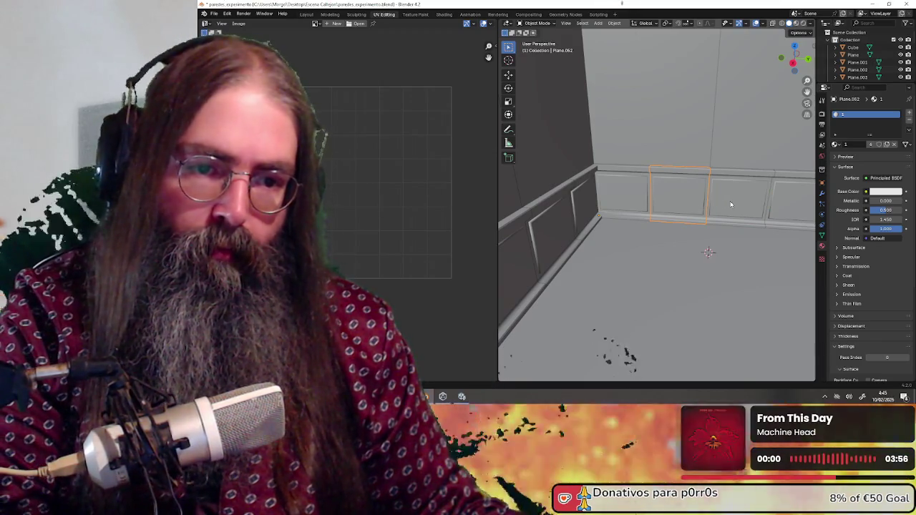
Delete the wall panel and fill the gap with a copy of its neighbour moved 1 m along Y.
key(Delete)
click(730, 205)
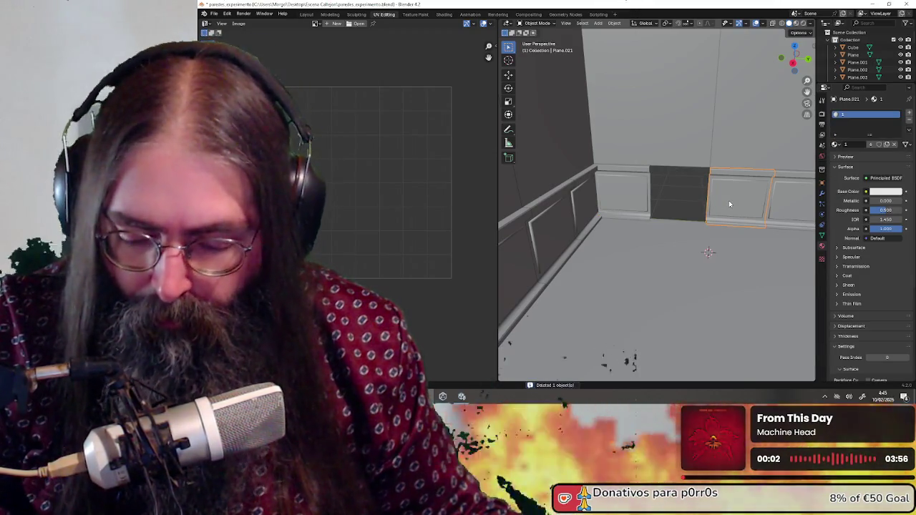
key(ctrl+c)
key(ctrl+v)
key(g)
key(y)
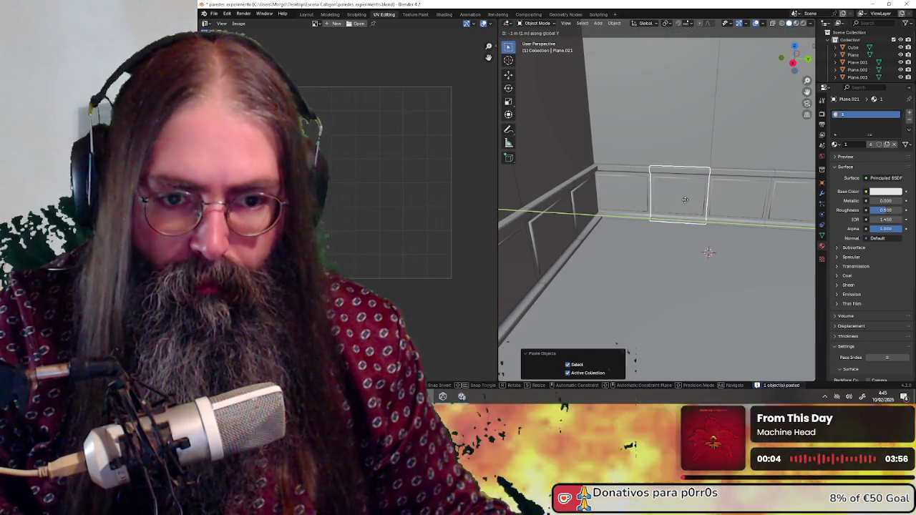
click(685, 199)
Select the corner wall trim object Plane.017 and switch it to Edit Mode.
middle_drag(685, 200, 665, 228)
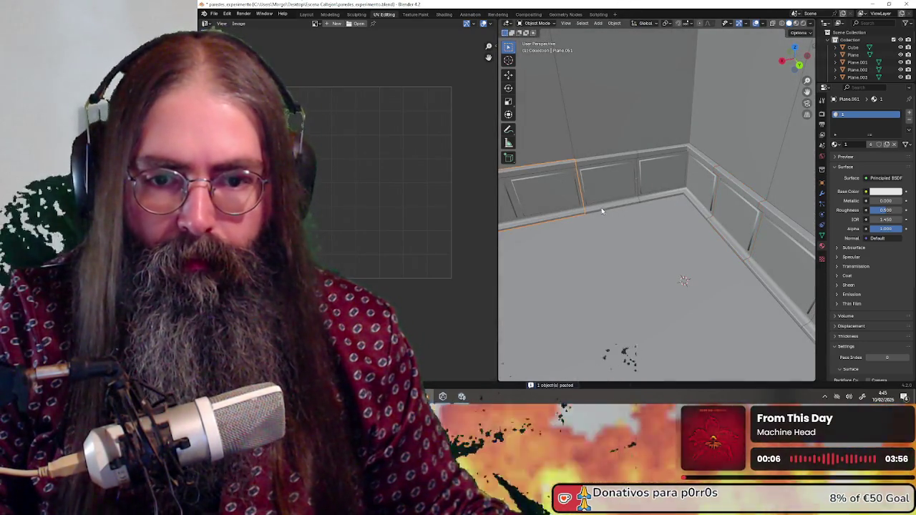
middle_drag(601, 208, 641, 212)
click(630, 211)
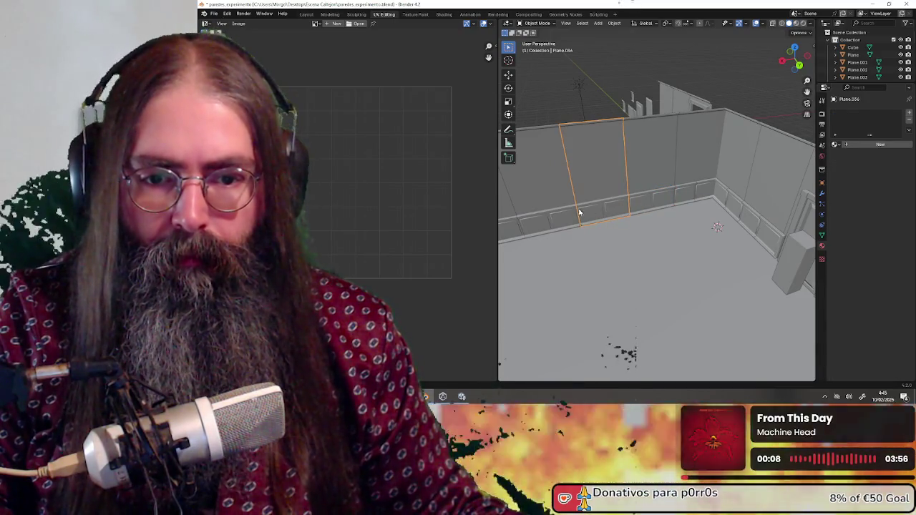
mouse_move(639, 206)
middle_down()
mouse_move(625, 211)
mouse_move(579, 176)
mouse_move(658, 190)
middle_up()
click(655, 197)
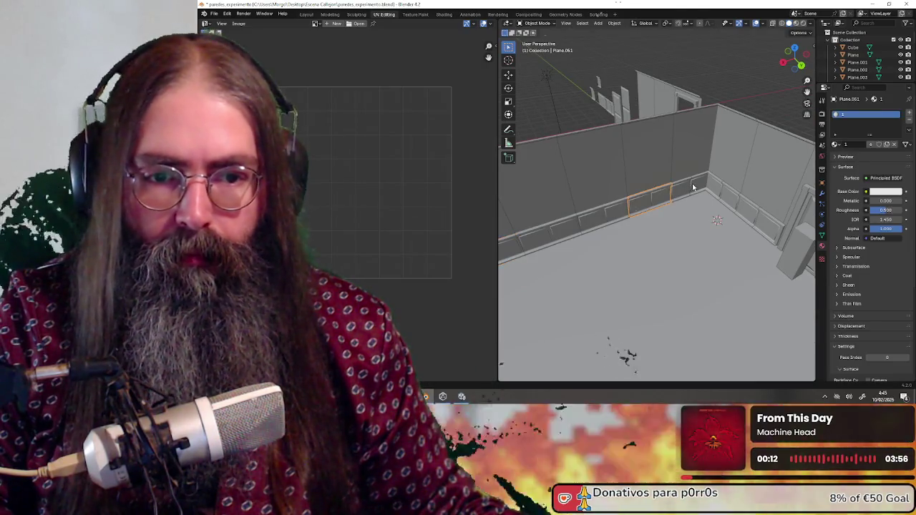
scroll(716, 203, up, 3)
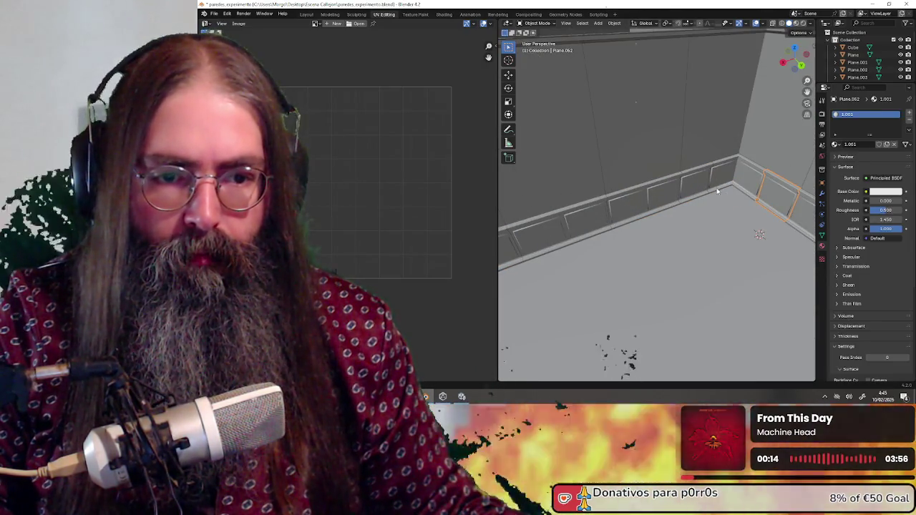
mouse_move(735, 185)
middle_down()
mouse_move(544, 182)
mouse_move(682, 186)
middle_up()
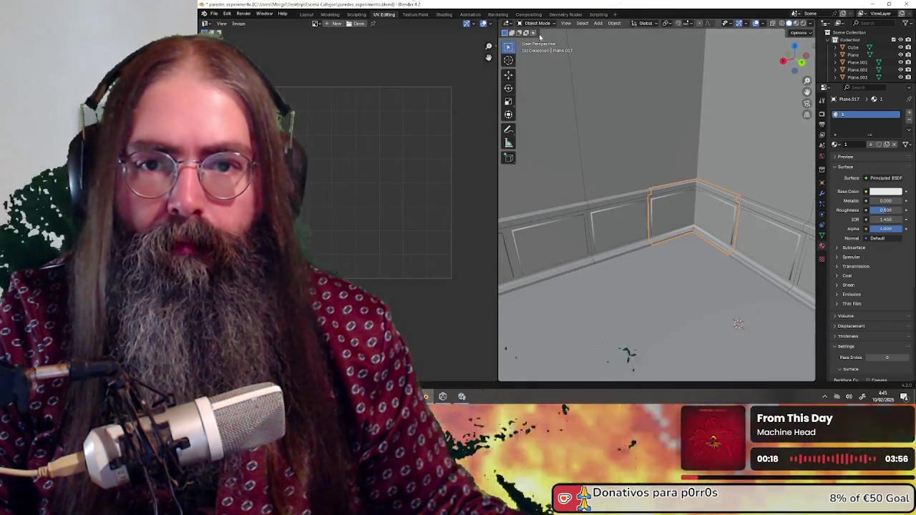
click(538, 40)
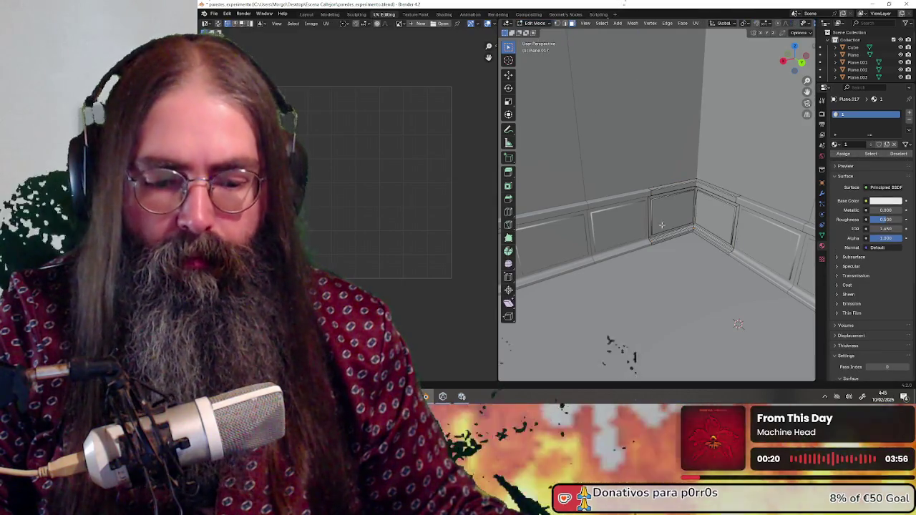
mouse_move(694, 265)
middle_down()
mouse_move(644, 278)
mouse_move(589, 168)
mouse_move(563, 50)
mouse_move(624, 183)
mouse_move(713, 195)
middle_up()
scroll(616, 286, up, 2)
Select the middle panel face, grow it two rings, and add the moulding strip above.
click(646, 188)
scroll(646, 188, up, 2)
key(ctrl+KP_Add)
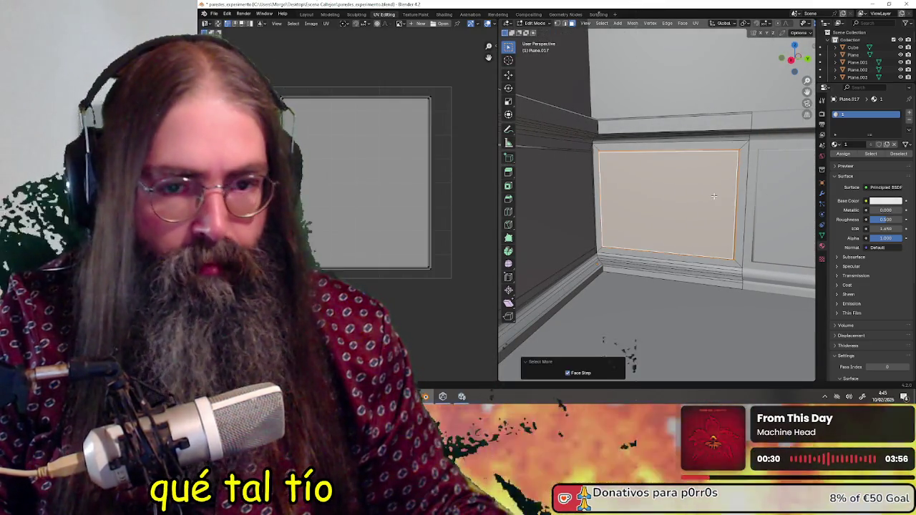
key(ctrl+KP_Add)
middle_drag(713, 195, 661, 185)
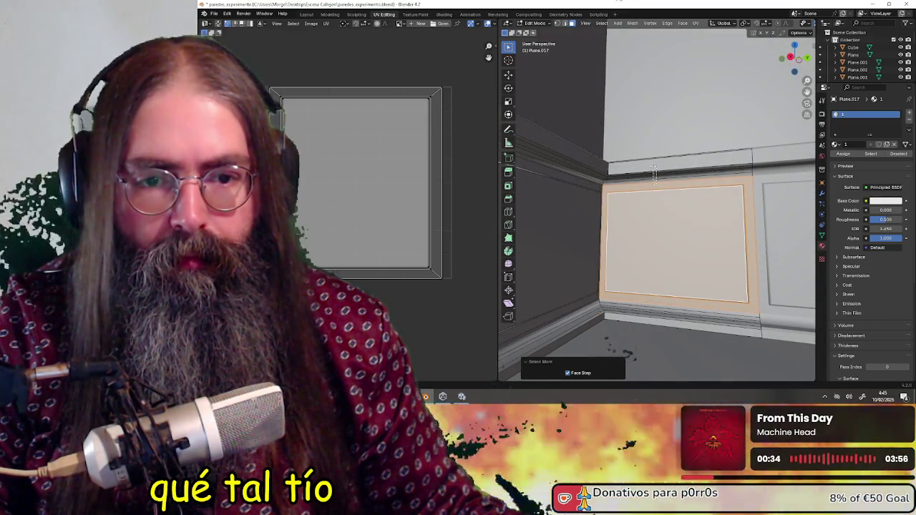
shift+click(656, 171)
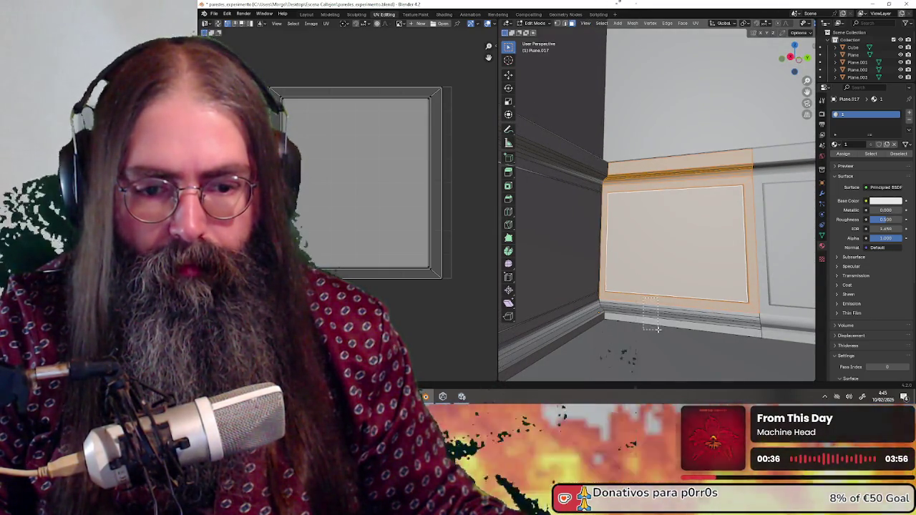
middle_drag(672, 220, 642, 146)
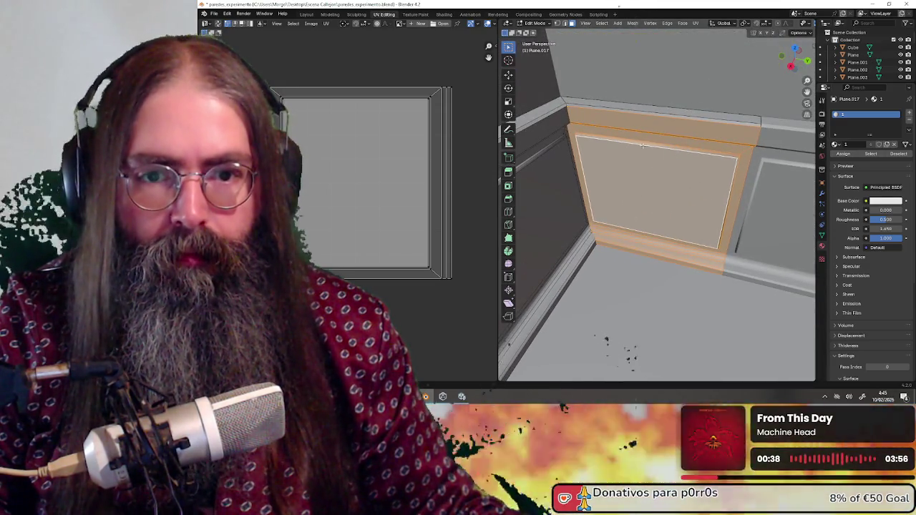
middle_drag(638, 204, 639, 127)
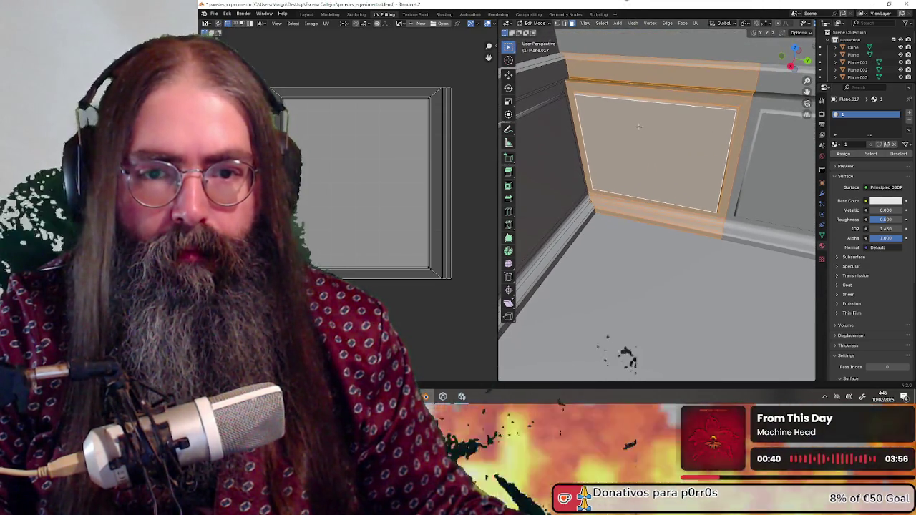
Separate the selected panel, frame and moulding into a new object and return to Object Mode.
key(g)
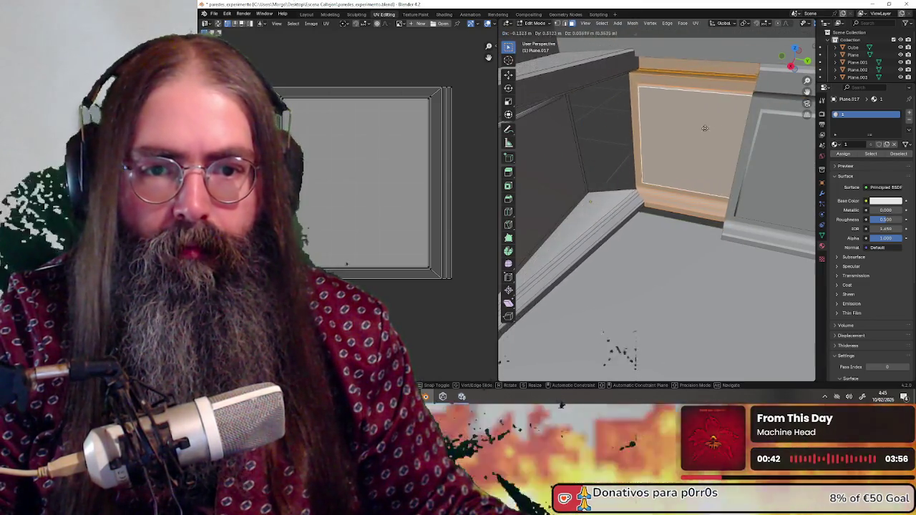
key(Escape)
key(p)
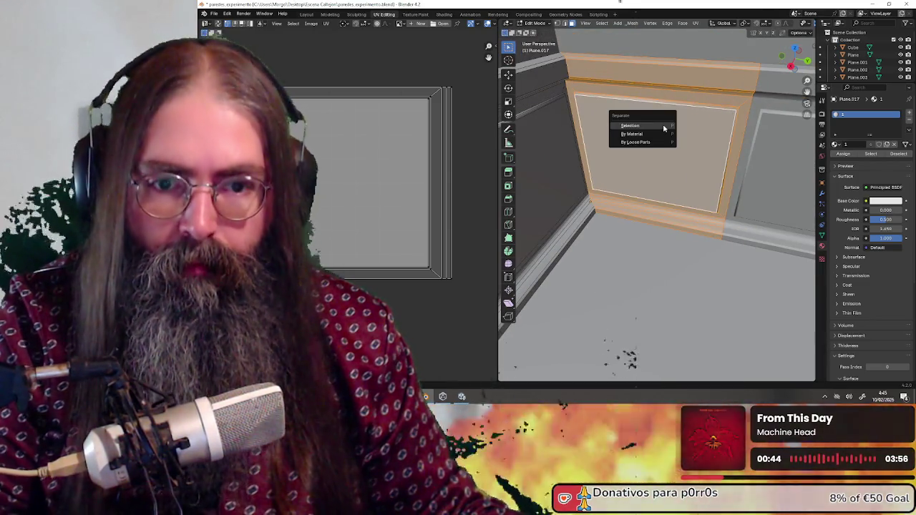
click(664, 127)
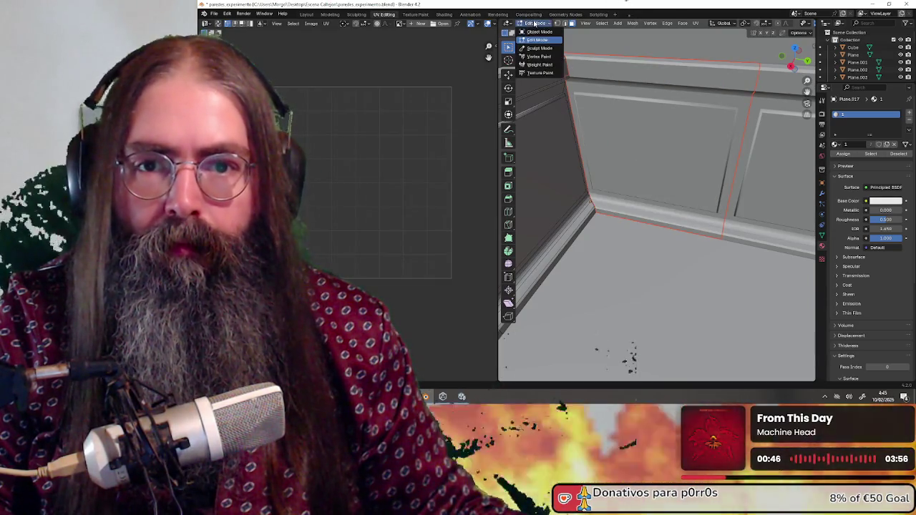
click(540, 33)
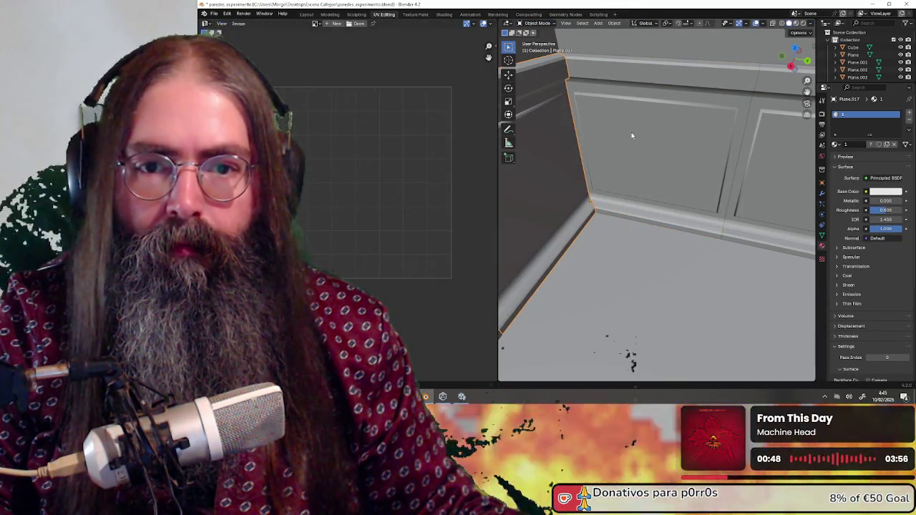
mouse_move(632, 136)
middle_down()
mouse_move(671, 119)
mouse_move(654, 184)
mouse_move(632, 190)
mouse_move(641, 218)
mouse_move(654, 154)
mouse_move(658, 186)
mouse_move(693, 179)
mouse_move(659, 180)
mouse_move(649, 169)
mouse_move(651, 221)
mouse_move(681, 207)
mouse_move(619, 160)
mouse_move(632, 183)
mouse_move(552, 164)
mouse_move(644, 159)
mouse_move(706, 214)
mouse_move(660, 199)
mouse_move(632, 217)
middle_up()
click(655, 154)
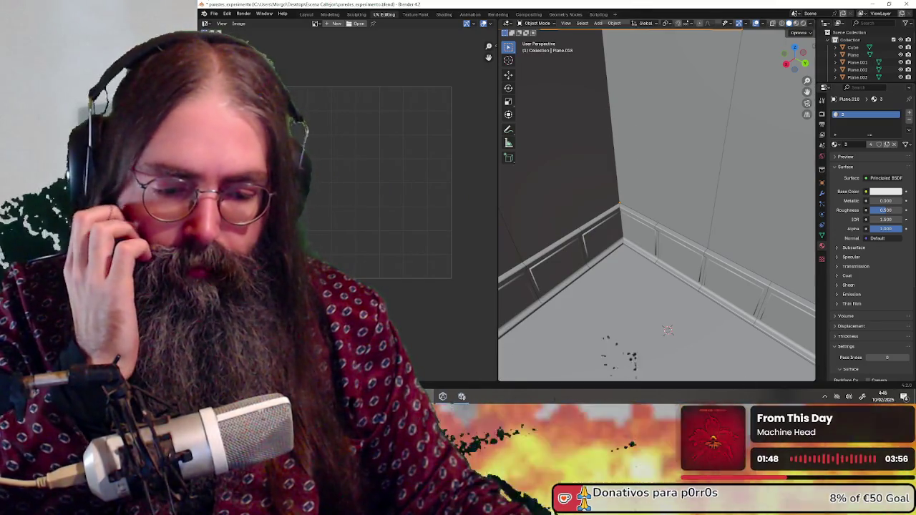
key(alt+Tab)
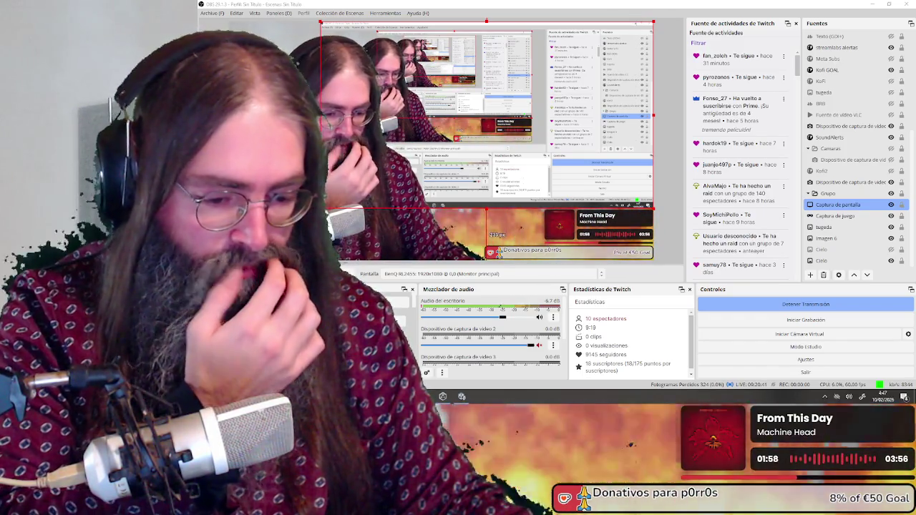
key(alt+Tab)
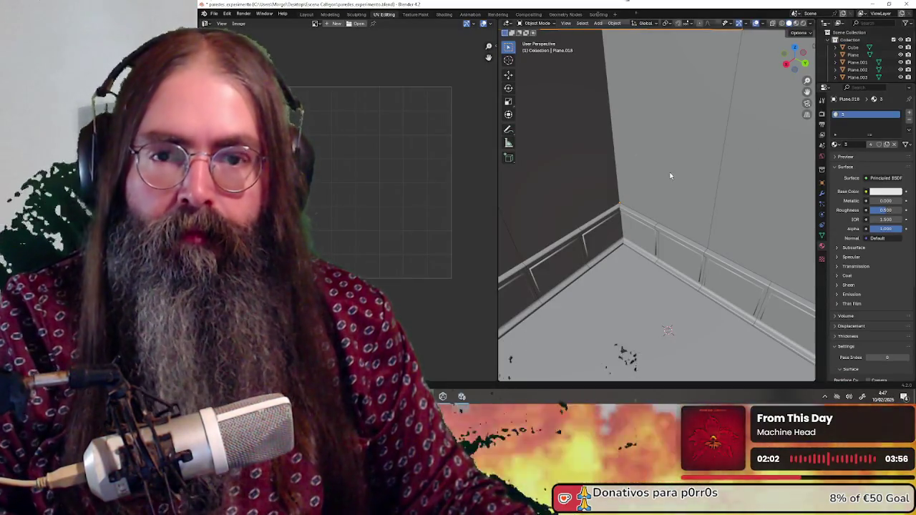
Widen the 3D view by shrinking the UV Editor, and orbit to the wall with the door.
drag(499, 193, 453, 194)
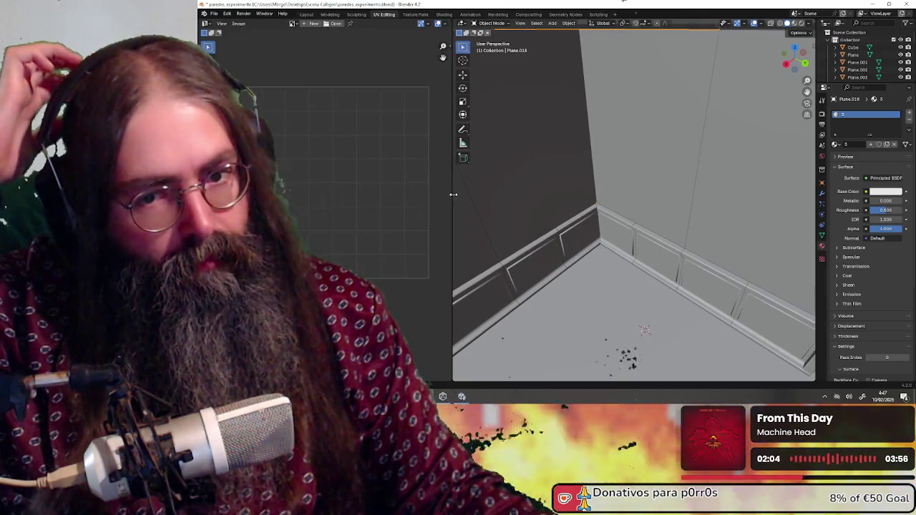
middle_drag(556, 204, 625, 163)
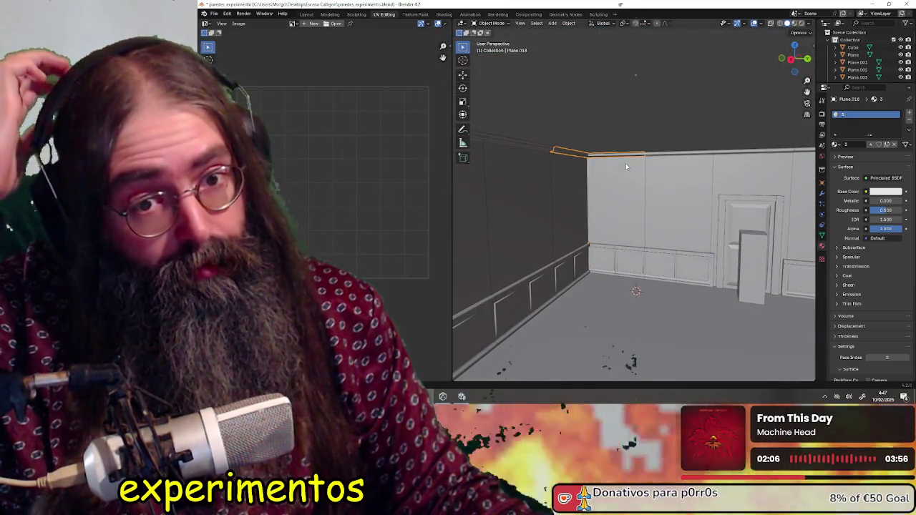
mouse_move(625, 163)
middle_down()
mouse_move(612, 159)
mouse_move(699, 167)
mouse_move(709, 185)
mouse_move(630, 170)
mouse_move(657, 157)
middle_up()
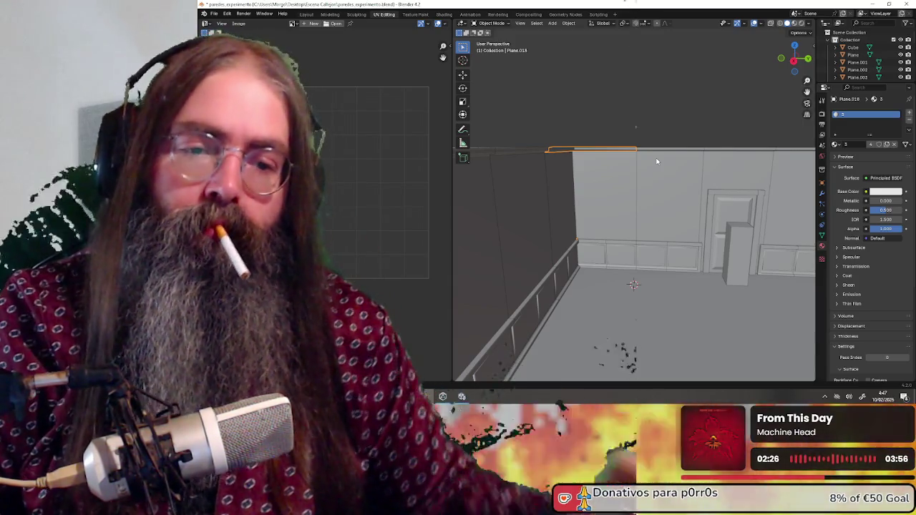
scroll(657, 158, up, 3)
middle_drag(713, 312, 565, 162)
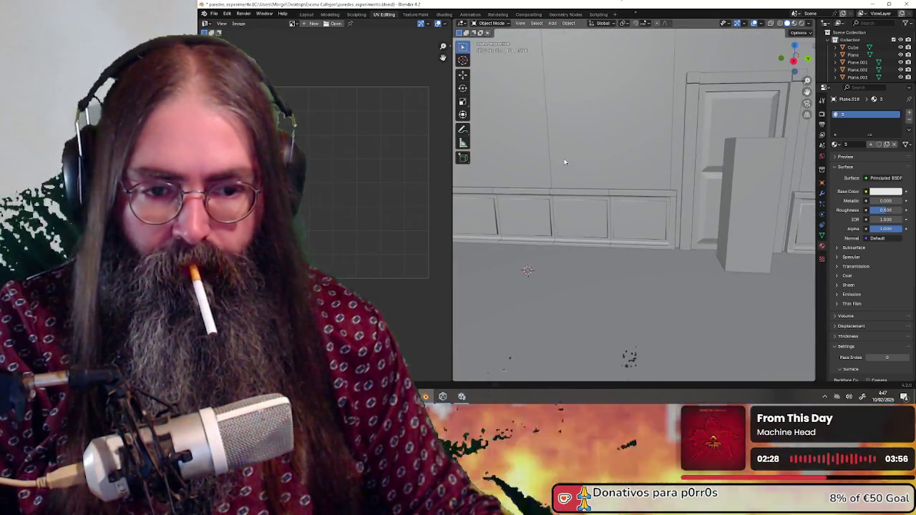
Select the third wainscot panel beside the door, Plane.021, and enter Edit Mode.
click(586, 204)
click(630, 216)
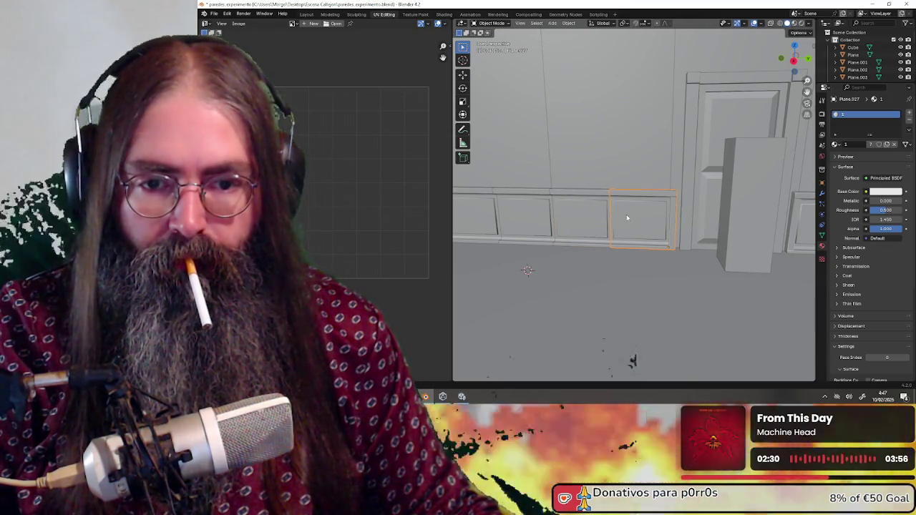
click(568, 232)
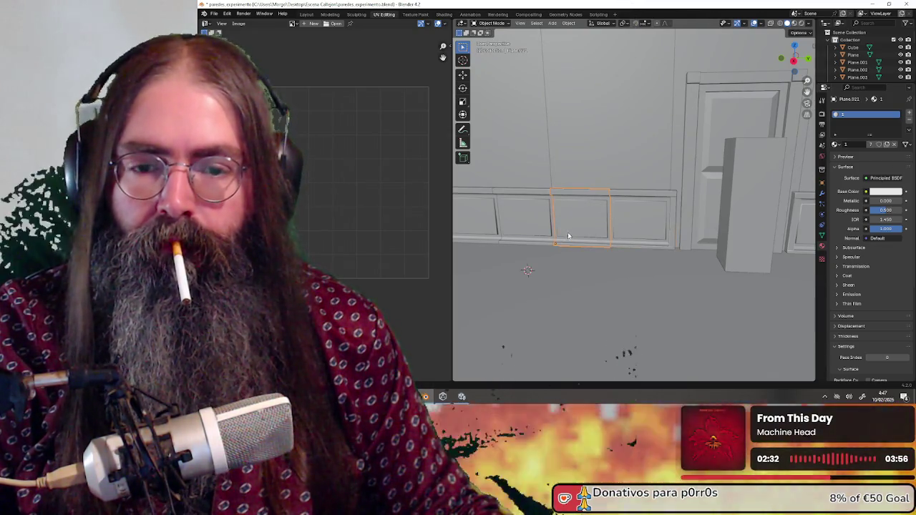
click(489, 26)
click(492, 40)
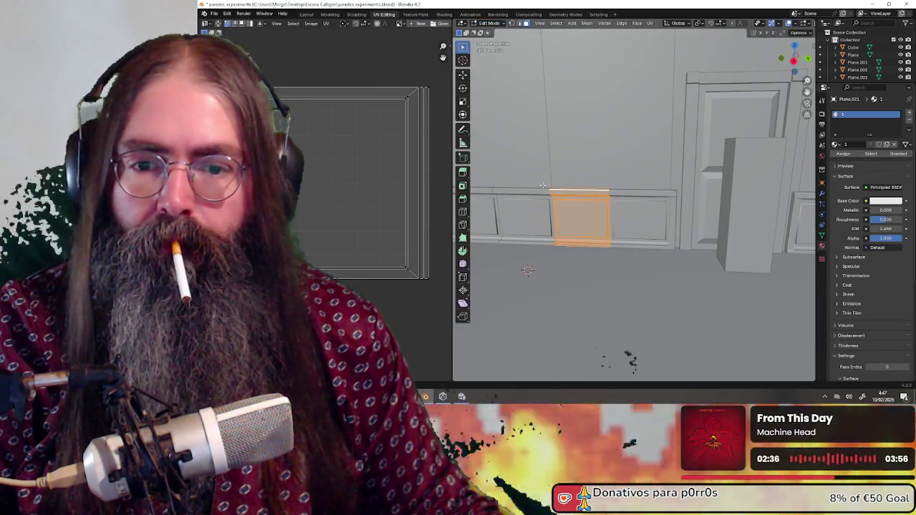
middle_drag(540, 195, 580, 197)
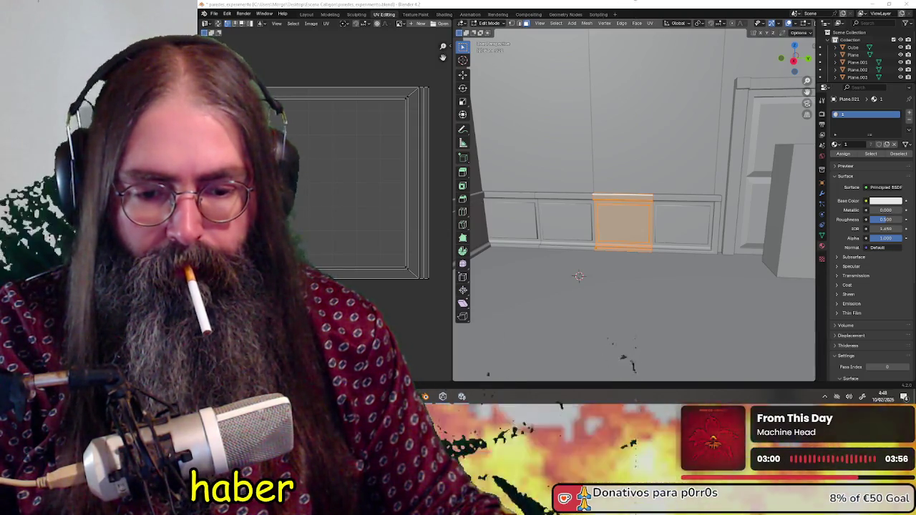
key(alt+Tab)
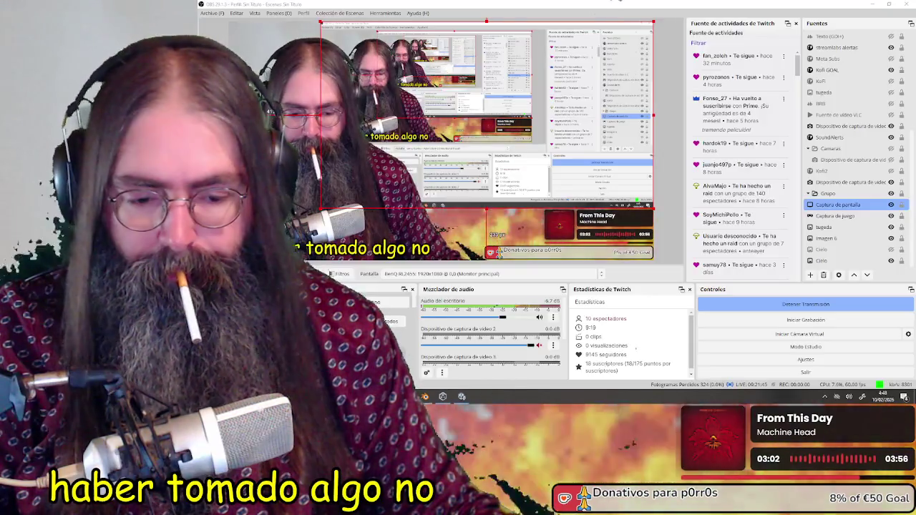
key(alt+Tab)
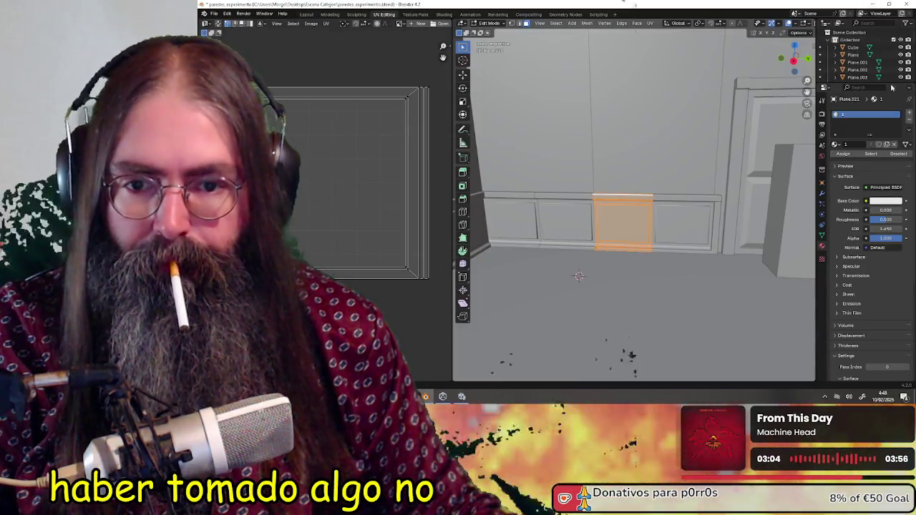
Select all of the panel's UVs and unwrap them with Cube Projection.
middle_drag(629, 179, 622, 143)
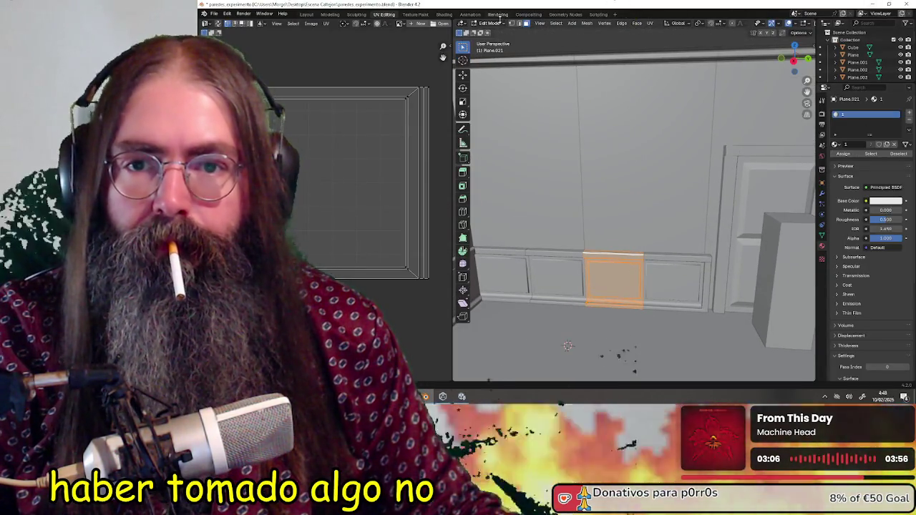
key(a)
click(326, 24)
mouse_move(342, 97)
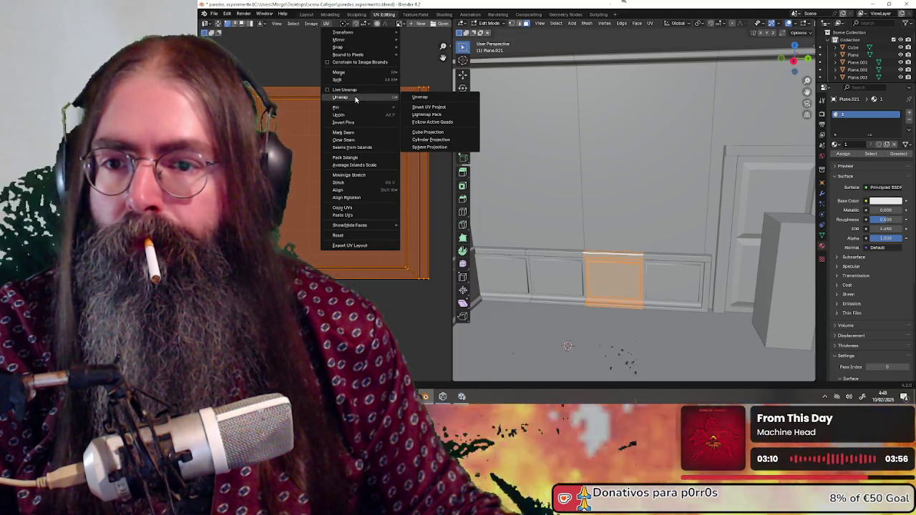
click(444, 134)
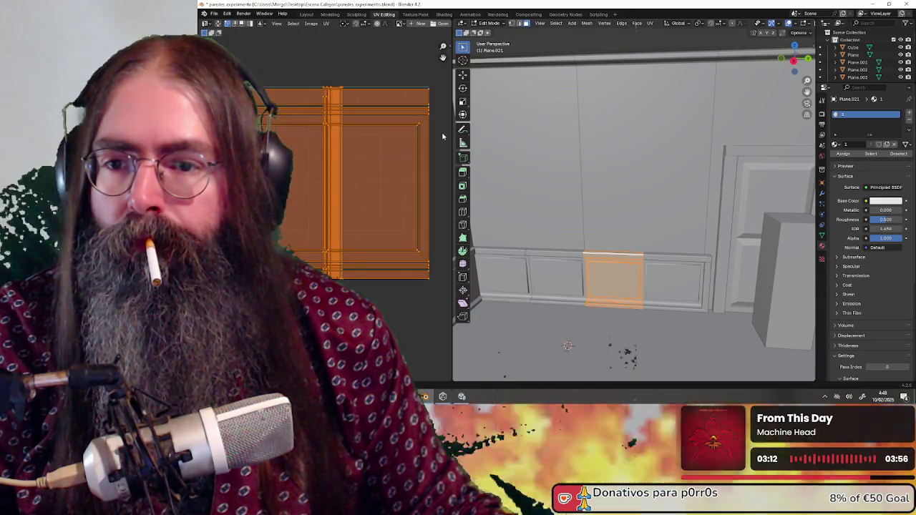
Pack the panel's UV islands into the UV square with Pack Islands.
click(326, 24)
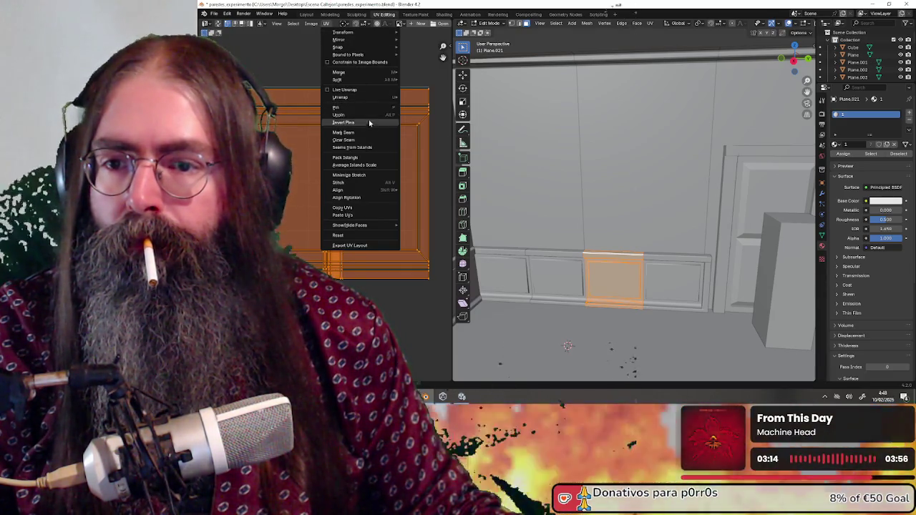
click(362, 158)
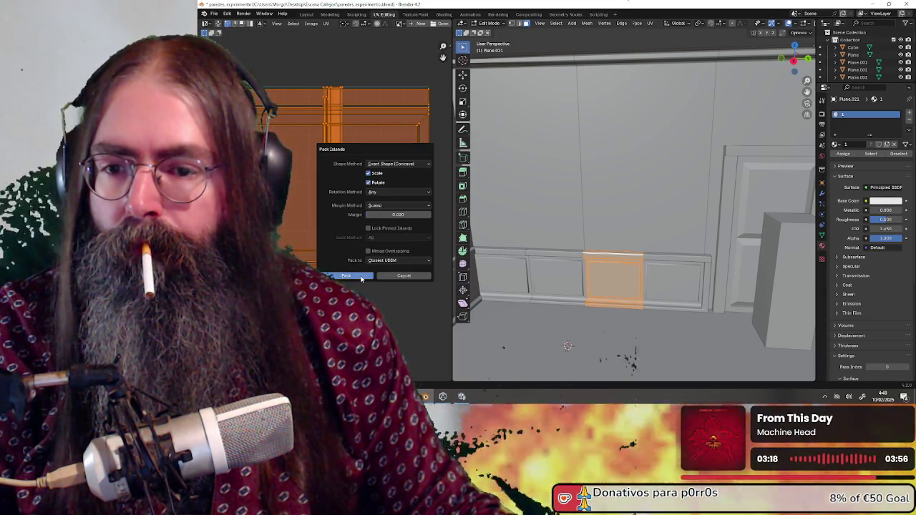
click(361, 277)
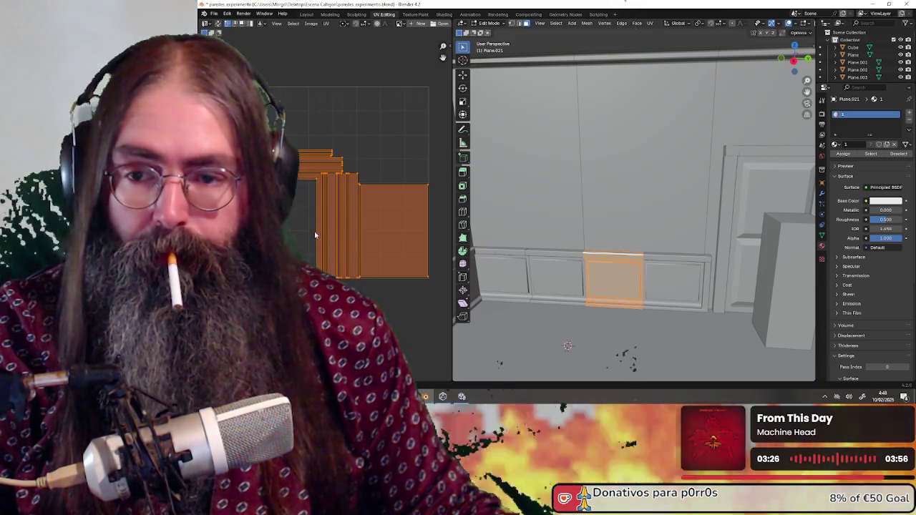
middle_drag(579, 174, 680, 177)
Return to Object Mode and select the tall upper wall panel, briefly entering and leaving Edit Mode.
key(Tab)
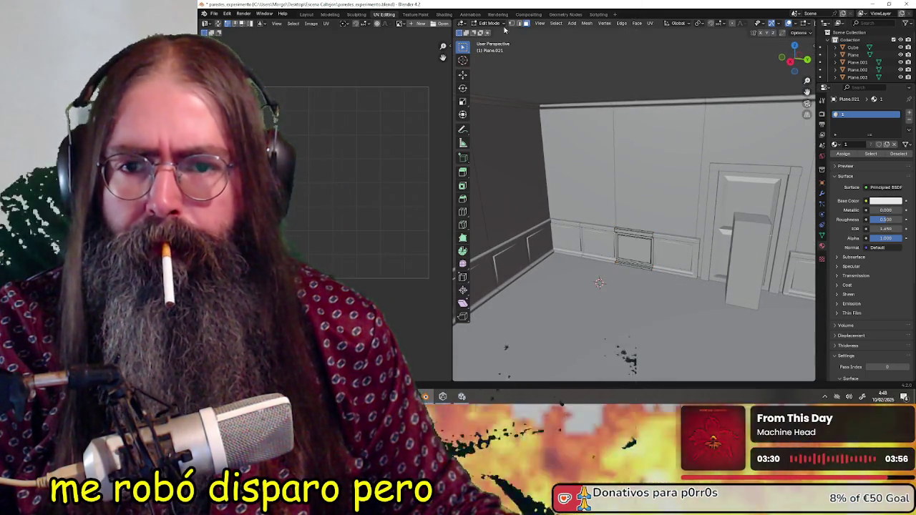
click(622, 119)
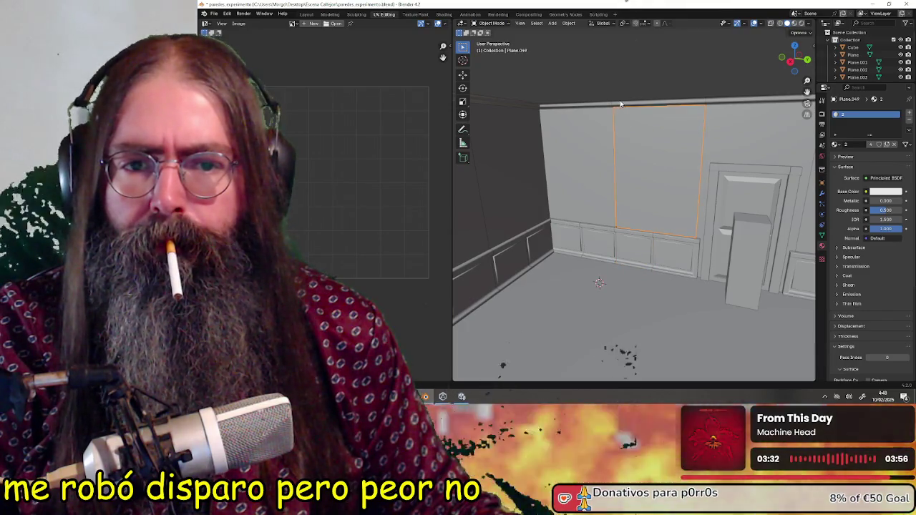
click(492, 24)
click(494, 39)
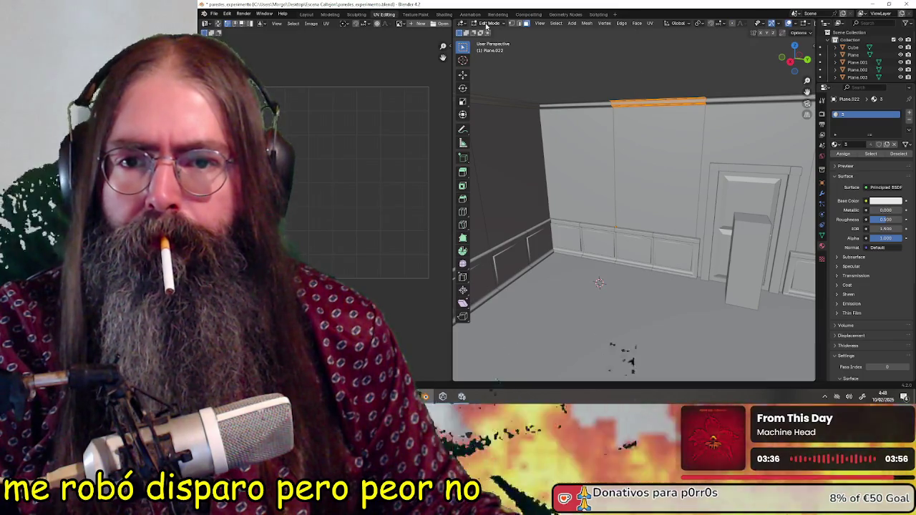
click(486, 23)
click(493, 32)
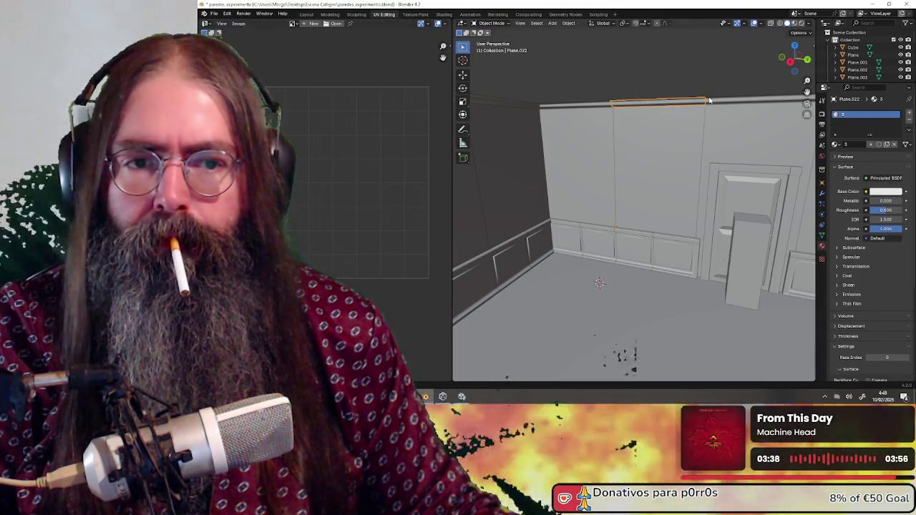
click(490, 23)
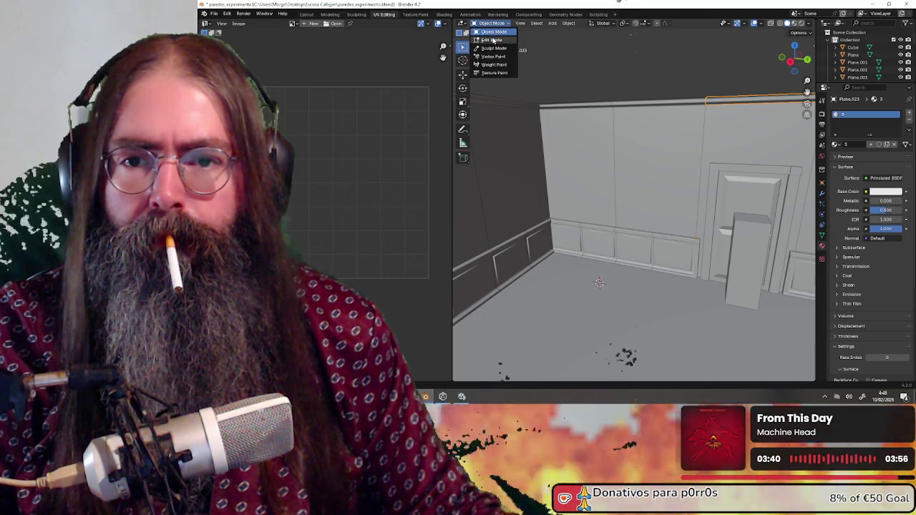
click(492, 40)
middle_drag(621, 81, 570, 73)
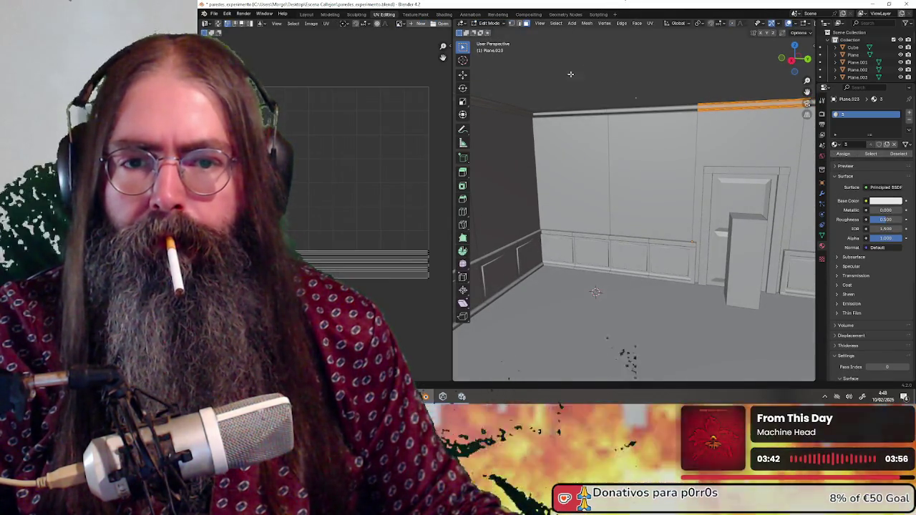
click(491, 23)
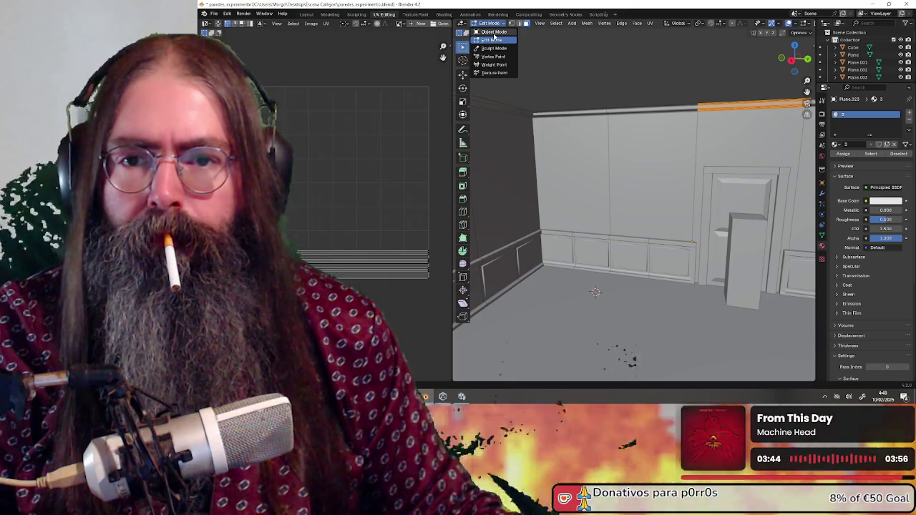
click(493, 32)
Select the crown molding Plane.018 at the wall corner and enter Edit Mode.
middle_drag(580, 98, 570, 97)
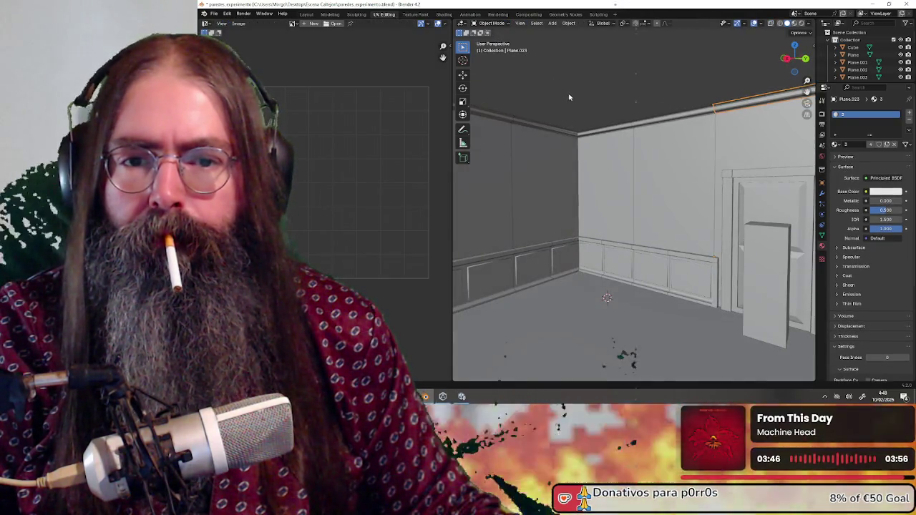
click(596, 133)
scroll(566, 133, up, 4)
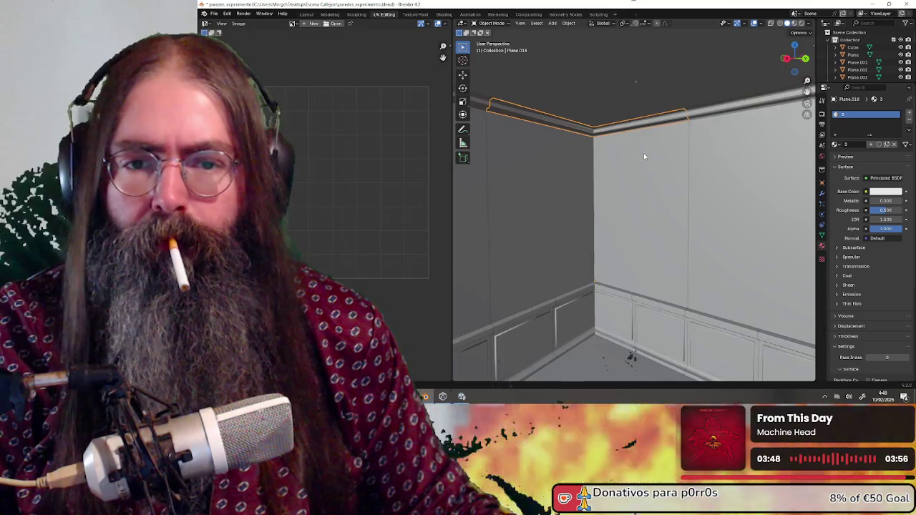
mouse_move(620, 152)
middle_down()
mouse_move(576, 127)
mouse_move(581, 137)
middle_up()
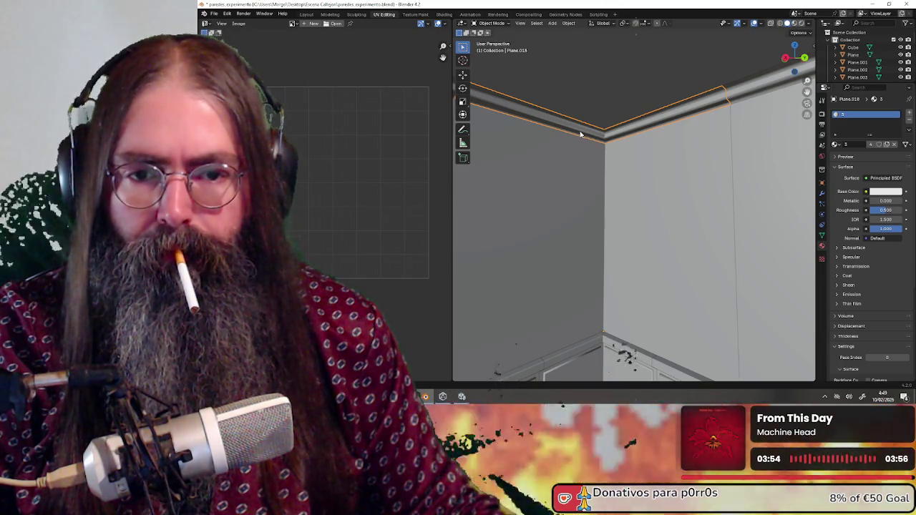
click(492, 23)
click(498, 41)
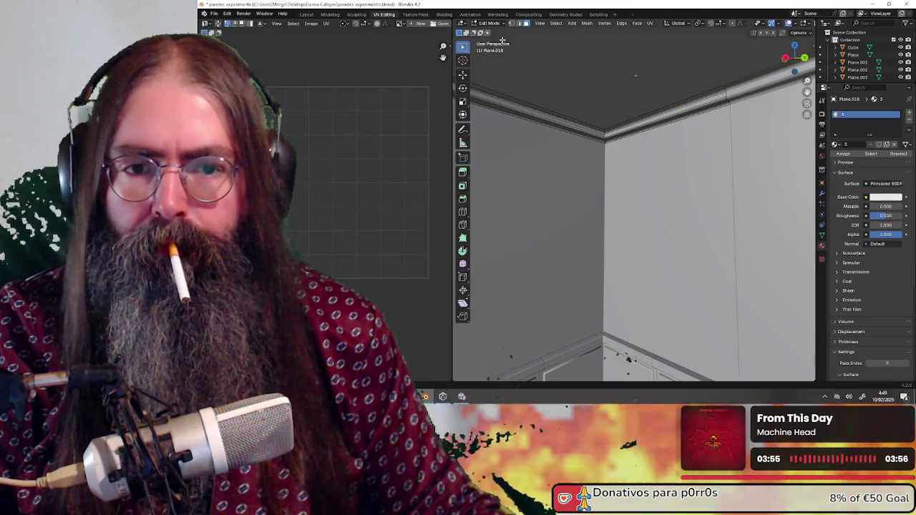
Separate the molding strip along the wall top into its own object and return to Object Mode.
middle_drag(609, 107, 636, 106)
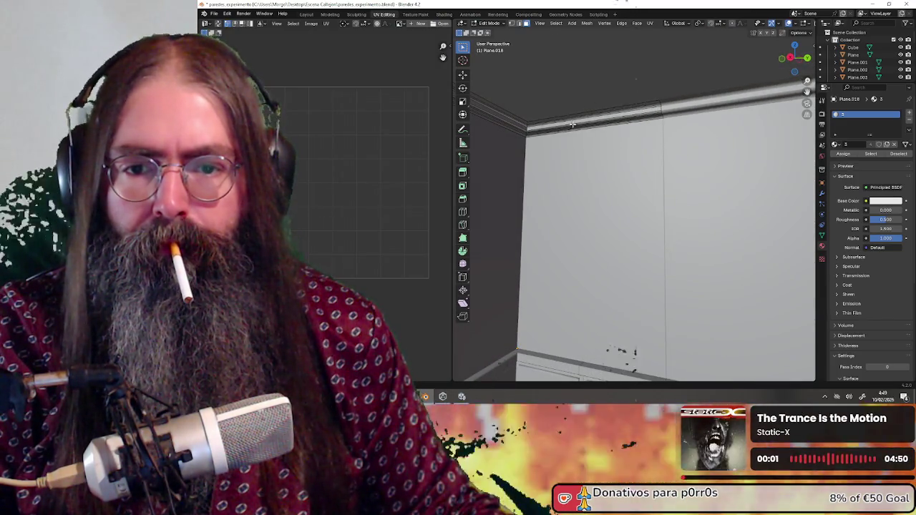
scroll(572, 125, up, 1)
click(569, 87)
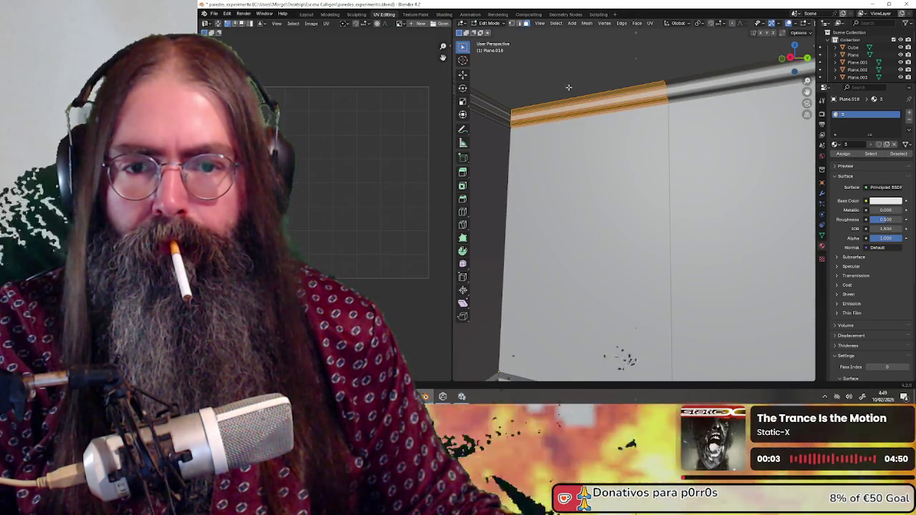
key(g)
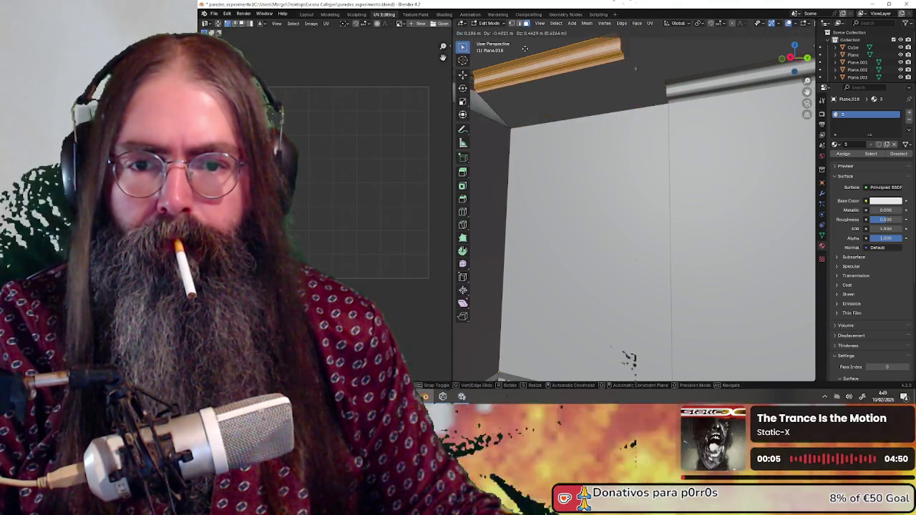
right_click(554, 56)
key(ctrl+p)
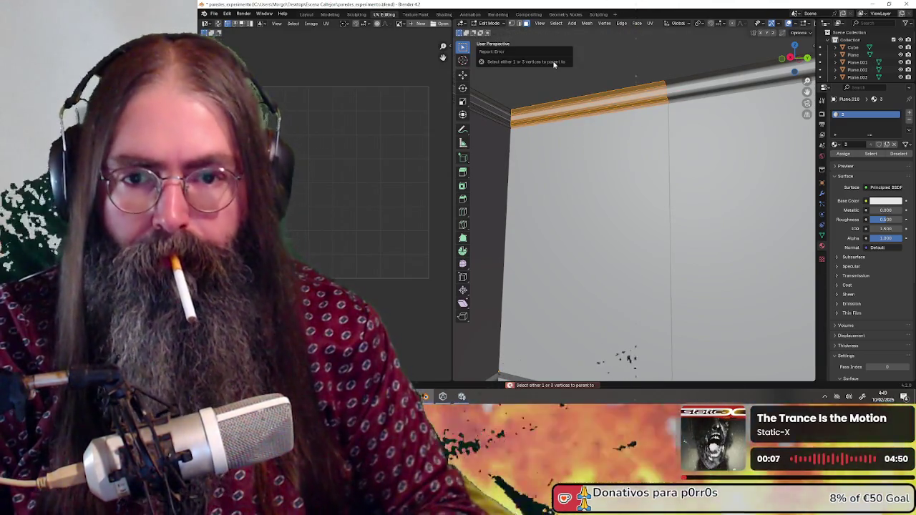
key(p)
click(585, 86)
click(489, 23)
click(492, 32)
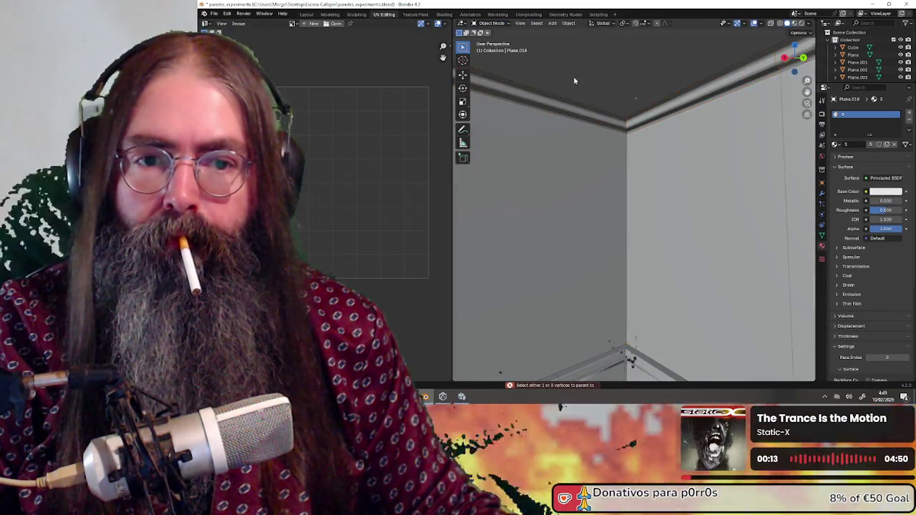